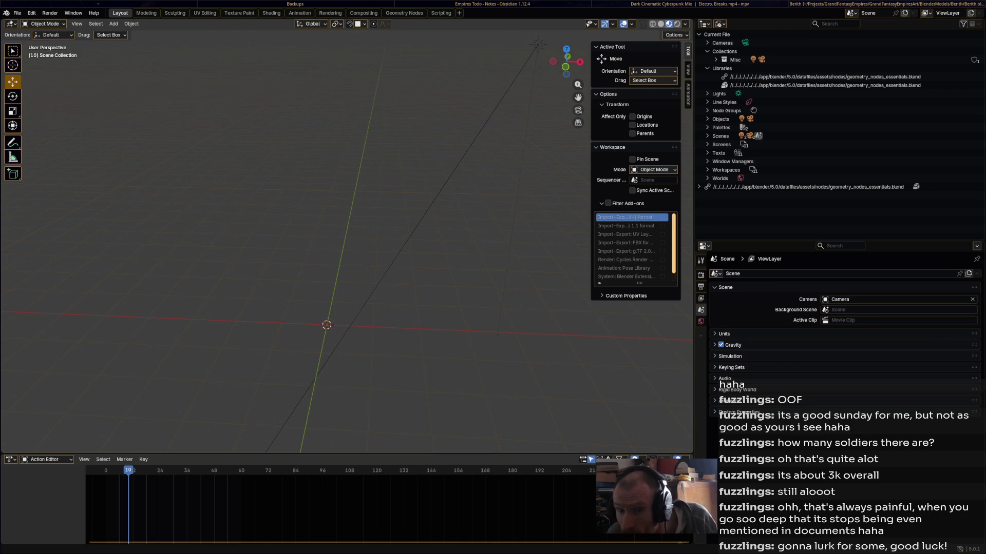
# Add the DemonSwordIdle and HeavyDemonGreatswordIdle PNGs to the scene as reference images.
pyautogui.moveTo(564, 265)
pyautogui.mouseDown()
pyautogui.moveTo(394, 268)
pyautogui.moveTo(397, 281)
pyautogui.mouseUp()
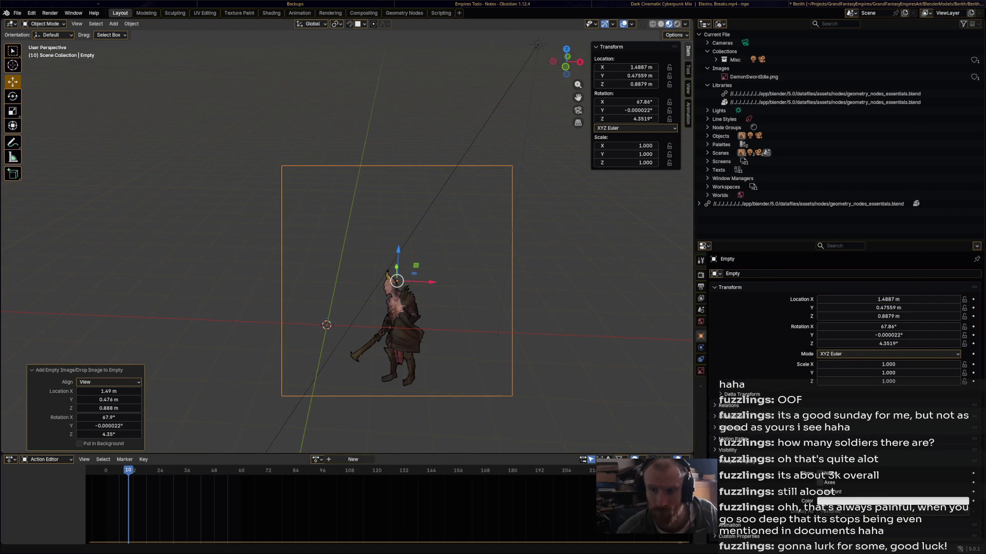
pyautogui.moveTo(449, 193); pyautogui.dragTo(312, 242)
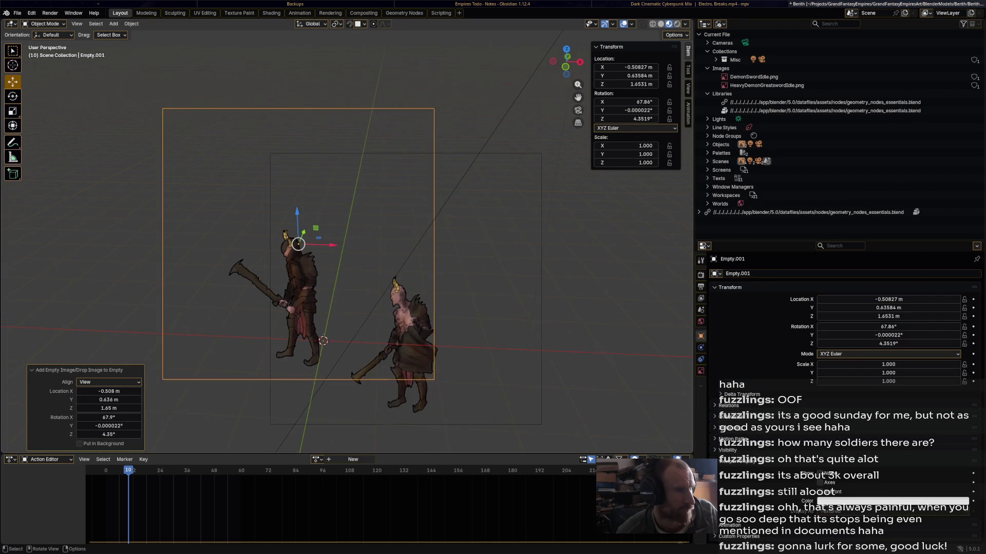
pyautogui.moveTo(312, 242)
pyautogui.mouseDown(button='middle')
pyautogui.moveTo(277, 267)
pyautogui.moveTo(507, 203)
pyautogui.mouseUp(button='middle')
# Rotate both reference images upright on X and push them back along Y.
pyautogui.click(370, 226)
pyautogui.press('r')
pyautogui.press('x')
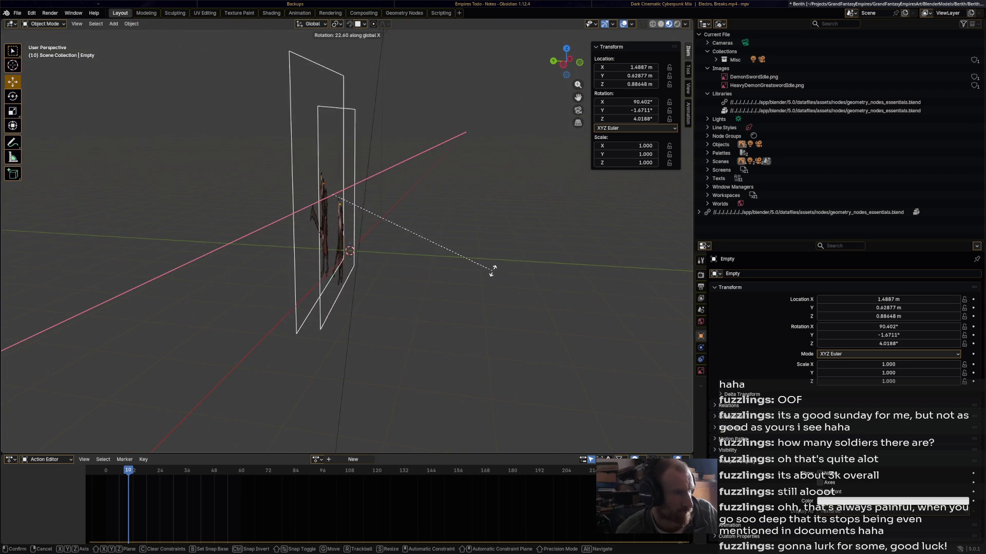
pyautogui.click(491, 263)
pyautogui.press('g')
pyautogui.press('y')
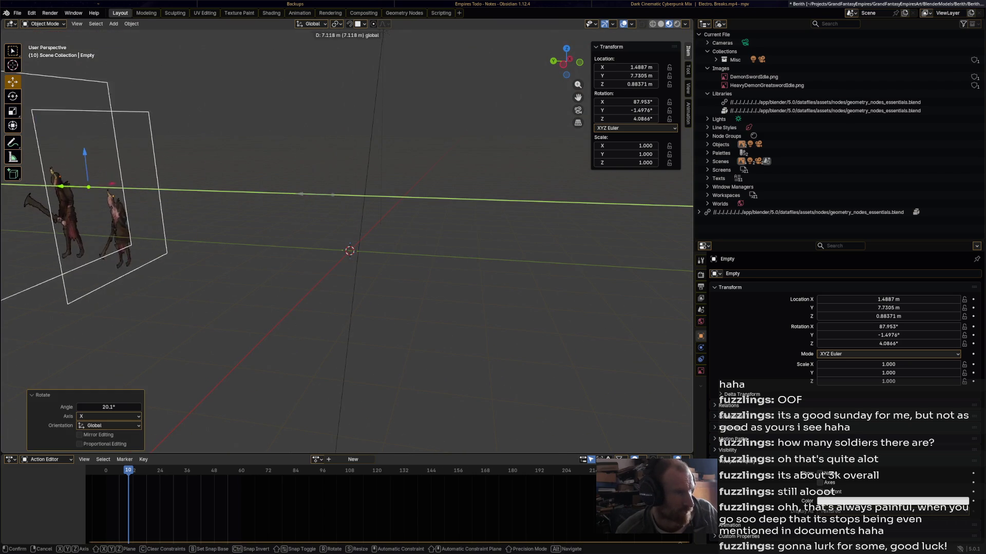
pyautogui.press('Return')
# Deselect the reference images and save the file.
pyautogui.hotkey('alt', 'a')
pyautogui.moveTo(359, 308)
pyautogui.mouseDown(button='middle')
pyautogui.moveTo(390, 303)
pyautogui.moveTo(397, 269)
pyautogui.moveTo(360, 264)
pyautogui.moveTo(366, 315)
pyautogui.moveTo(393, 316)
pyautogui.mouseUp(button='middle')
pyautogui.scroll(5, 359, 282)
pyautogui.hotkey('ctrl', 's')
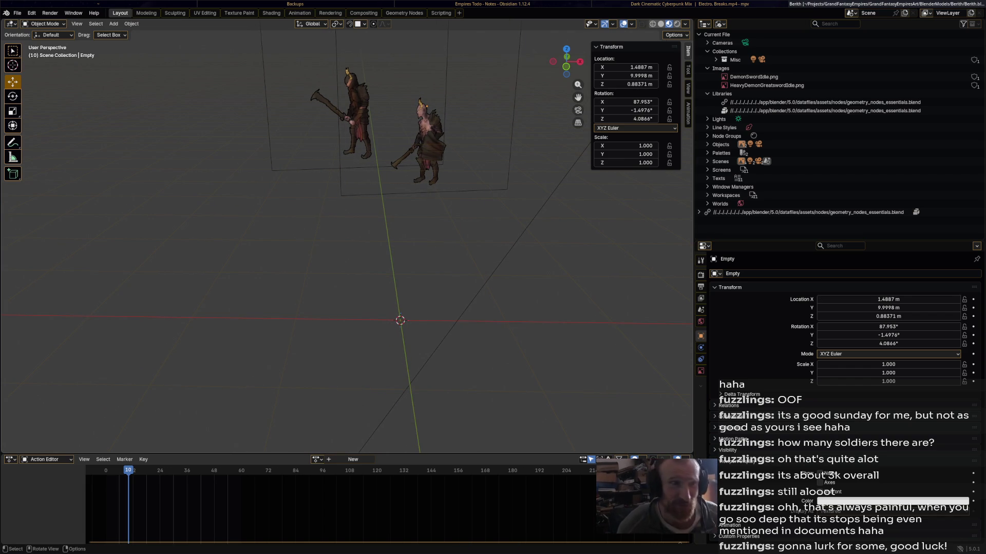
pyautogui.rightClick(500, 172)
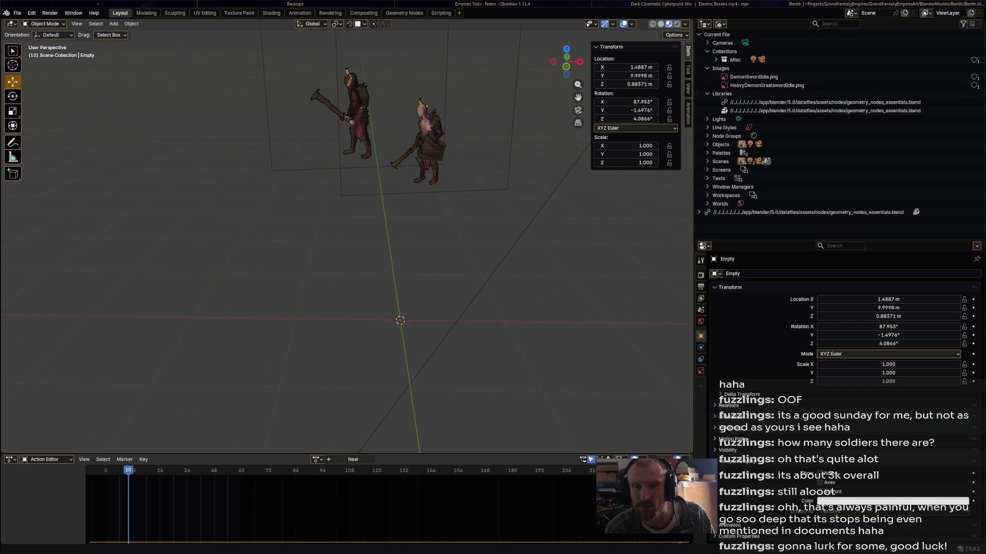
pyautogui.moveTo(337, 226); pyautogui.dragTo(334, 268)
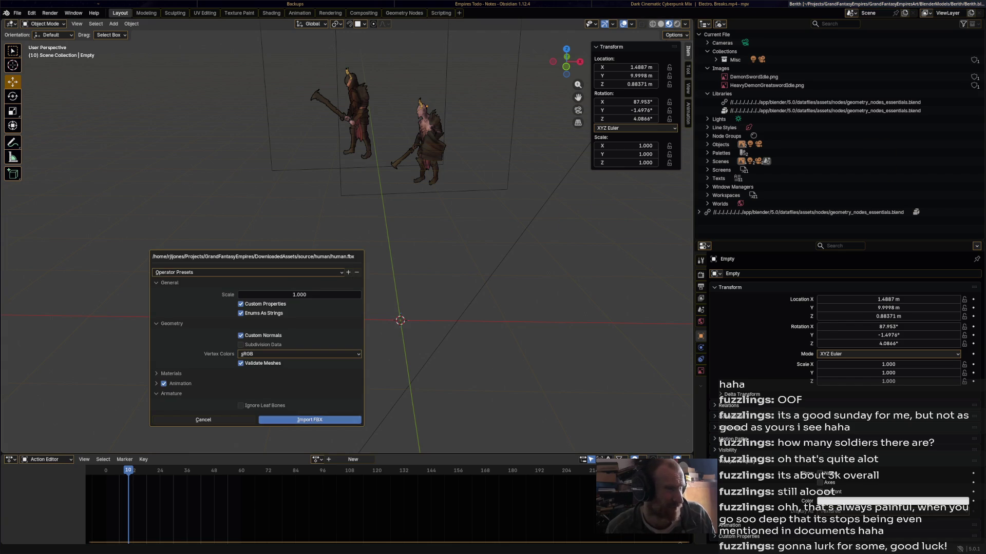
# Import human.fbx and look around the imported ogre body.
pyautogui.press('Return')
pyautogui.scroll(-6, 347, 236)
pyautogui.scroll(4, 347, 236)
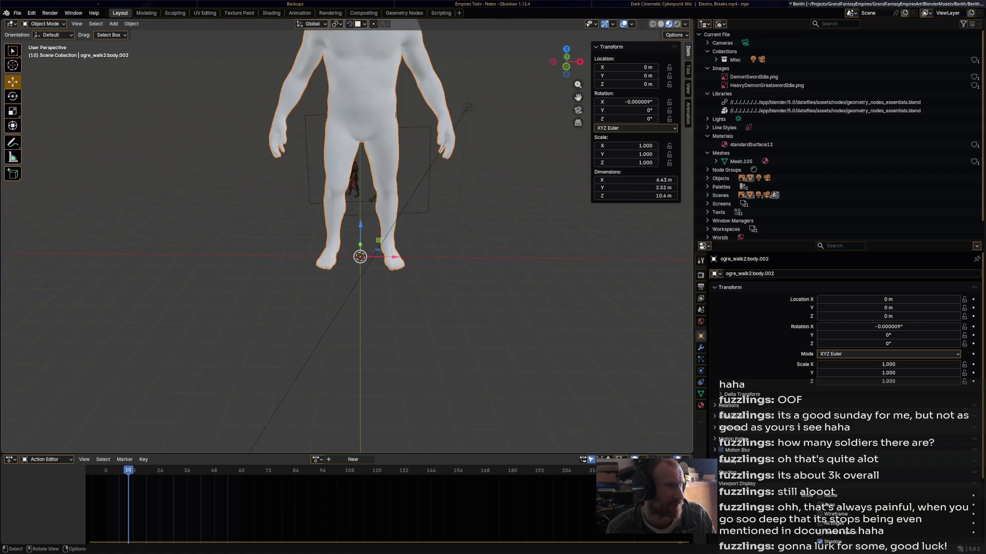
pyautogui.scroll(-3, 347, 236)
pyautogui.moveTo(347, 236); pyautogui.dragTo(591, 241, button='middle')
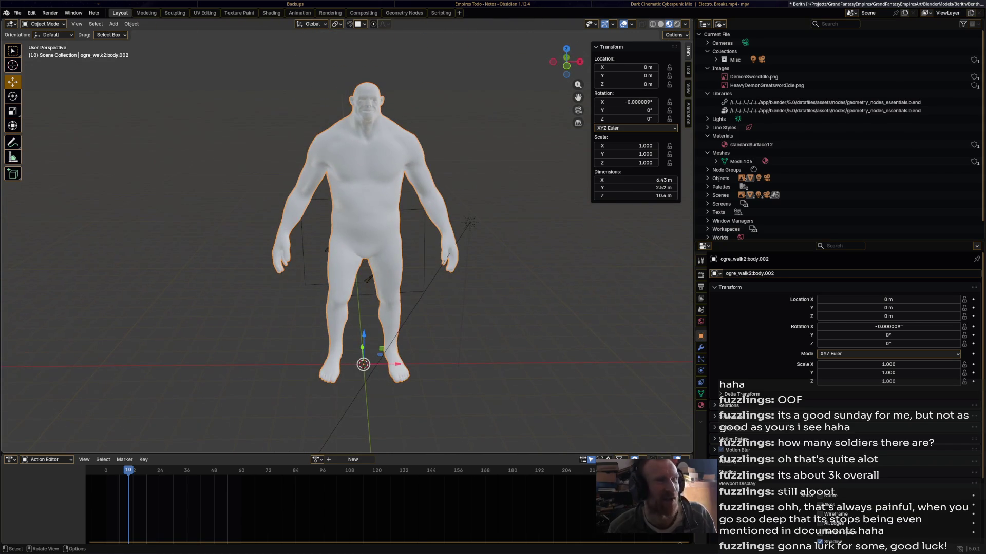
pyautogui.moveTo(347, 236)
pyautogui.mouseDown(button='middle')
pyautogui.moveTo(691, 249)
pyautogui.moveTo(77, 249)
pyautogui.moveTo(121, 250)
pyautogui.mouseUp(button='middle')
# Delete the ogre body object from the View Layer outliner.
pyautogui.click(721, 24)
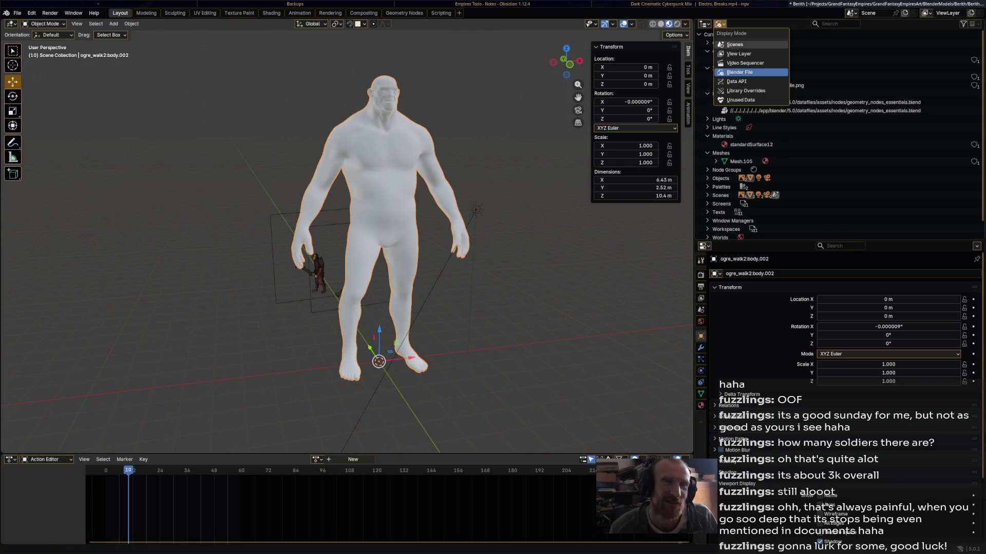
pyautogui.click(740, 53)
pyautogui.rightClick(709, 85)
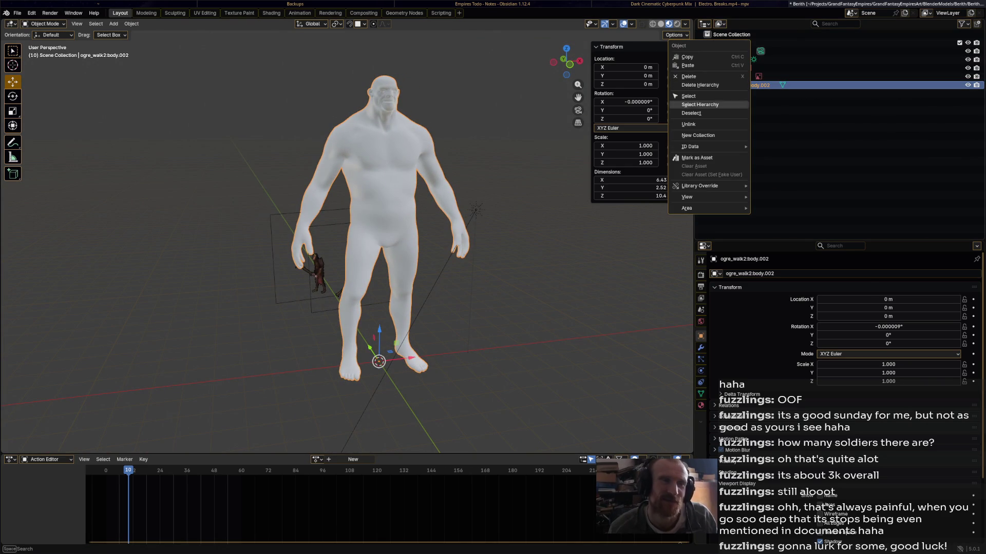
pyautogui.click(689, 76)
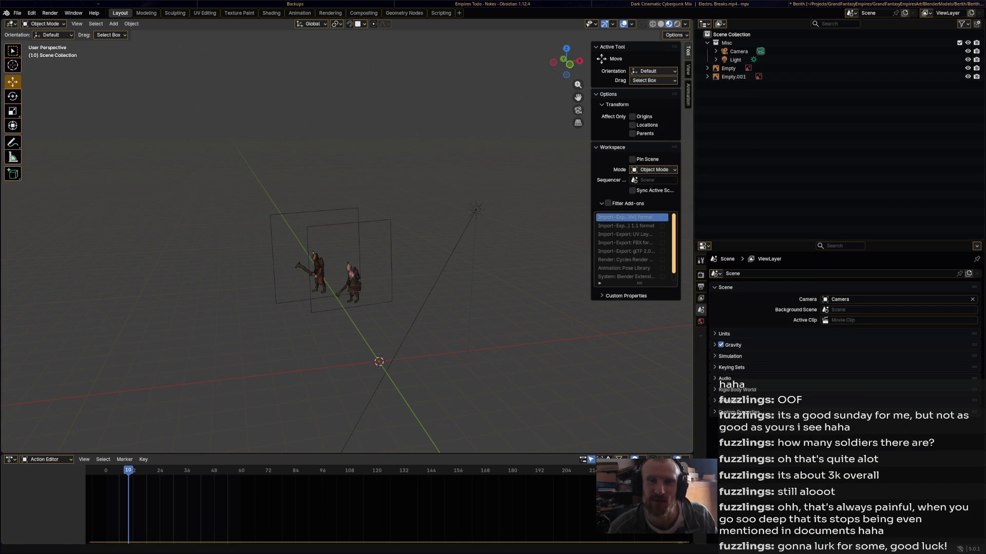
# Delete the leftover Mesh.105 and material data in Blender File view, then save.
pyautogui.click(720, 23)
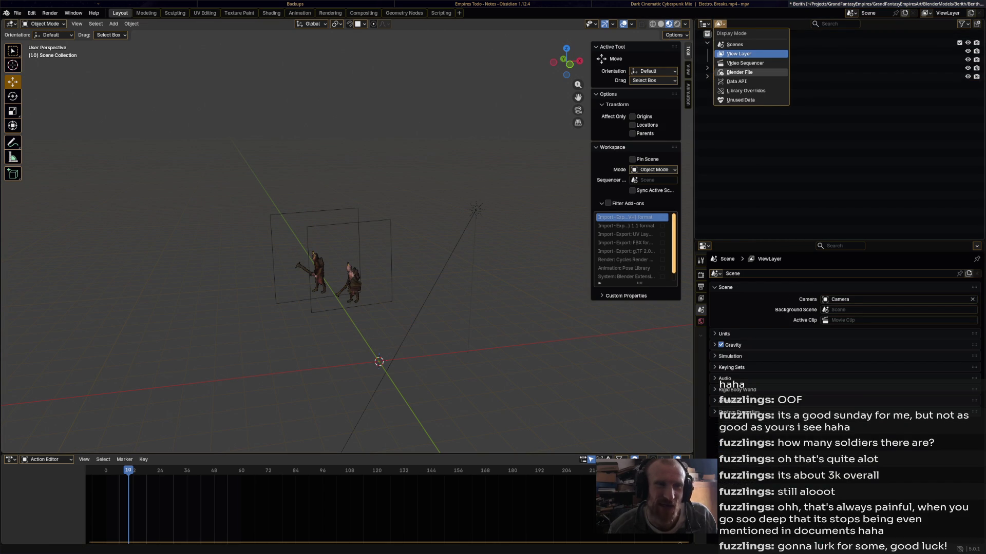
pyautogui.click(740, 72)
pyautogui.click(741, 161)
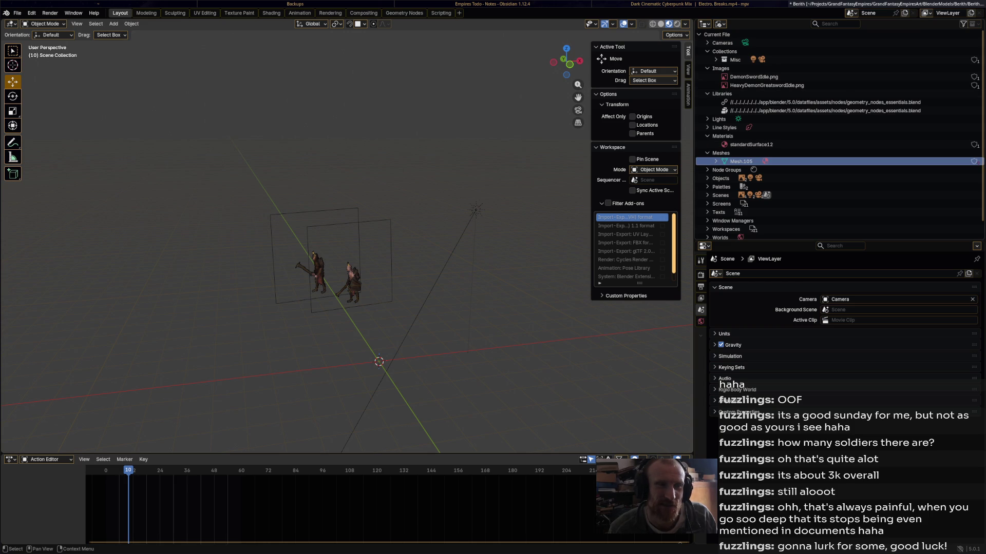
pyautogui.rightClick(708, 145)
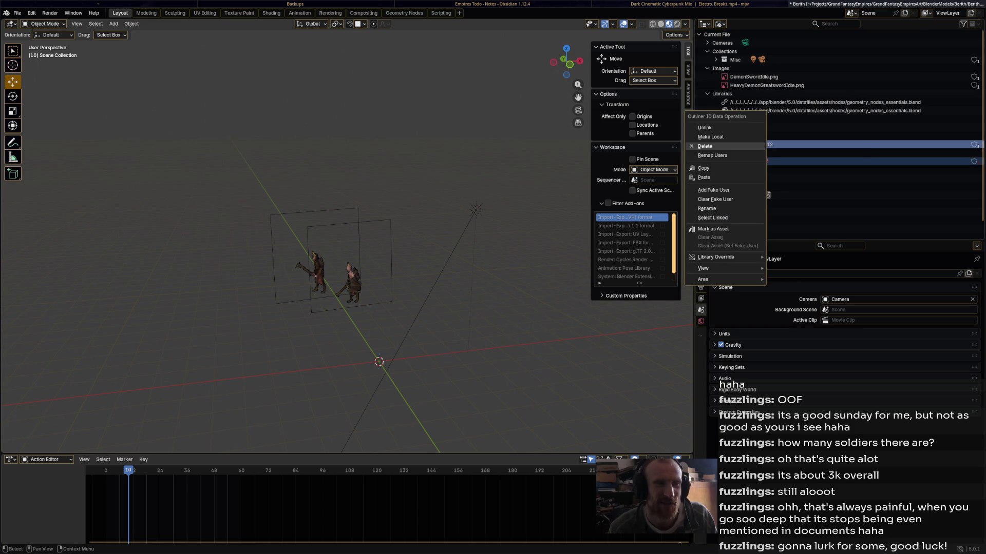
pyautogui.click(704, 146)
pyautogui.hotkey('ctrl', 's')
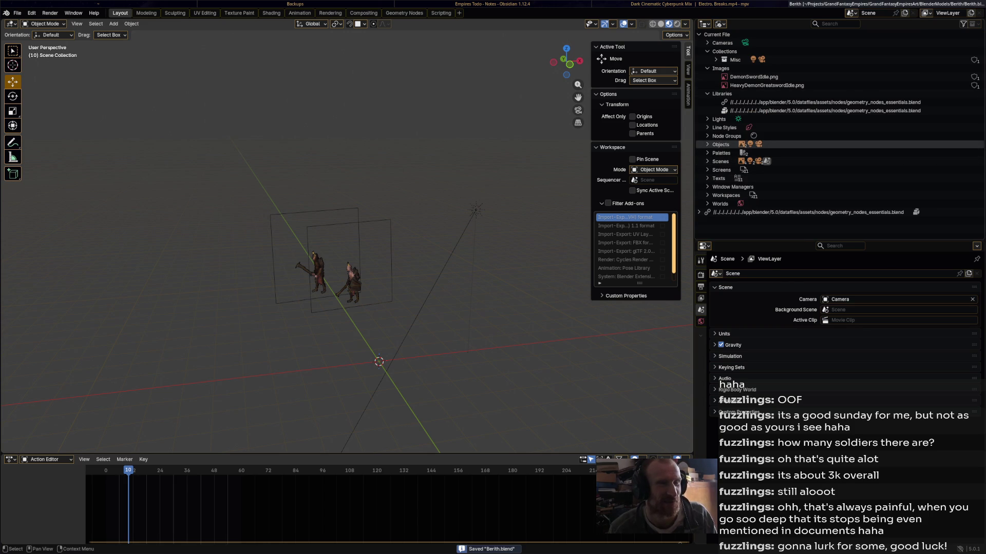
pyautogui.click(708, 144)
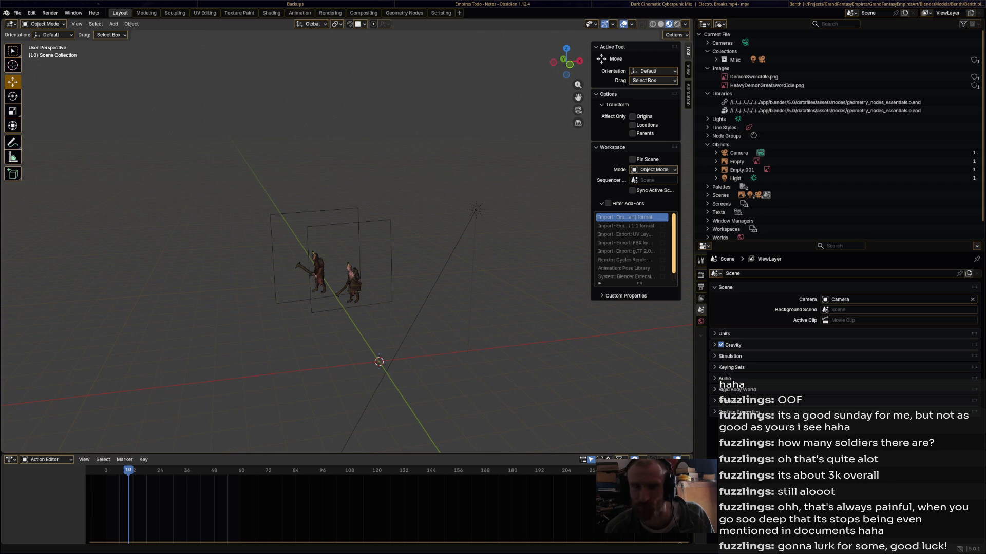
# Import lower-subd-1.fbx and inspect the imported human base mesh.
pyautogui.moveTo(985, 281); pyautogui.dragTo(498, 288)
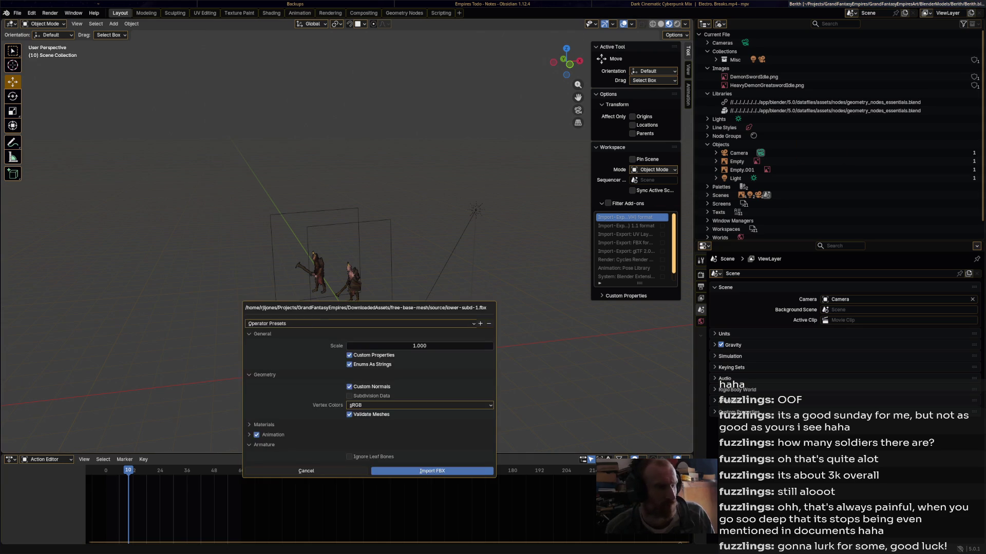
pyautogui.click(432, 471)
pyautogui.scroll(-3, 347, 236)
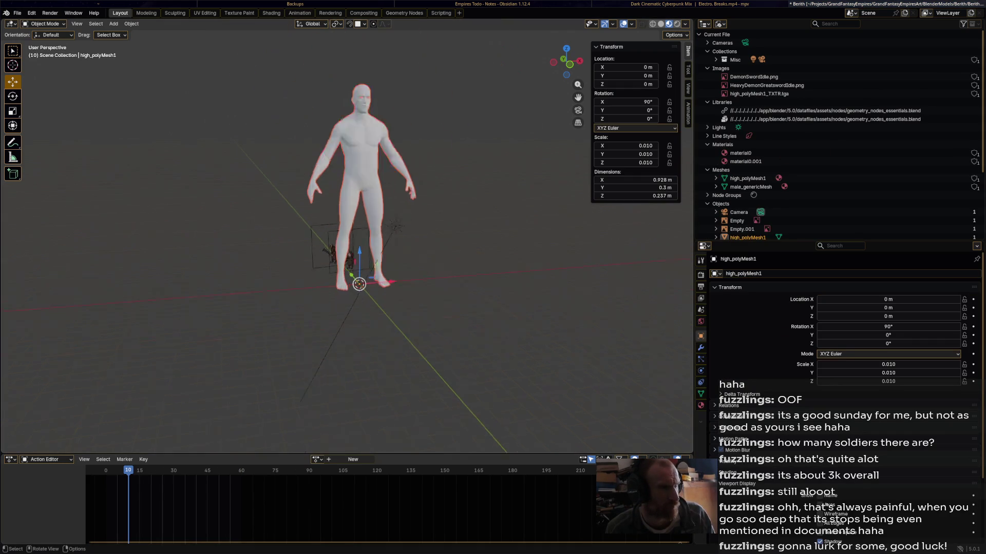
pyautogui.scroll(4, 395, 247)
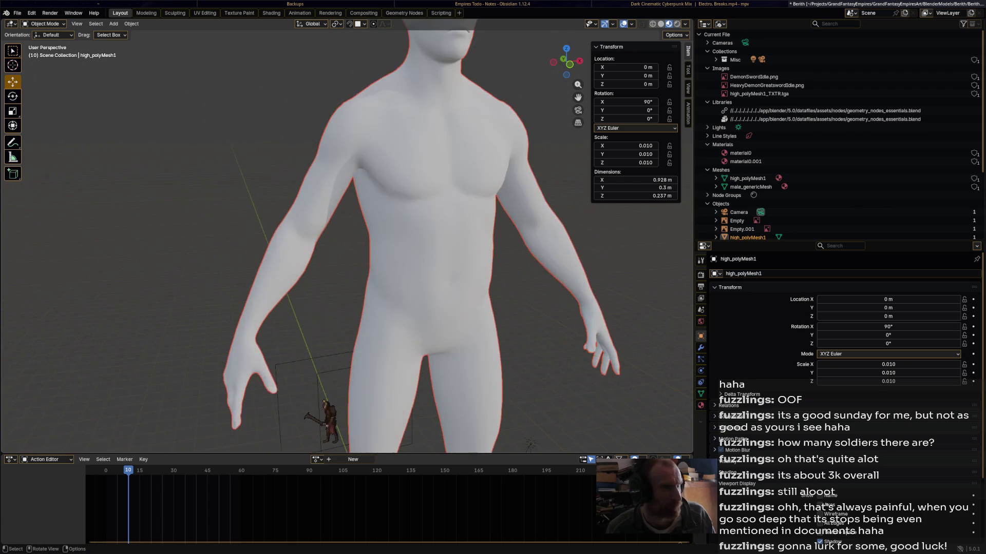
pyautogui.moveTo(396, 246)
pyautogui.mouseDown(button='middle')
pyautogui.moveTo(333, 247)
pyautogui.moveTo(431, 244)
pyautogui.moveTo(431, 277)
pyautogui.moveTo(401, 308)
pyautogui.mouseUp(button='middle')
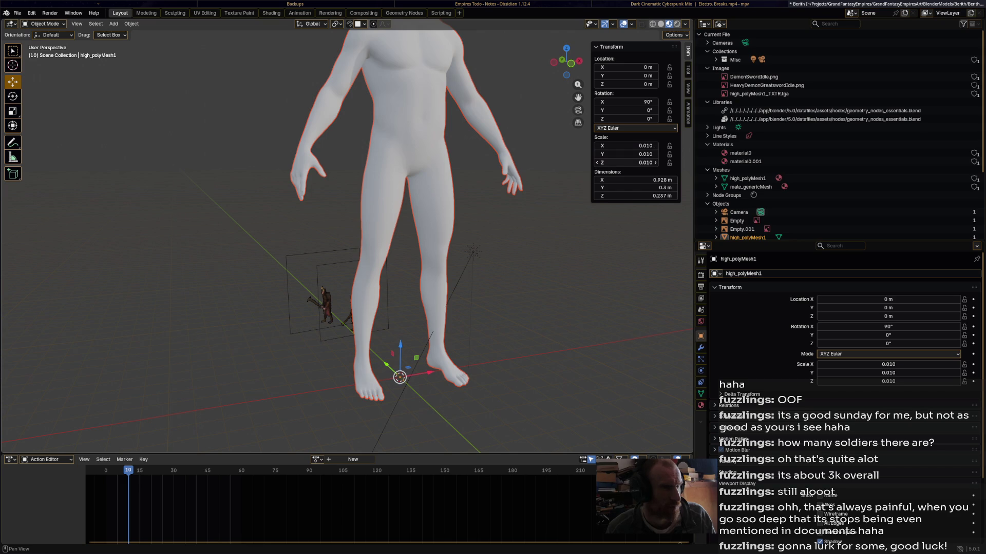
pyautogui.scroll(-3, 462, 231)
pyautogui.moveTo(462, 231)
pyautogui.mouseDown(button='middle')
pyautogui.moveTo(360, 231)
pyautogui.moveTo(372, 298)
pyautogui.mouseUp(button='middle')
pyautogui.scroll(4, 354, 241)
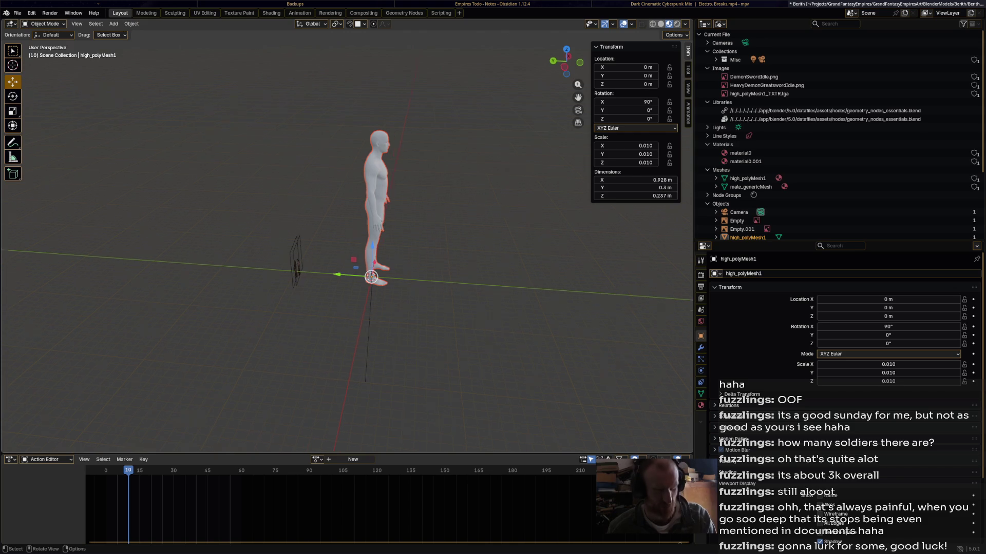
# Switch to the camera view and edit the mesh's X scale value.
pyautogui.press('KP_0')
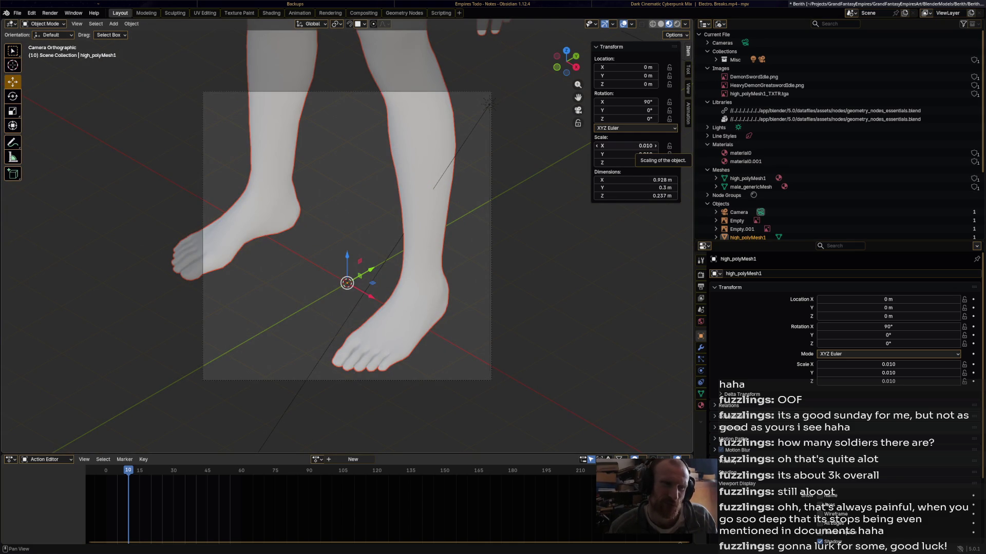
pyautogui.click(626, 146)
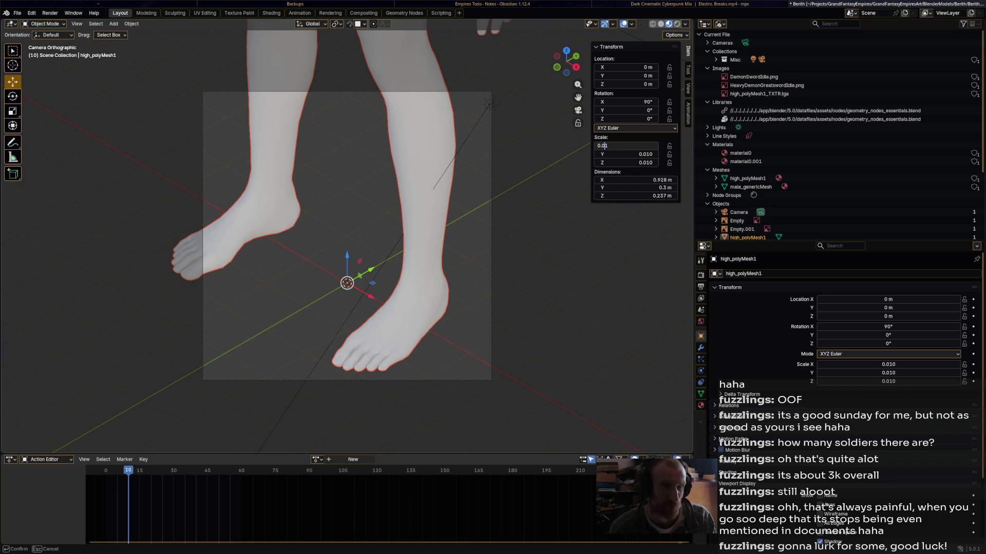
pyautogui.press('Return')
pyautogui.scroll(-4, 837, 154)
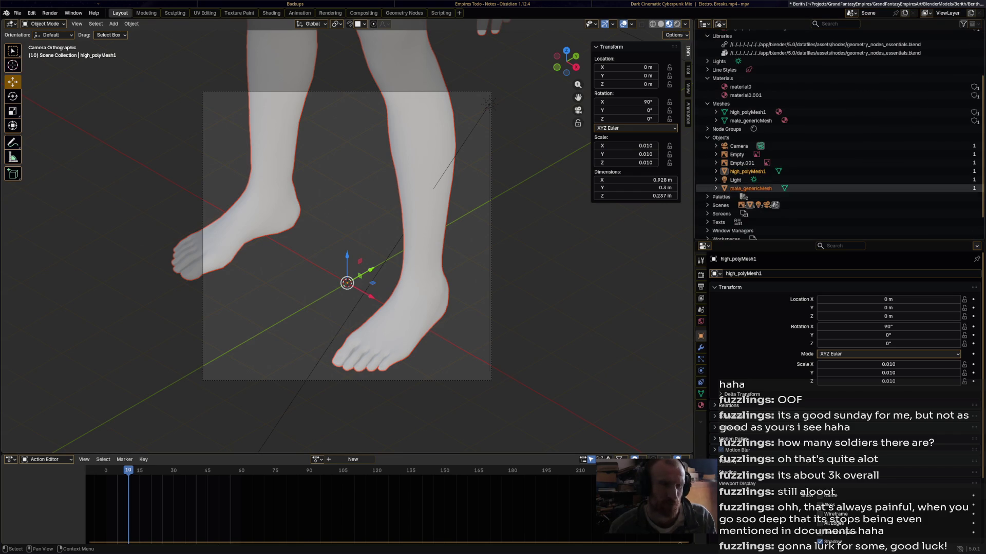
# Select high_polyMesh1, then male_genericMesh as active, and join them with Ctrl+J.
pyautogui.click(748, 172)
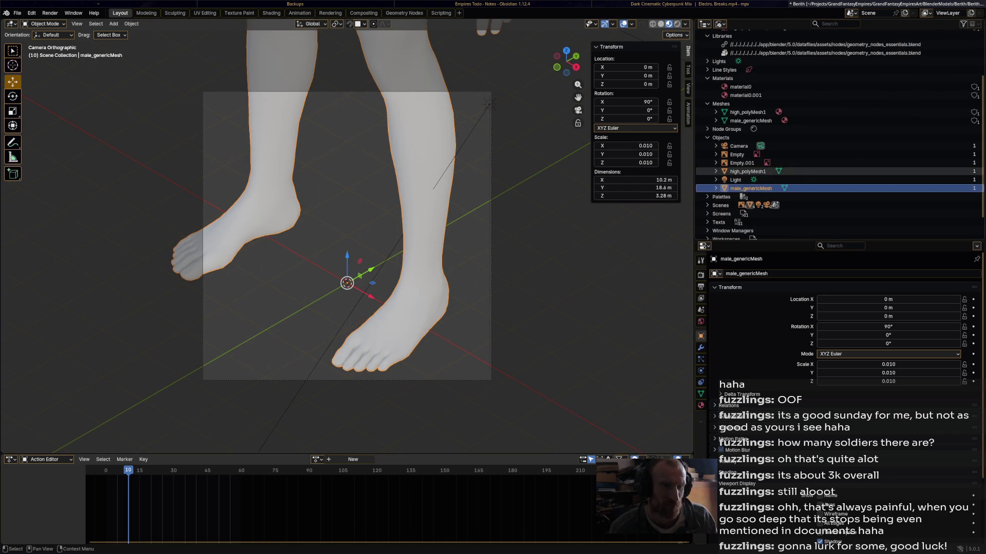
pyautogui.scroll(-5, 347, 236)
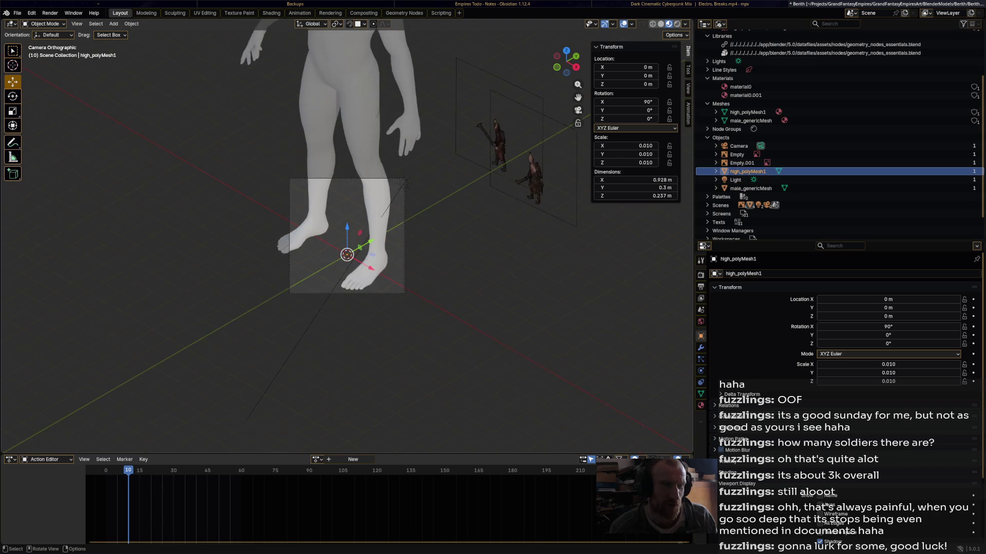
pyautogui.scroll(4, 347, 236)
pyautogui.keyDown('ctrl'); pyautogui.click(750, 188); pyautogui.keyUp('ctrl')
pyautogui.click(748, 172)
pyautogui.scroll(-4, 347, 236)
pyautogui.keyDown('shift'); pyautogui.moveTo(347, 206); pyautogui.dragTo(368, 308, button='middle'); pyautogui.keyUp('shift')
pyautogui.keyDown('shift'); pyautogui.click(360, 205); pyautogui.keyUp('shift')
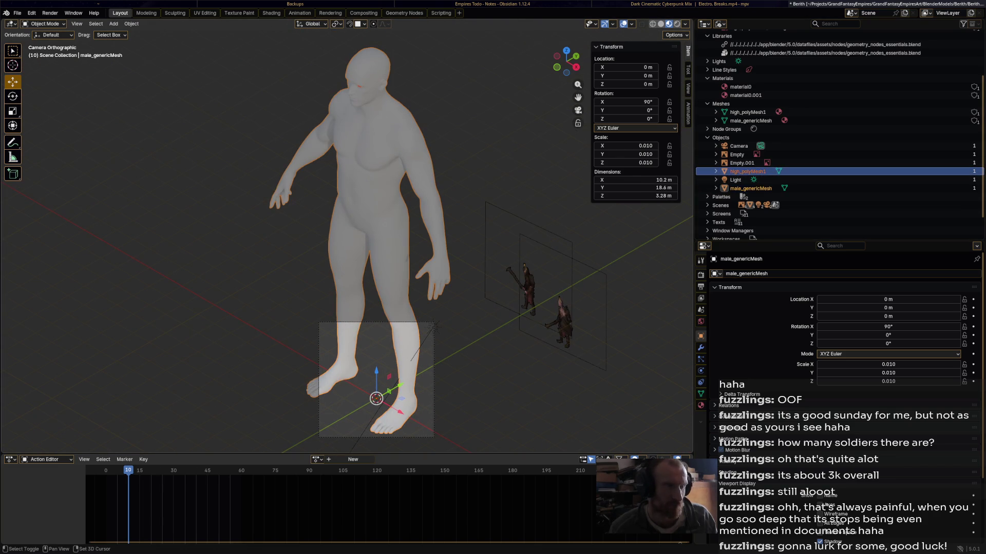
pyautogui.hotkey('ctrl', 'j')
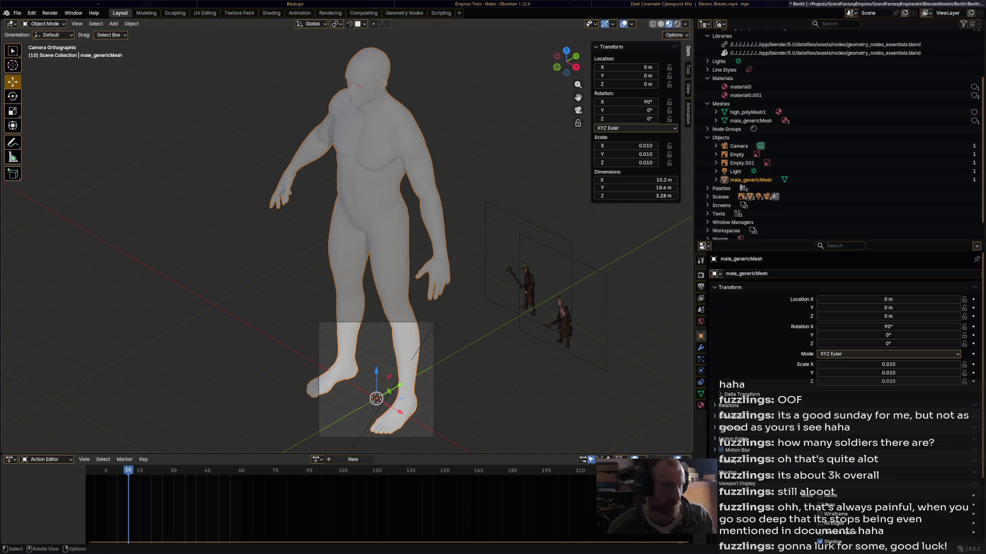
# Set male_genericMesh's X, Y and Z scale to 0.001 and zoom in on the figure.
pyautogui.keyDown('shift'); pyautogui.moveTo(513, 287); pyautogui.dragTo(527, 226, button='middle'); pyautogui.keyUp('shift')
pyautogui.click(631, 146)
pyautogui.write('0')
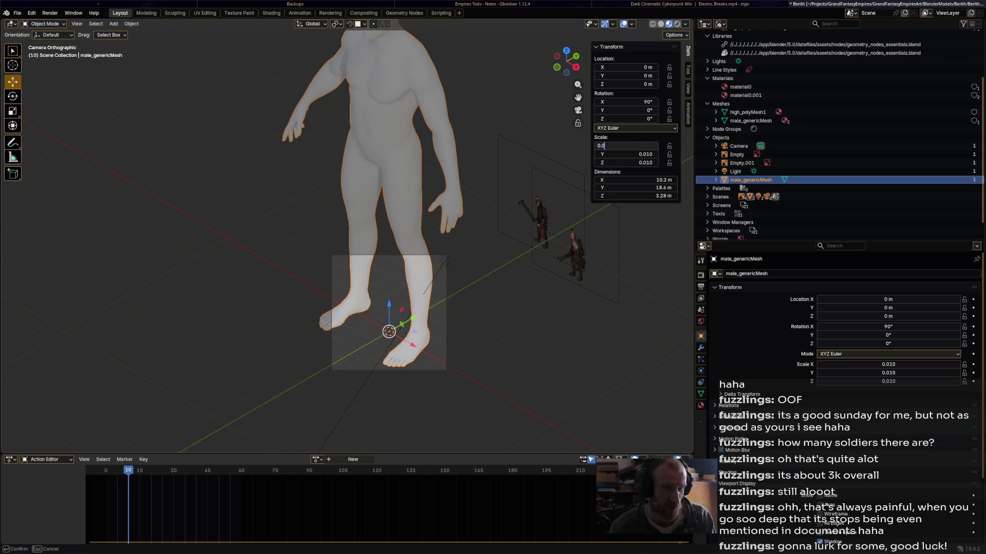
pyautogui.write('01')
pyautogui.press('Return')
pyautogui.click(631, 154)
pyautogui.write('0.001')
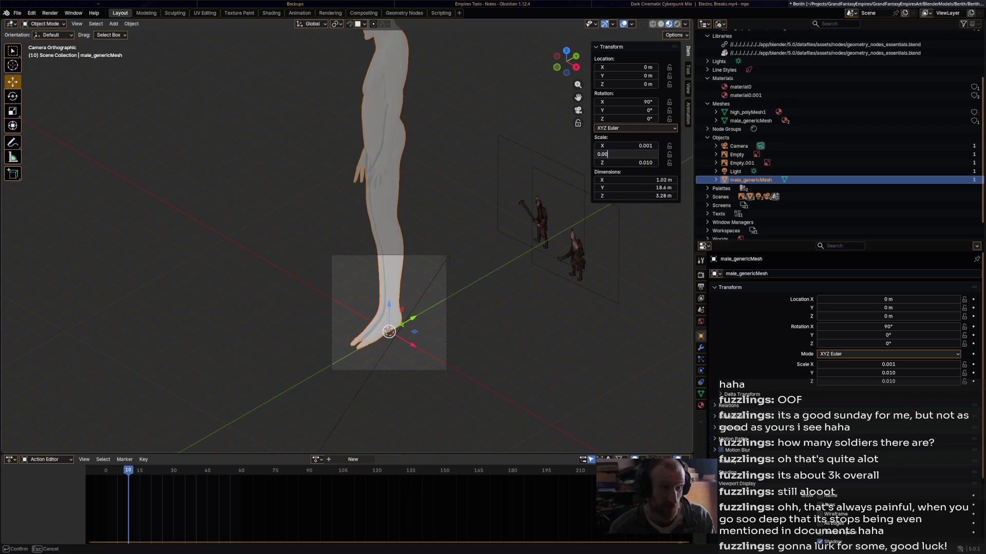
pyautogui.press('Tab')
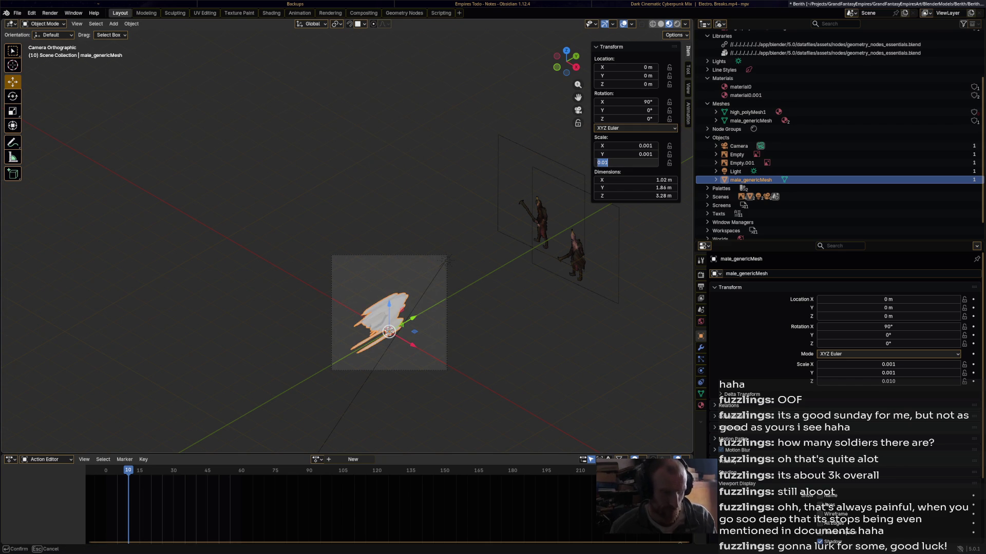
pyautogui.write('1')
pyautogui.press('Return')
pyautogui.moveTo(391, 312)
pyautogui.keyDown('shift'); pyautogui.mouseDown(button='middle')
pyautogui.moveTo(426, 262)
pyautogui.moveTo(324, 253)
pyautogui.mouseUp(button='middle'); pyautogui.keyUp('shift')
pyautogui.scroll(3, 522, 280)
pyautogui.scroll(-1, 521, 280)
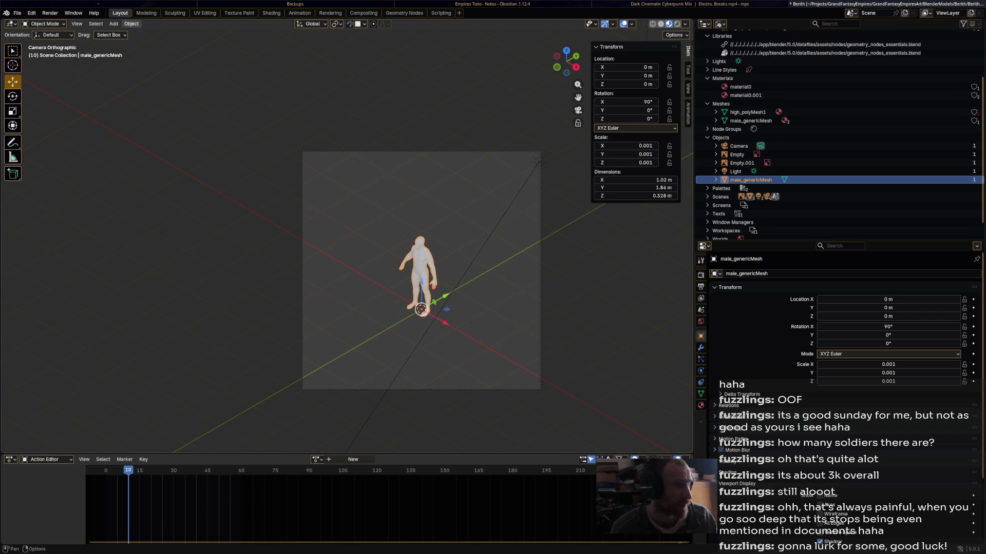
pyautogui.click(131, 23)
# Apply all transforms to male_genericMesh so its scale reads 1.000.
pyautogui.moveTo(154, 67)
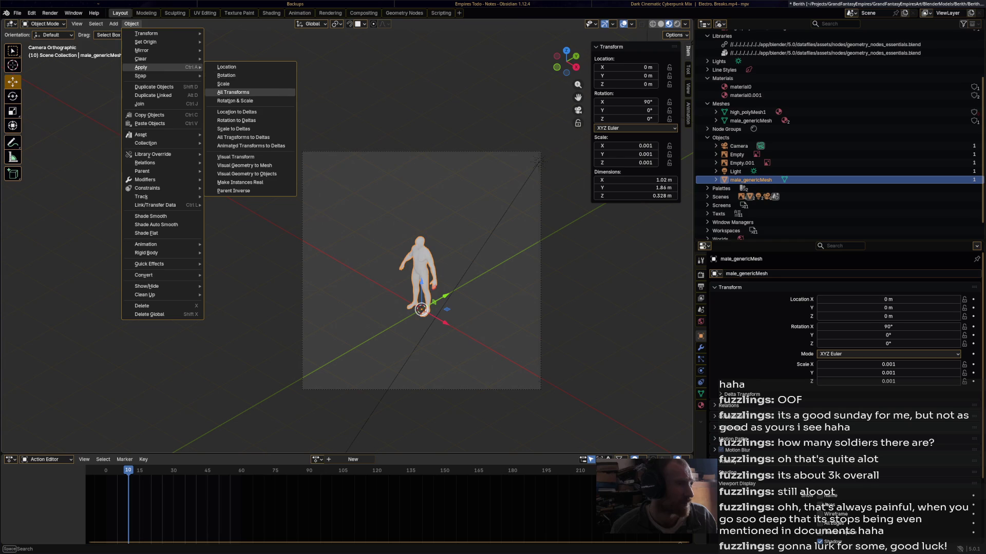
pyautogui.click(236, 92)
pyautogui.moveTo(329, 257)
pyautogui.mouseDown(button='middle')
pyautogui.moveTo(298, 208)
pyautogui.moveTo(390, 224)
pyautogui.moveTo(349, 229)
pyautogui.moveTo(329, 249)
pyautogui.moveTo(388, 249)
pyautogui.moveTo(319, 249)
pyautogui.moveTo(380, 249)
pyautogui.moveTo(339, 249)
pyautogui.mouseUp(button='middle')
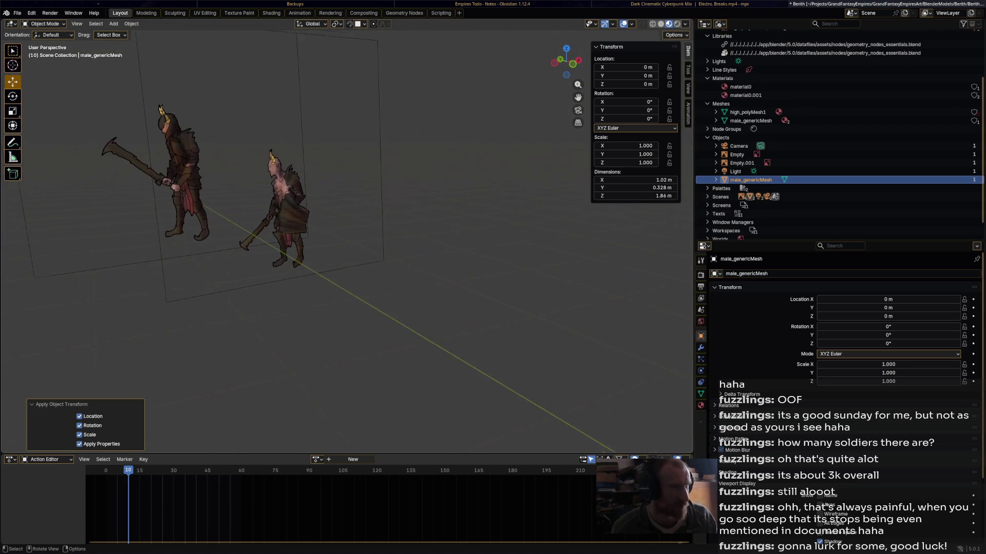
pyautogui.scroll(2, 346, 236)
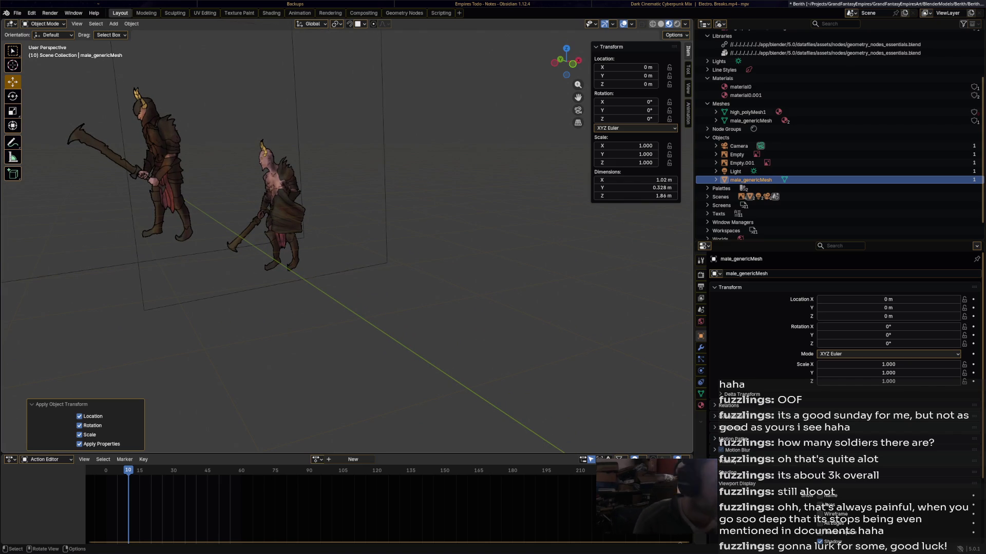
pyautogui.scroll(-1, 347, 236)
pyautogui.moveTo(346, 236); pyautogui.dragTo(367, 237, button='middle')
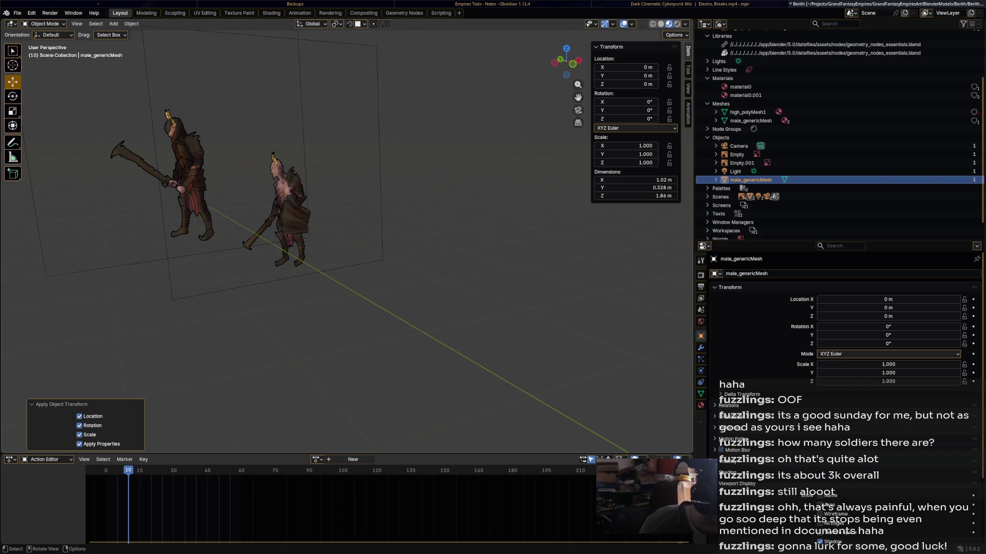
# Frame the body mesh and bring its head into the centre of the view.
pyautogui.press('KP_Decimal')
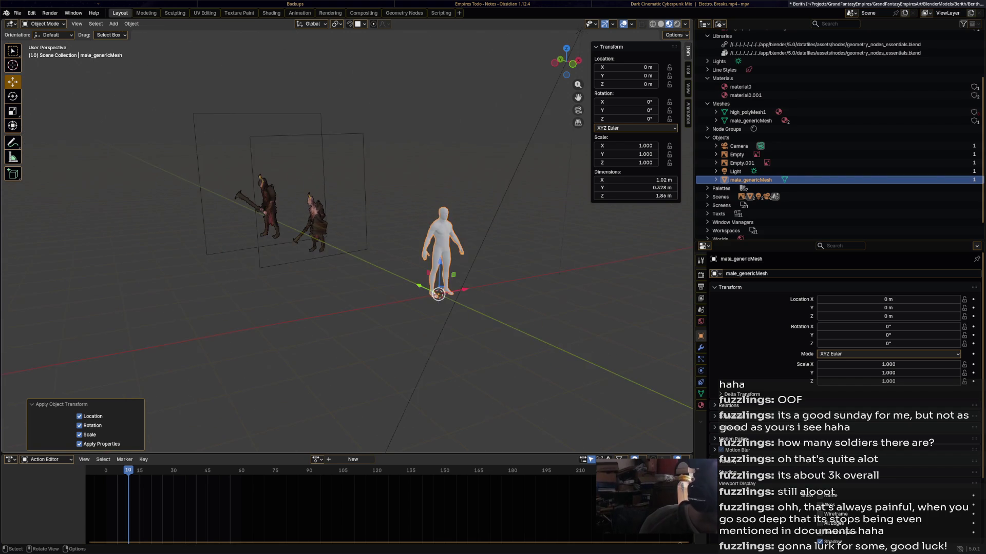
pyautogui.scroll(5, 405, 236)
pyautogui.moveTo(405, 236)
pyautogui.mouseDown(button='middle')
pyautogui.moveTo(359, 242)
pyautogui.moveTo(390, 239)
pyautogui.mouseUp(button='middle')
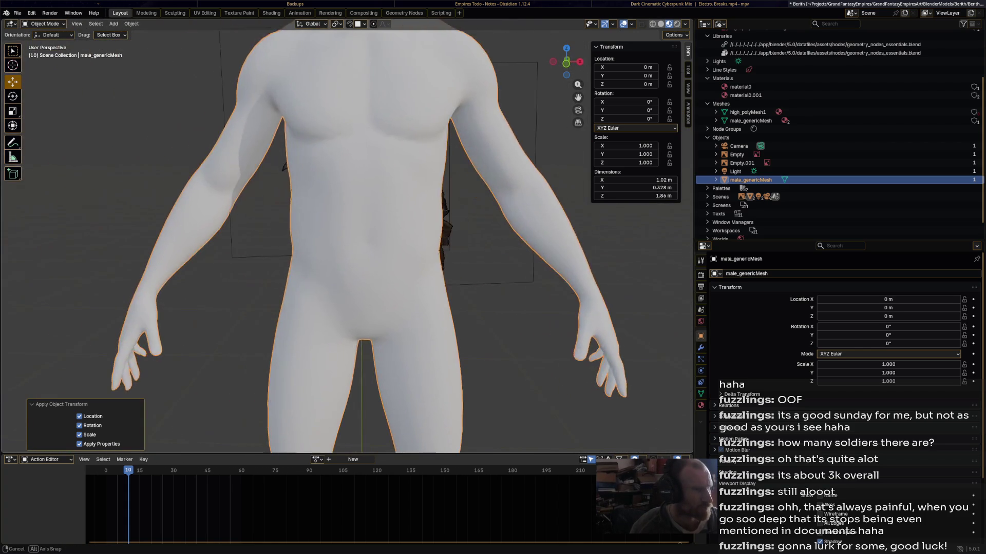
pyautogui.scroll(3, 390, 239)
pyautogui.press('shift')
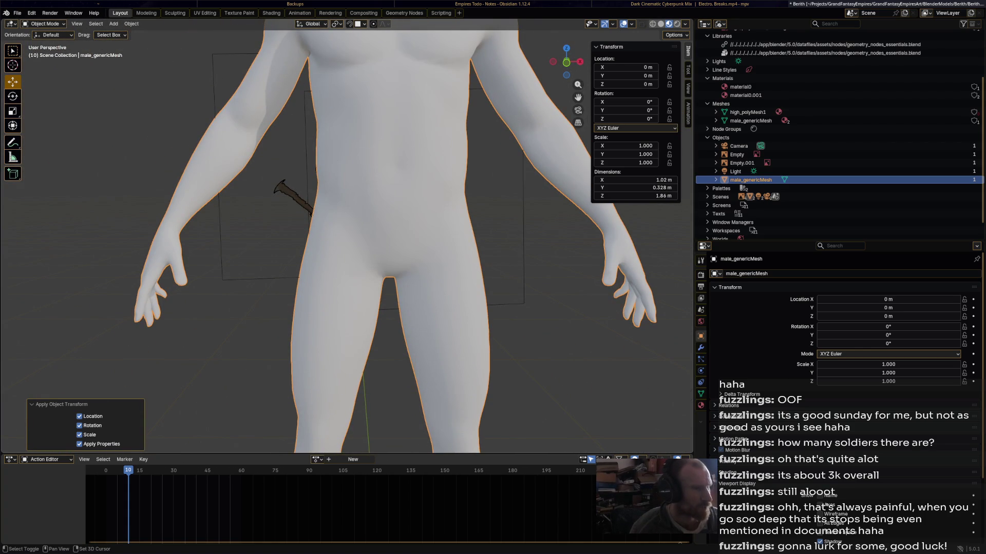
pyautogui.keyDown('shift'); pyautogui.moveTo(393, 236); pyautogui.dragTo(393, 452, button='middle'); pyautogui.keyUp('shift')
pyautogui.moveTo(393, 308); pyautogui.dragTo(360, 267, button='middle')
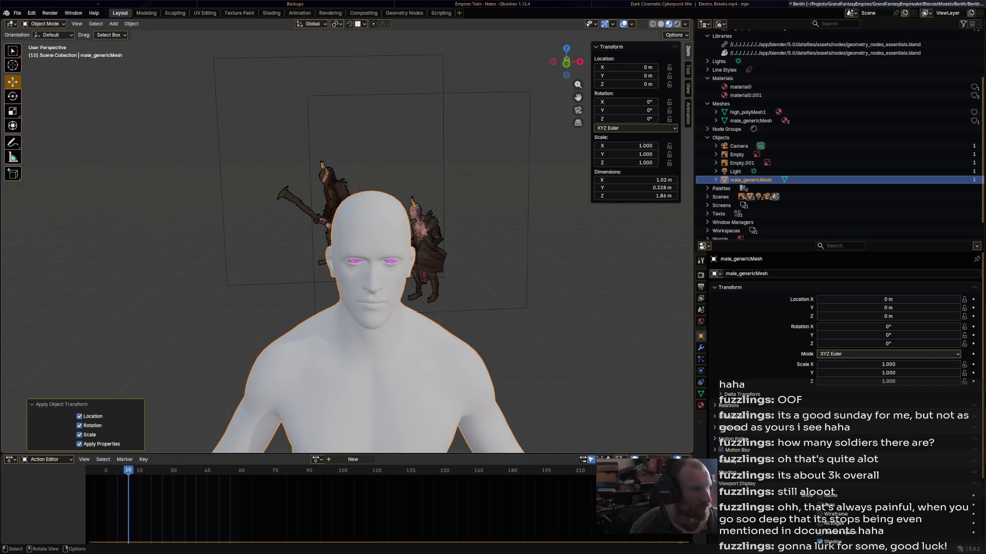
pyautogui.click(46, 24)
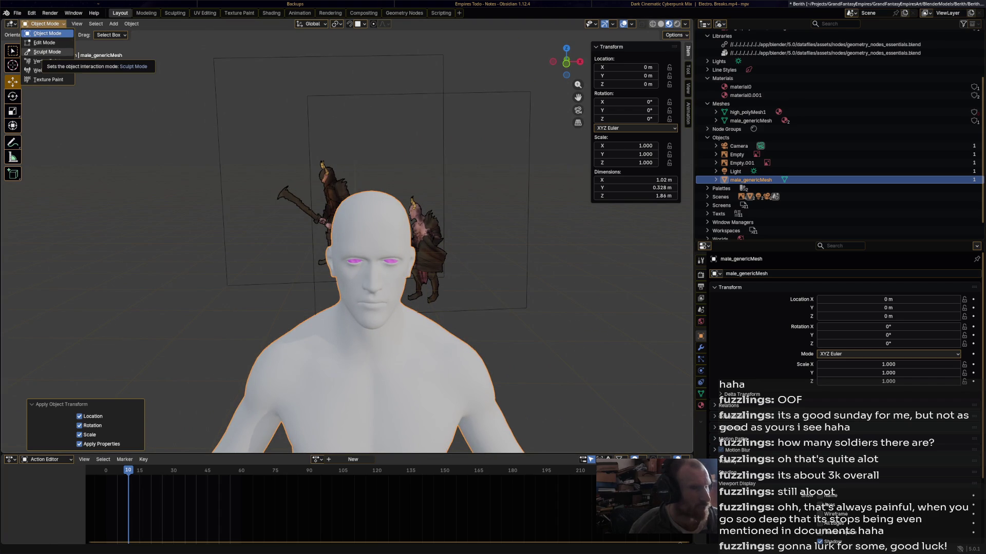
pyautogui.click(47, 52)
pyautogui.moveTo(358, 156)
pyautogui.mouseDown(button='middle')
pyautogui.moveTo(359, 215)
pyautogui.moveTo(362, 128)
pyautogui.moveTo(369, 141)
pyautogui.mouseUp(button='middle')
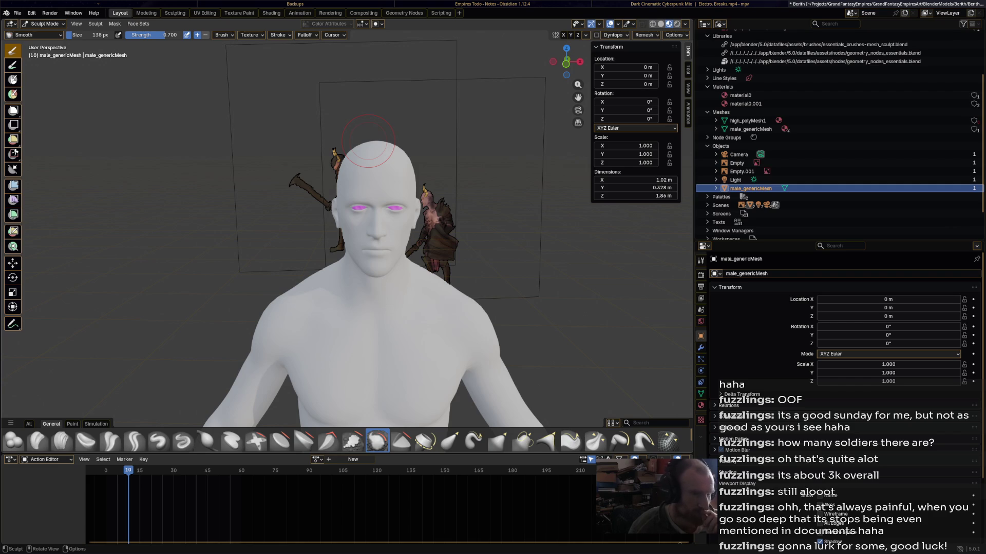
pyautogui.click(44, 24)
pyautogui.click(41, 33)
pyautogui.press('shift')
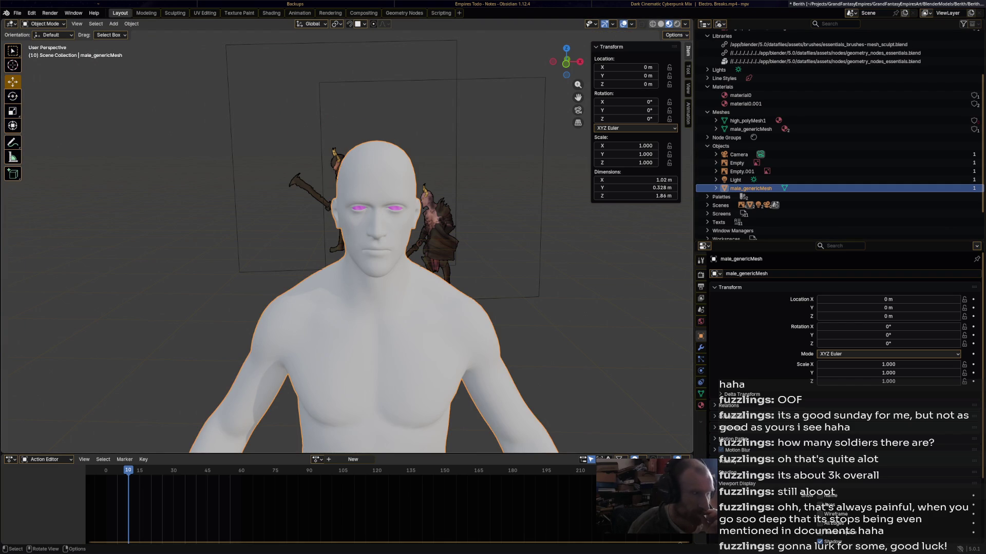
pyautogui.scroll(-3, 346, 236)
pyautogui.moveTo(347, 236)
pyautogui.mouseDown(button='middle')
pyautogui.moveTo(346, 272)
pyautogui.moveTo(347, 236)
pyautogui.moveTo(375, 247)
pyautogui.moveTo(354, 236)
pyautogui.mouseUp(button='middle')
pyautogui.scroll(3, 391, 246)
pyautogui.scroll(-2, 390, 247)
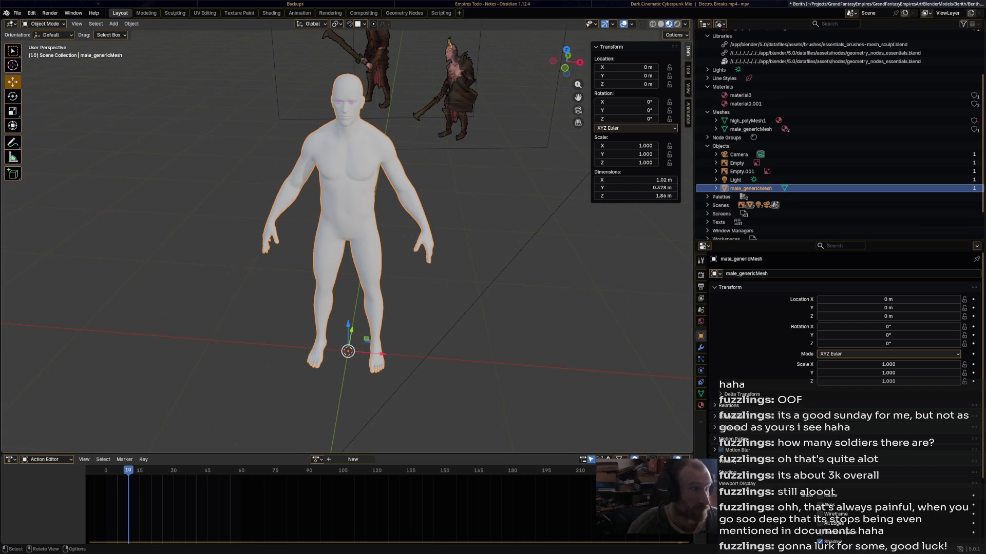
# Add an Ico Sphere of 1 m radius and 2 subdivisions at the origin.
pyautogui.click(113, 23)
pyautogui.moveTo(131, 50)
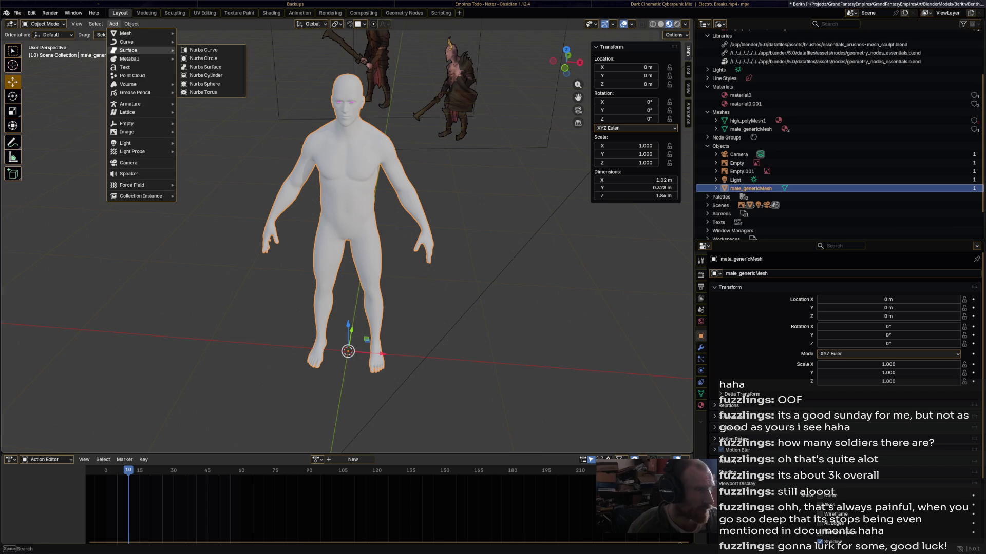
pyautogui.moveTo(126, 32)
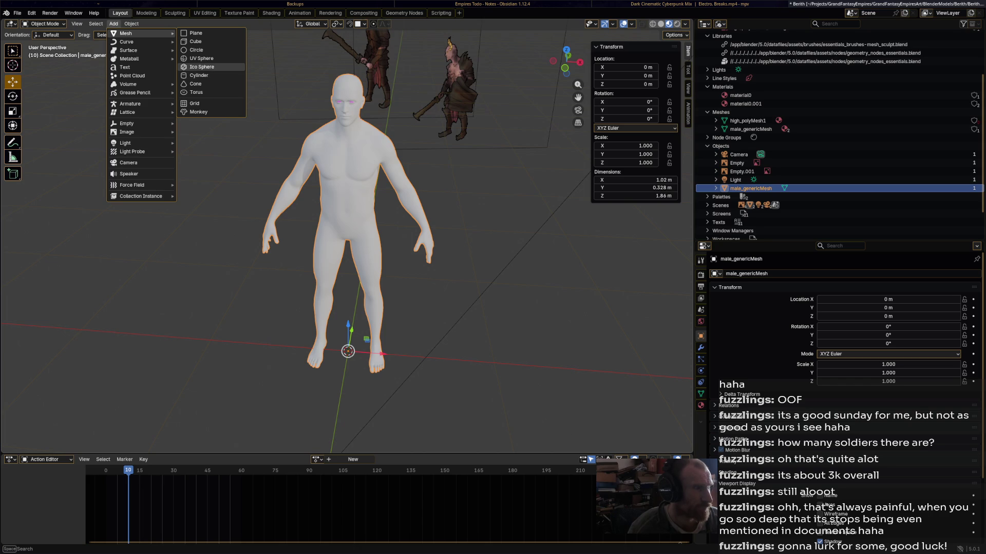
pyautogui.click(202, 67)
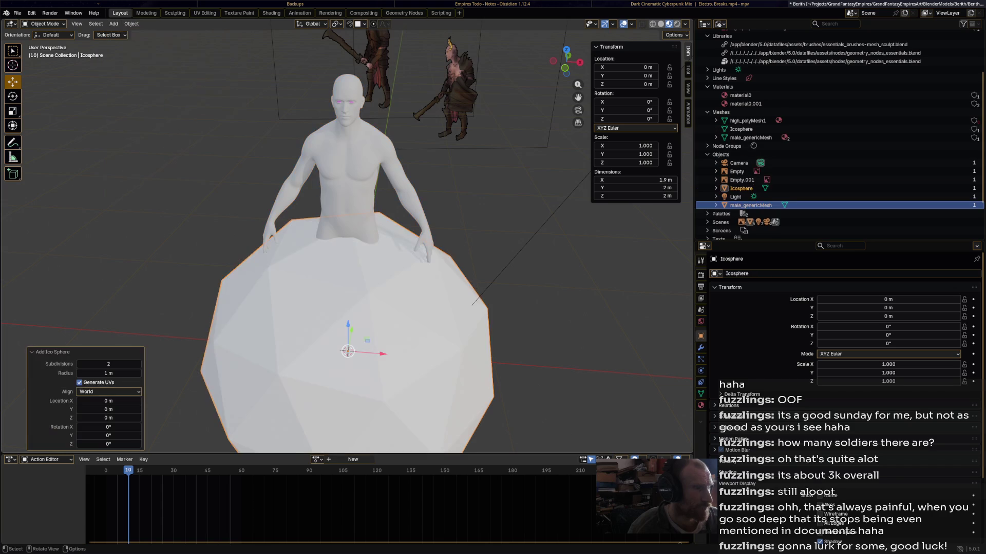
# In Edit Mode, scale the icosphere mesh down to 0.197.
pyautogui.scroll(-3, 347, 241)
pyautogui.moveTo(347, 241)
pyautogui.mouseDown(button='middle')
pyautogui.moveTo(362, 228)
pyautogui.moveTo(361, 265)
pyautogui.mouseUp(button='middle')
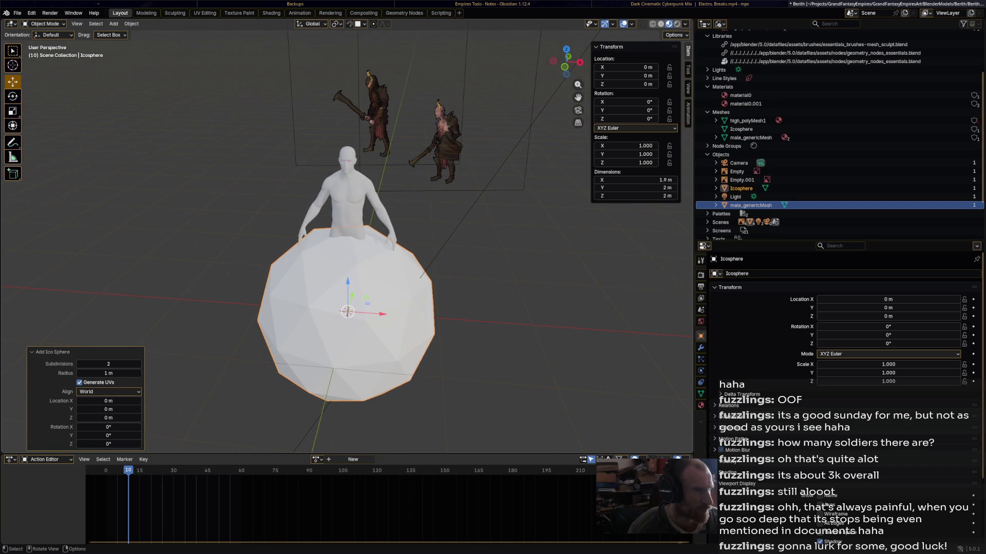
pyautogui.press('s')
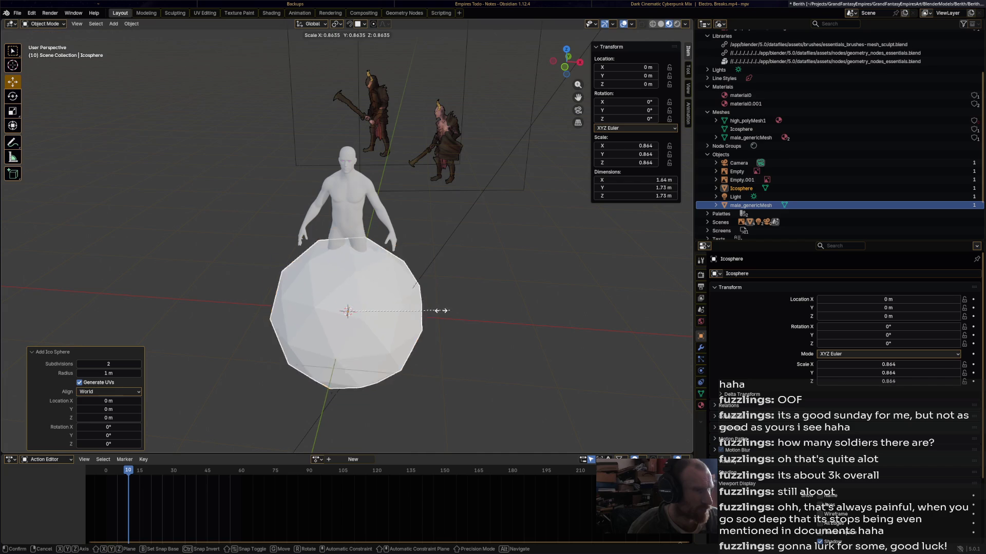
pyautogui.press('Escape')
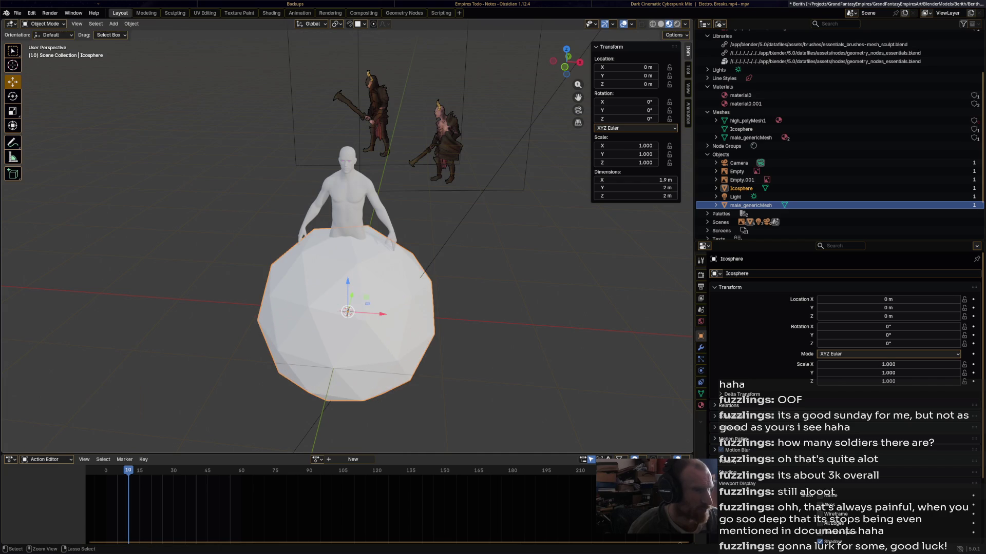
pyautogui.click(45, 24)
pyautogui.click(45, 42)
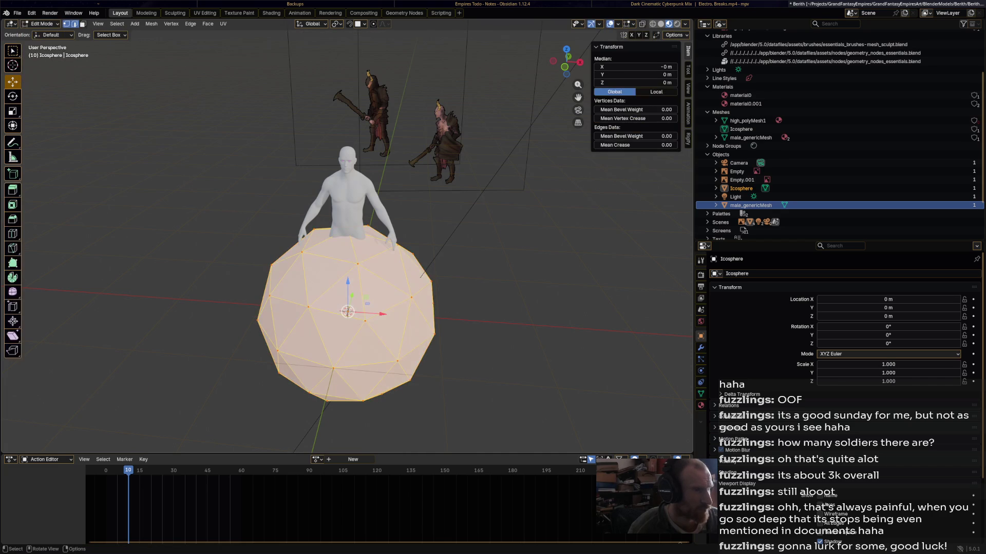
pyautogui.press('s')
pyautogui.press('Return')
pyautogui.hotkey('ctrl', 'z')
pyautogui.press('s')
pyautogui.click(369, 319)
# Add a Mirror modifier to the icosphere.
pyautogui.click(701, 348)
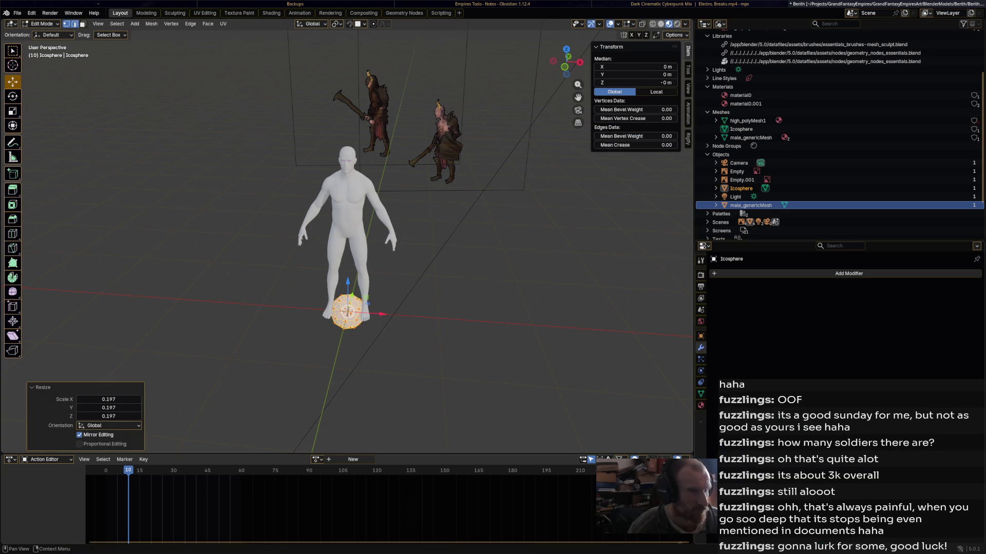
pyautogui.click(790, 273)
pyautogui.moveTo(791, 294)
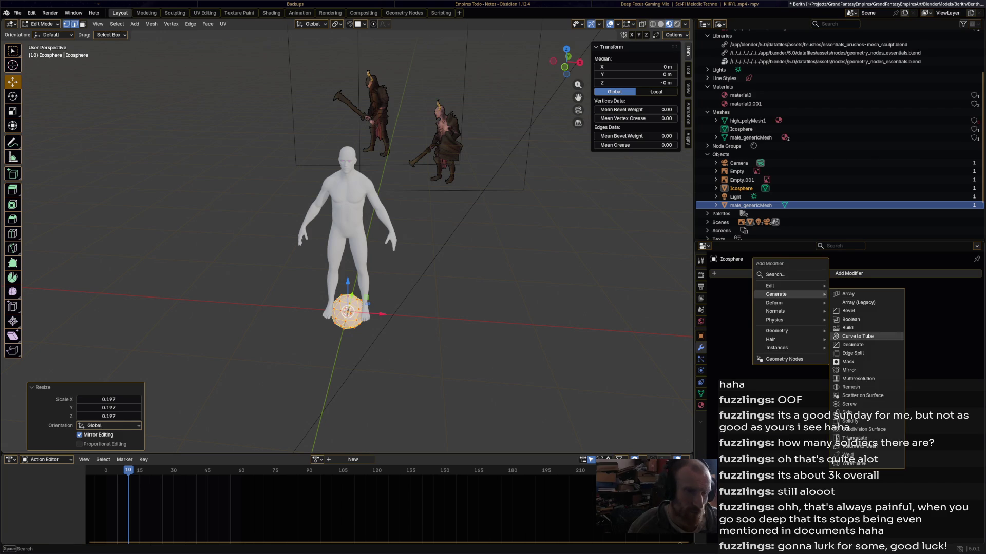
pyautogui.click(849, 371)
# Lift the mirrored icosphere up to head height and scale it to 0.352.
pyautogui.moveTo(382, 313); pyautogui.dragTo(415, 317)
pyautogui.scroll(2, 416, 316)
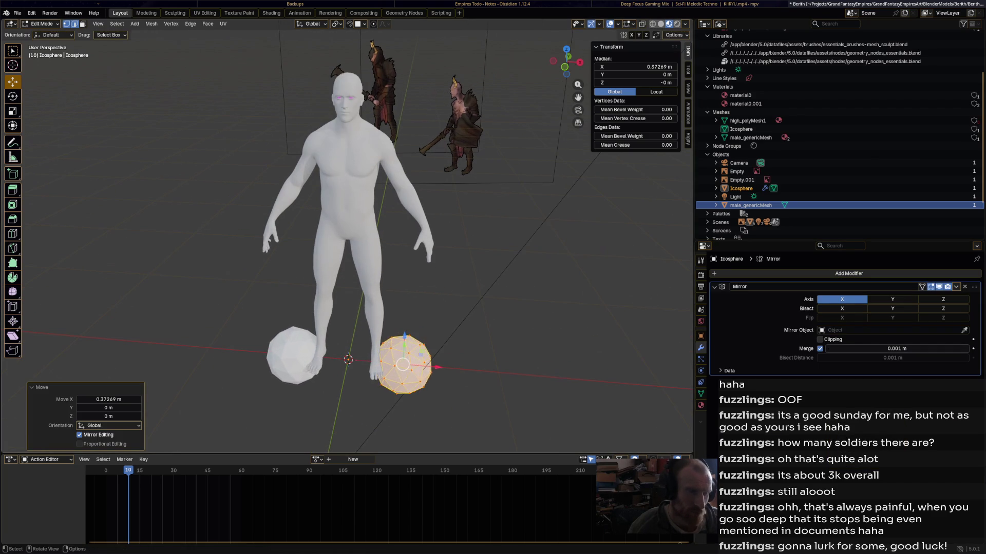
pyautogui.press('s')
pyautogui.click(422, 352)
pyautogui.moveTo(404, 337); pyautogui.dragTo(419, 54)
pyautogui.press('s')
pyautogui.click(443, 84)
# Position the icosphere on top of the head with moves along X and Y.
pyautogui.press('g')
pyautogui.press('x')
pyautogui.click(418, 82)
pyautogui.moveTo(418, 81); pyautogui.dragTo(462, 215, button='middle')
pyautogui.press('g')
pyautogui.press('y')
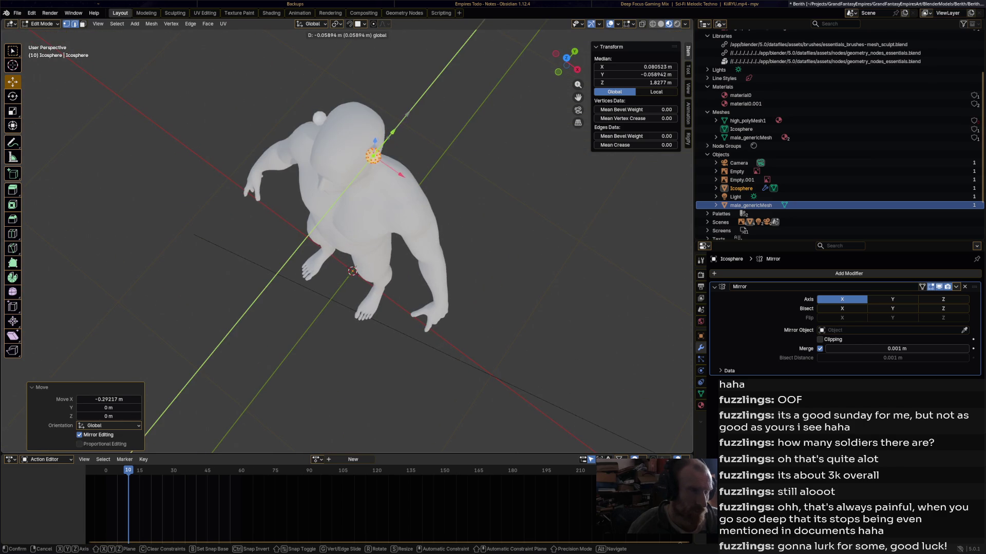
pyautogui.press('Return')
pyautogui.press('g')
pyautogui.press('x')
pyautogui.press('Return')
# Check the sphere pair on the scalp from the side and above, then save Berith.blend.
pyautogui.moveTo(360, 308); pyautogui.dragTo(360, 216, button='middle')
pyautogui.scroll(2, 339, 257)
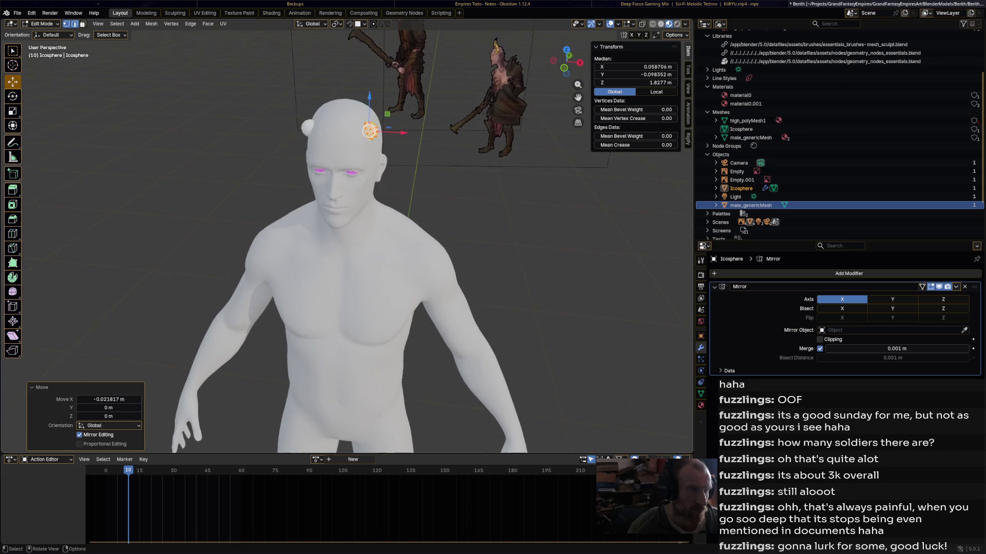
pyautogui.moveTo(360, 257)
pyautogui.mouseDown(button='middle')
pyautogui.moveTo(247, 257)
pyautogui.moveTo(318, 257)
pyautogui.mouseUp(button='middle')
pyautogui.scroll(4, 349, 246)
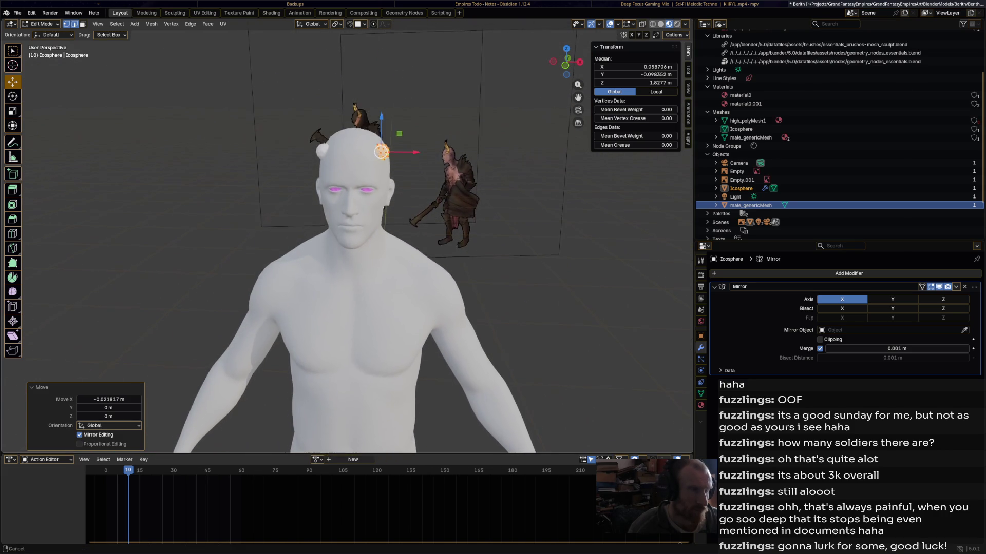
pyautogui.moveTo(359, 205); pyautogui.dragTo(360, 287, button='middle')
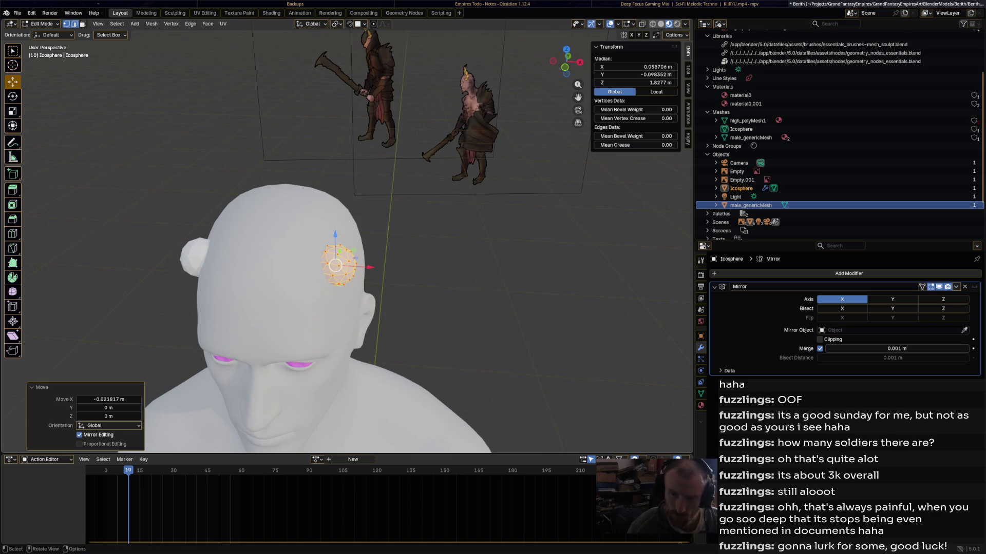
pyautogui.hotkey('ctrl', 's')
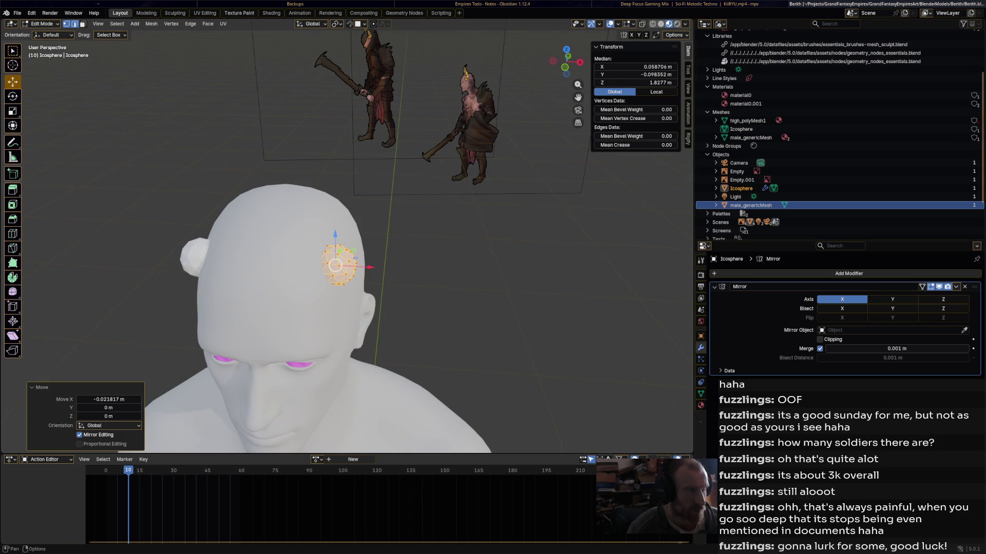
pyautogui.click(174, 13)
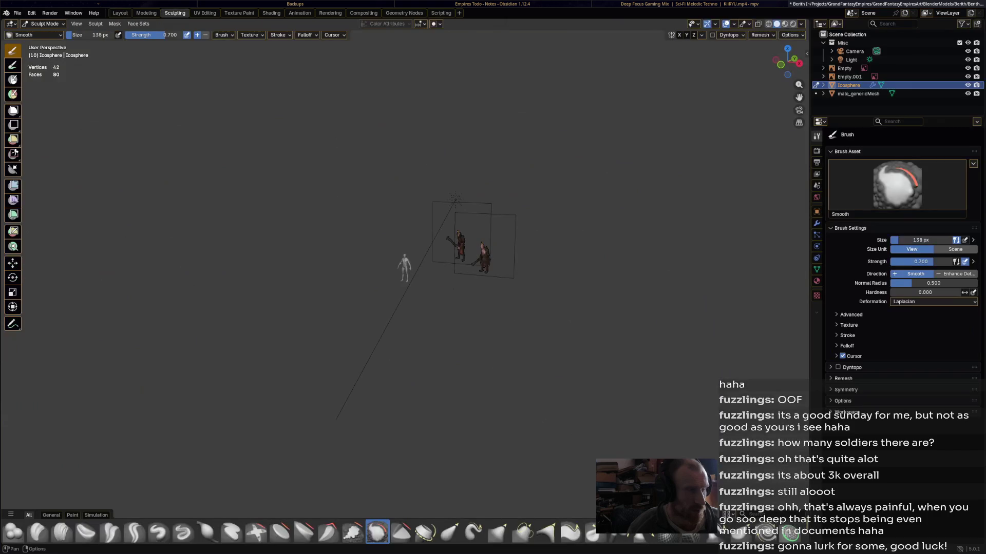
# Return to the Layout workspace and put the icosphere into Sculpt Mode.
pyautogui.click(120, 13)
pyautogui.keyDown('shift'); pyautogui.moveTo(308, 256); pyautogui.dragTo(365, 205, button='middle'); pyautogui.keyUp('shift')
pyautogui.click(45, 24)
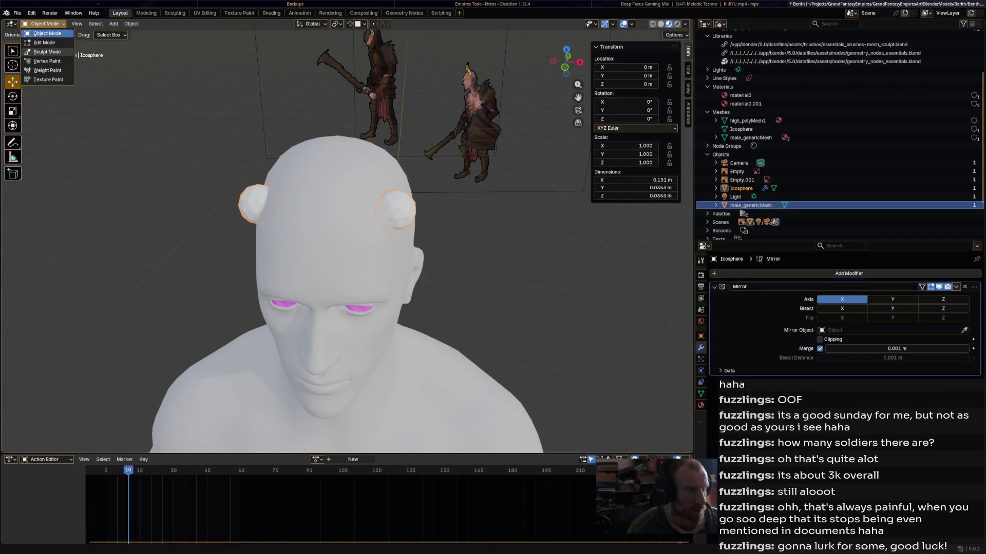
pyautogui.click(47, 52)
pyautogui.keyDown('shift'); pyautogui.moveTo(402, 208); pyautogui.dragTo(401, 208, button='middle'); pyautogui.keyUp('shift')
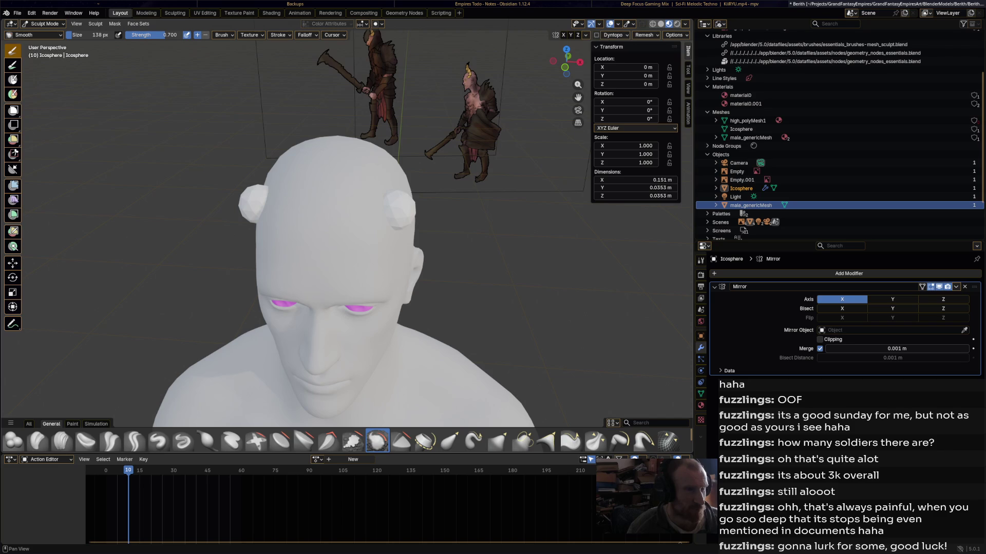
# Toggle Dyntopo on and off, confirming the enable prompt, while softening the head bump.
pyautogui.click(596, 35)
pyautogui.press('Escape')
pyautogui.click(613, 35)
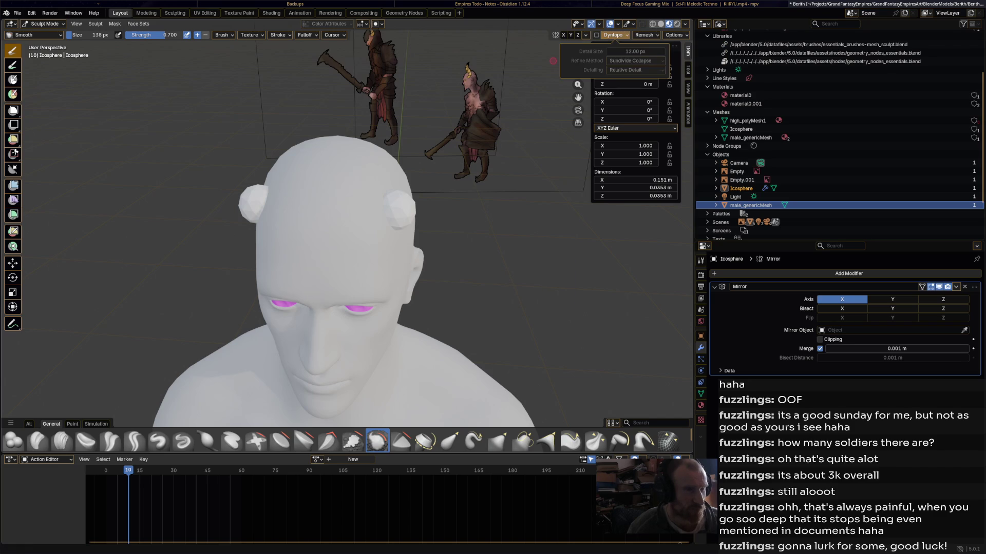
pyautogui.hotkey('ctrl', 'd')
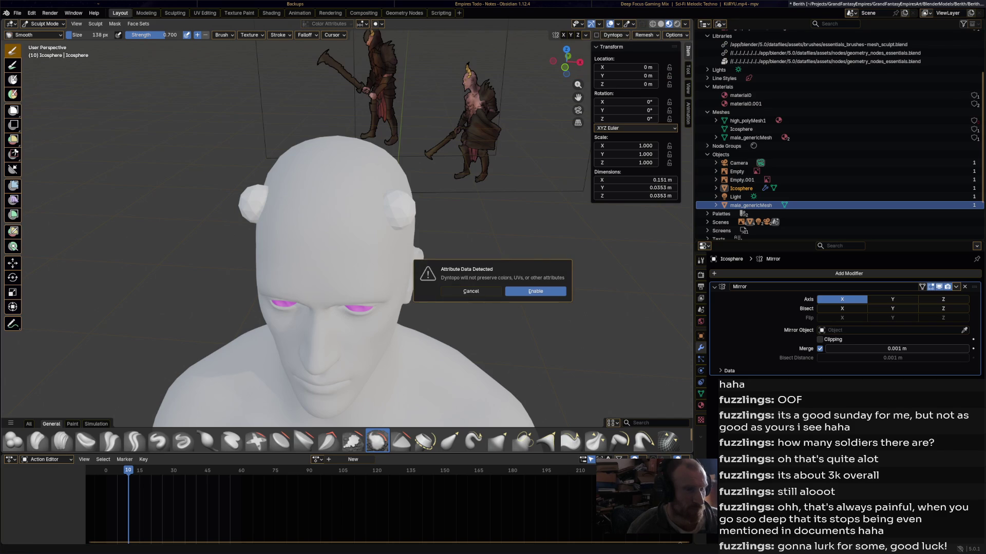
pyautogui.click(535, 291)
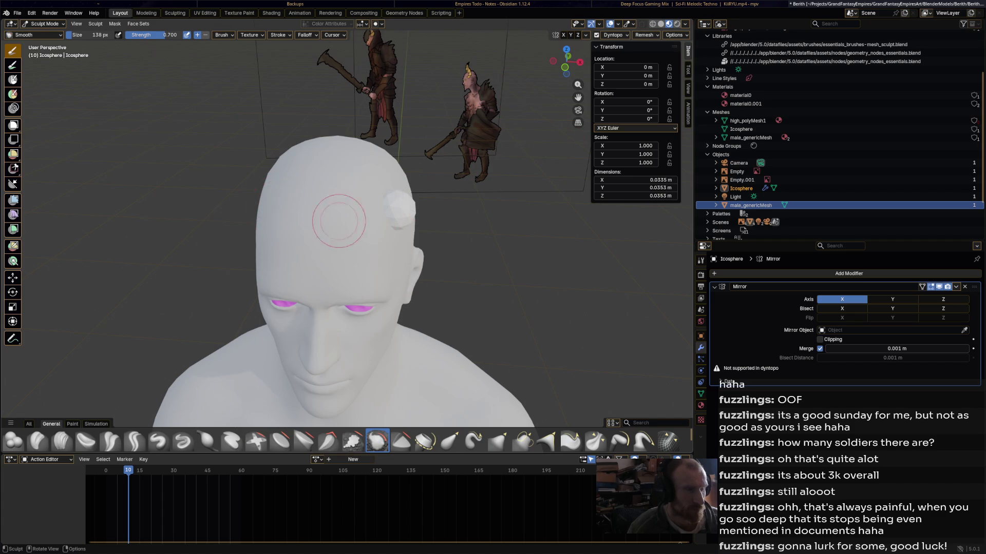
pyautogui.hotkey('ctrl', 'd')
pyautogui.click(408, 218)
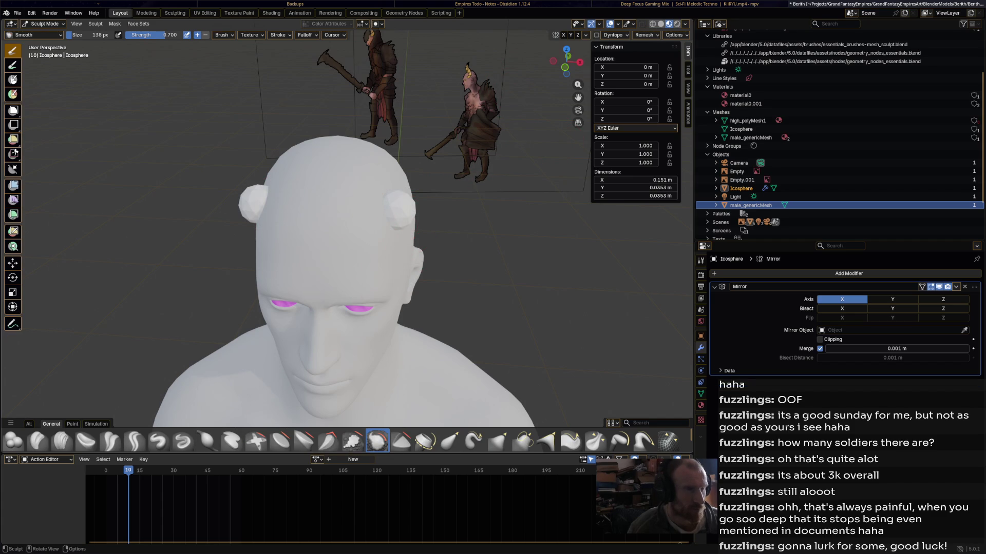
pyautogui.hotkey('ctrl', 'd')
pyautogui.click(525, 290)
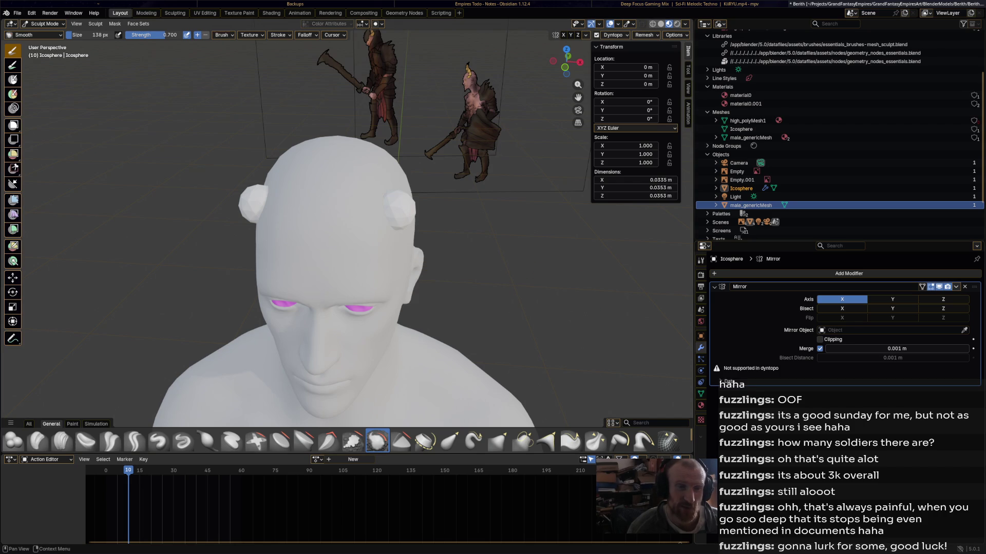
# Delete the icosphere's Mirror modifier in Object Mode after undoing an accidental apply.
pyautogui.click(955, 287)
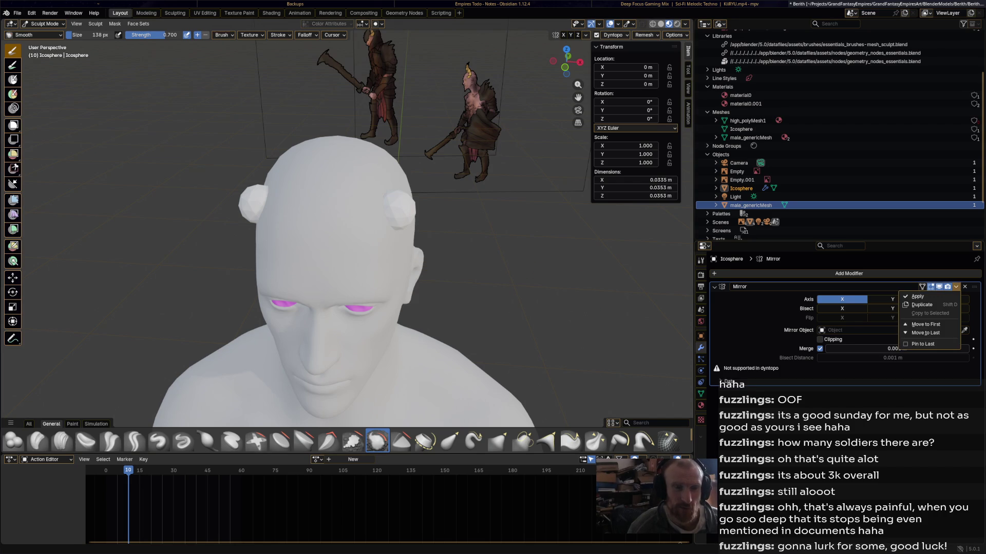
pyautogui.click(918, 297)
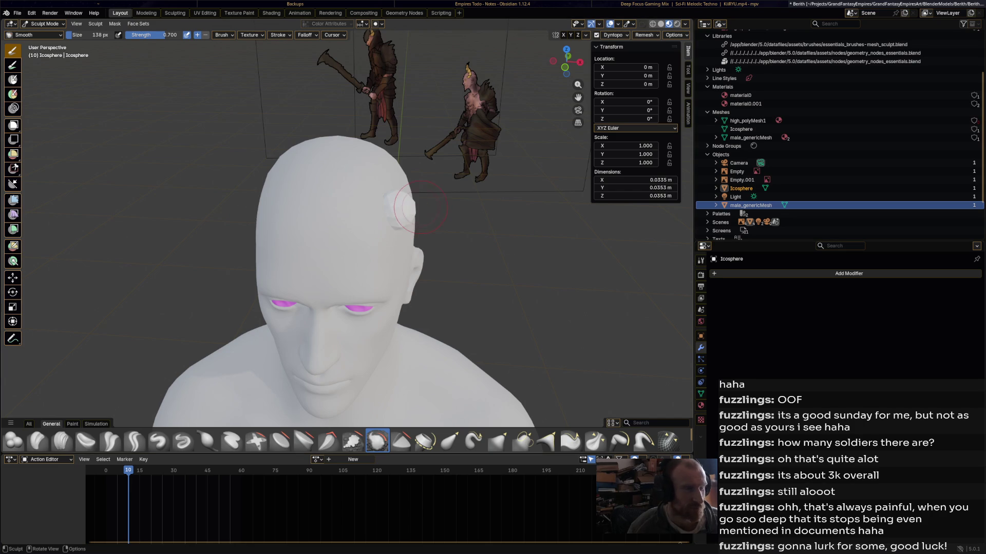
pyautogui.hotkey('ctrl', 'd')
pyautogui.hotkey('ctrl', 'z')
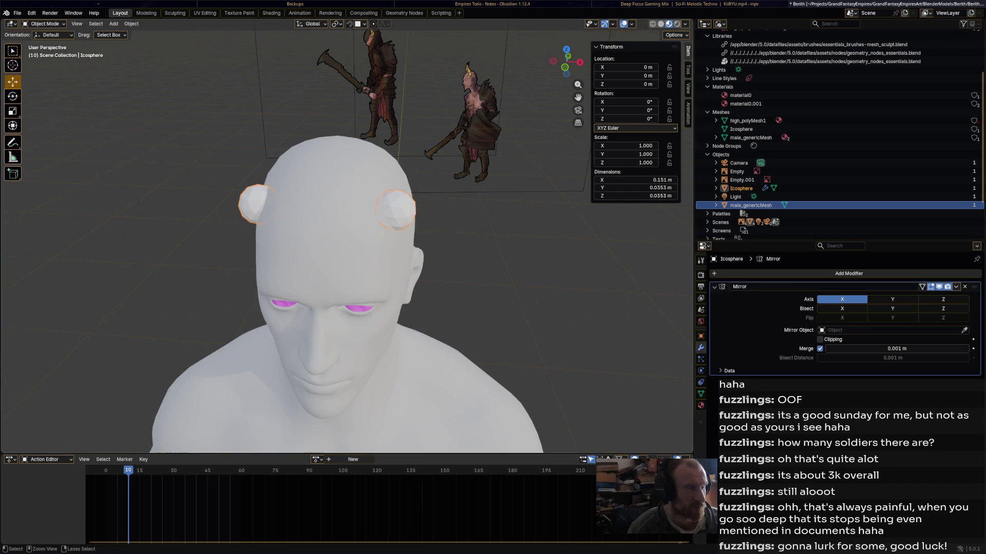
pyautogui.click(43, 24)
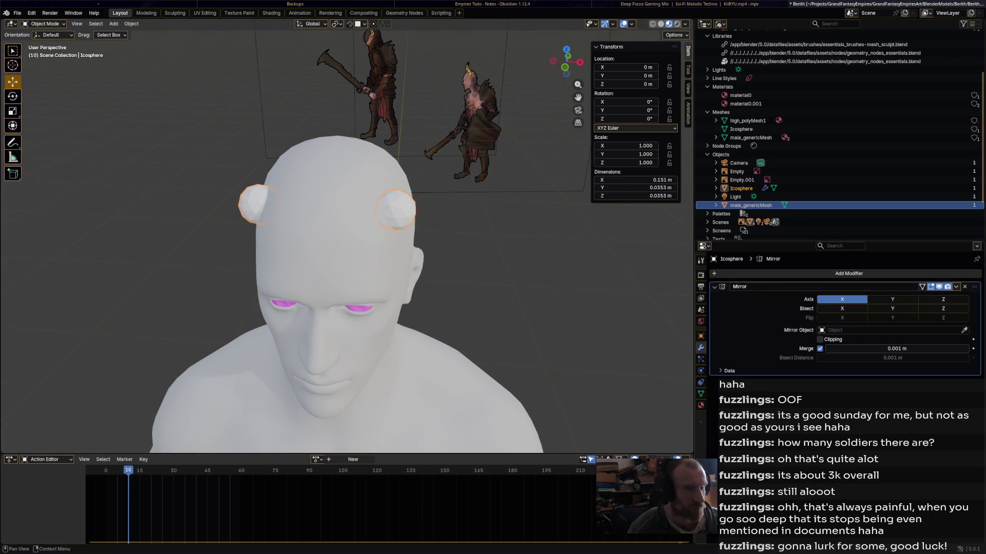
pyautogui.hotkey('ctrl', 'a')
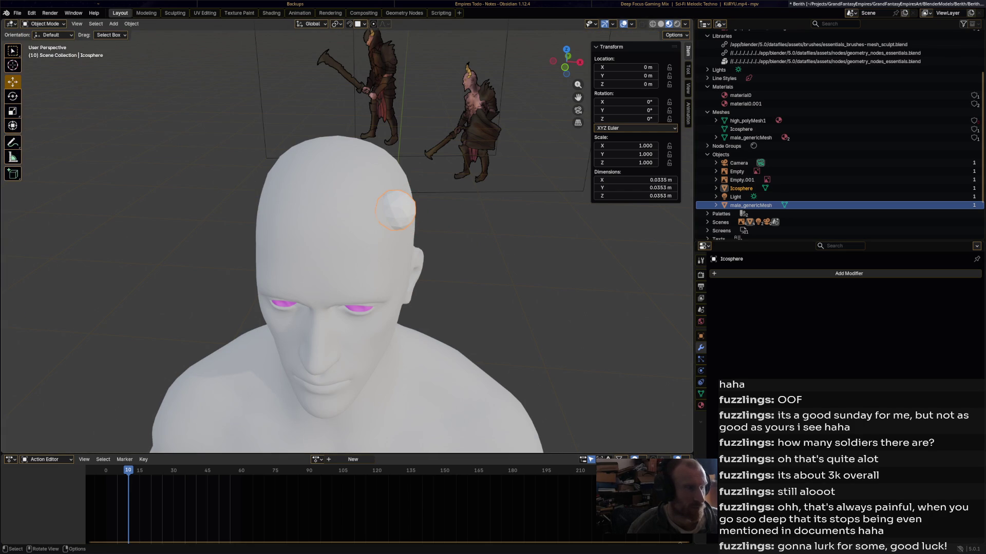
# Re-enter Sculpt Mode on the sphere and enable Dyntopo, confirming the prompt.
pyautogui.click(45, 24)
pyautogui.click(47, 51)
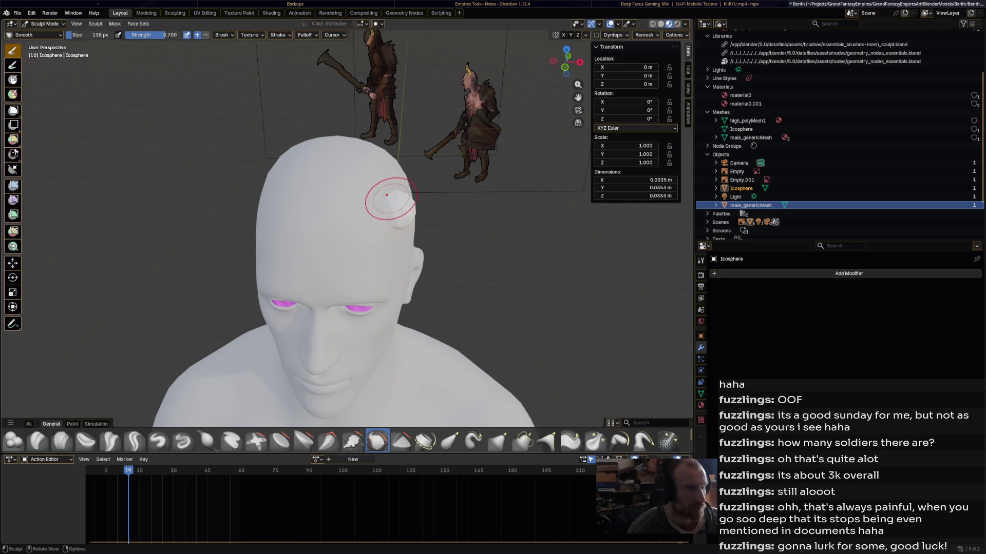
pyautogui.hotkey('ctrl', 'd')
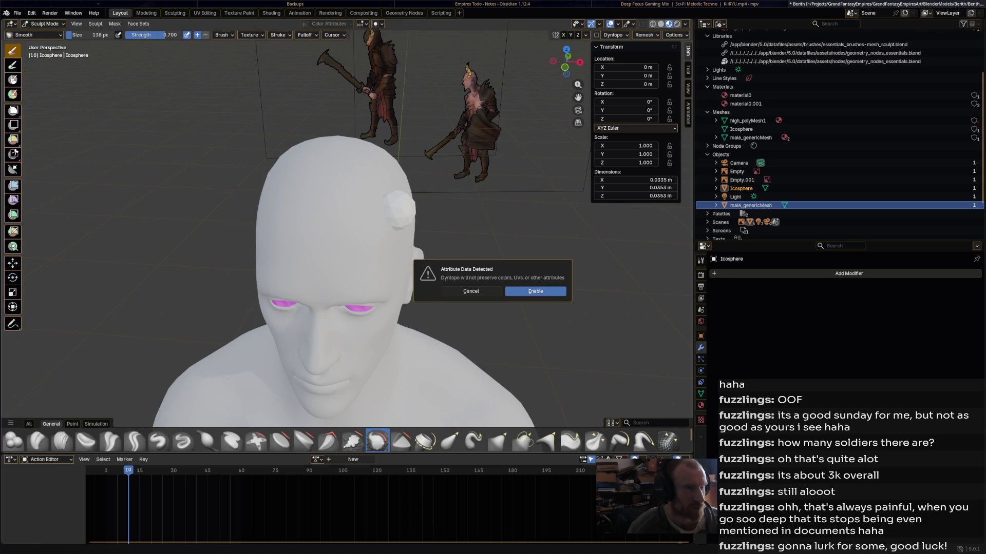
pyautogui.click(536, 292)
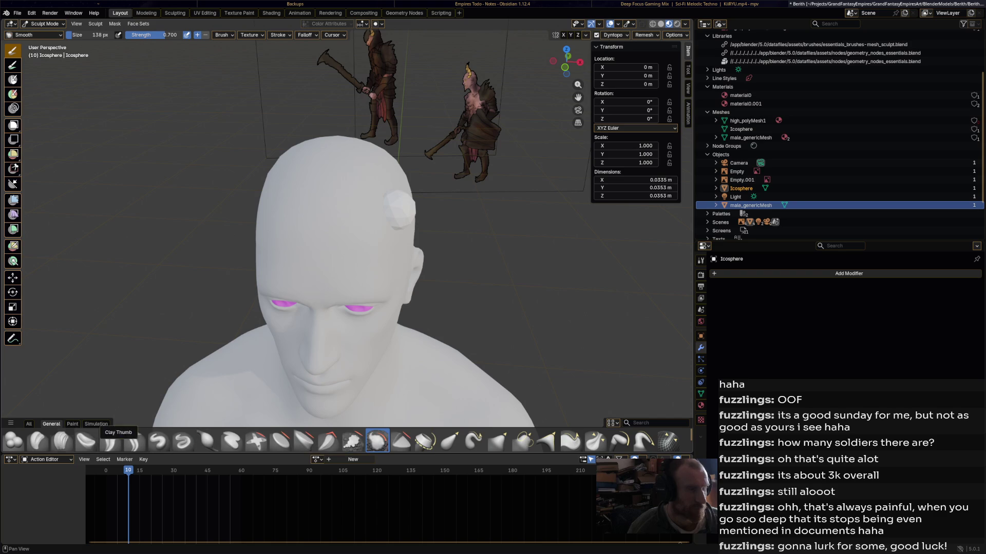
# Select the Blob brush, orbit around the head to inspect the bump, and check Dyntopo detail.
pyautogui.click(14, 441)
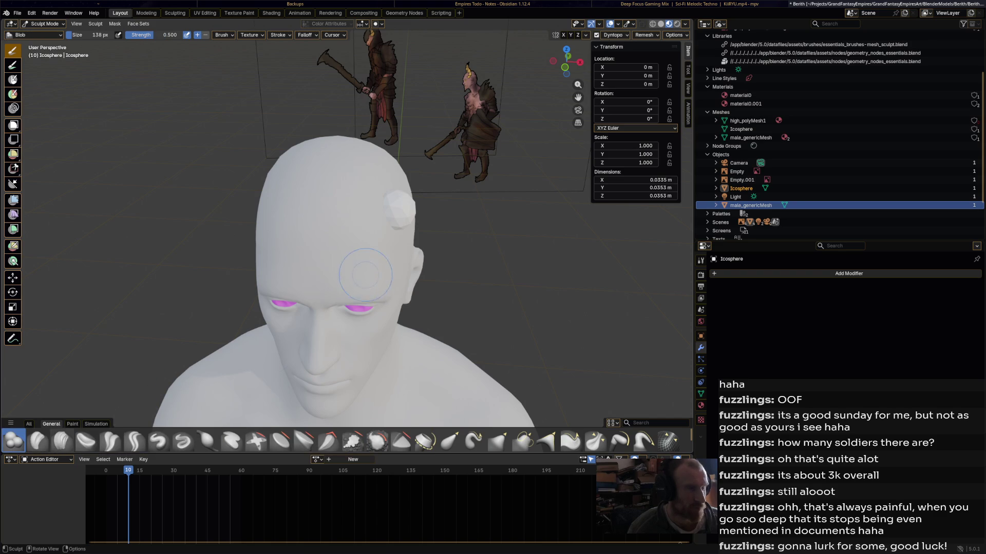
pyautogui.moveTo(392, 221)
pyautogui.mouseDown(button='middle')
pyautogui.moveTo(462, 216)
pyautogui.moveTo(308, 259)
pyautogui.mouseUp(button='middle')
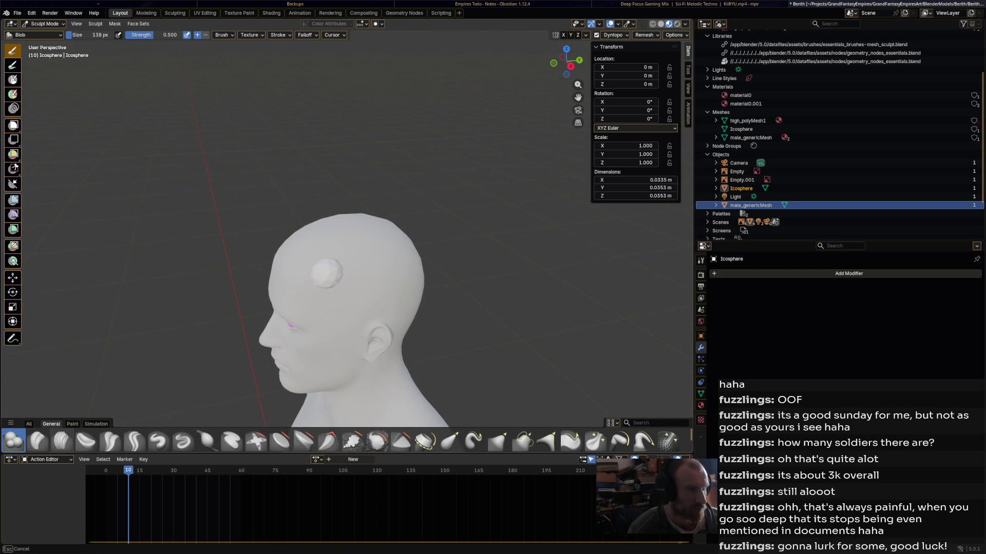
pyautogui.moveTo(308, 260)
pyautogui.mouseDown(button='middle')
pyautogui.moveTo(380, 255)
pyautogui.moveTo(295, 257)
pyautogui.moveTo(367, 254)
pyautogui.mouseUp(button='middle')
pyautogui.scroll(4, 429, 209)
pyautogui.scroll(-3, 429, 209)
pyautogui.moveTo(428, 209); pyautogui.dragTo(401, 220, button='middle')
pyautogui.scroll(-2, 401, 219)
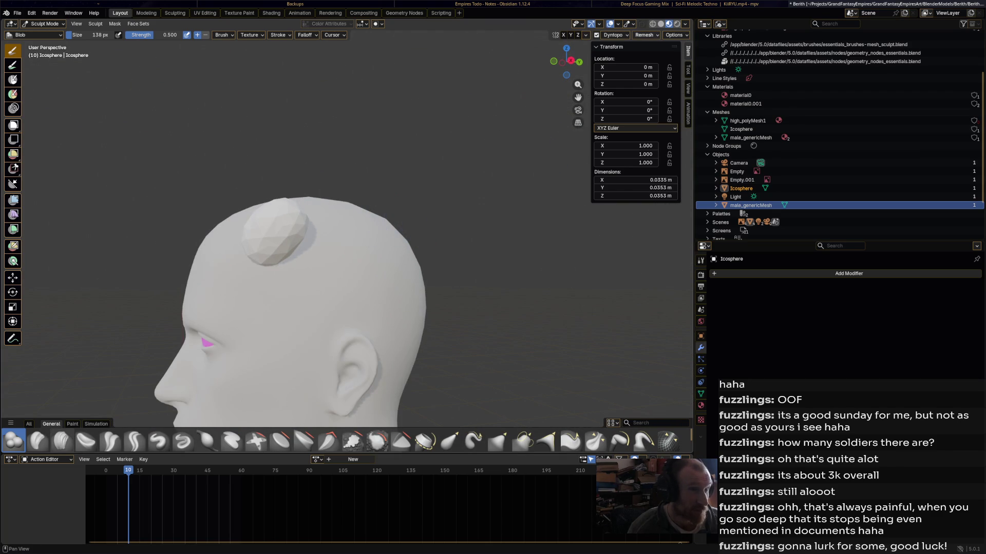
pyautogui.click(615, 35)
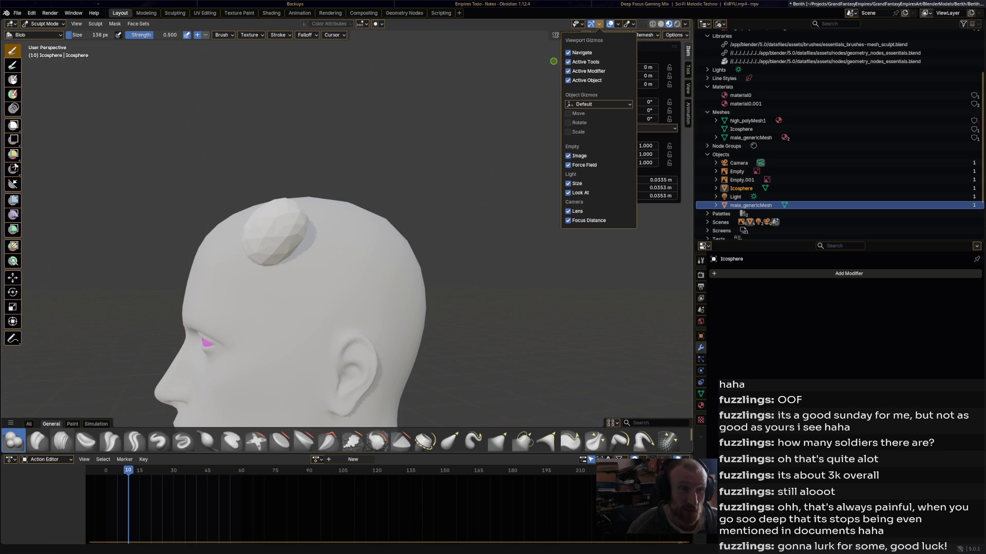
# Show the Wireframe overlay at about 0.309 opacity and pick the Clay brush.
pyautogui.click(618, 23)
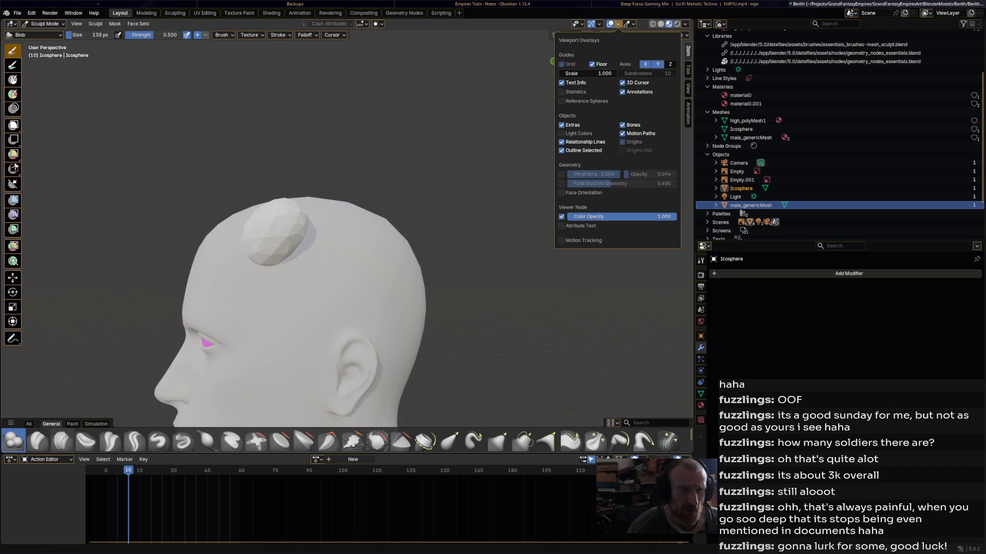
pyautogui.click(562, 174)
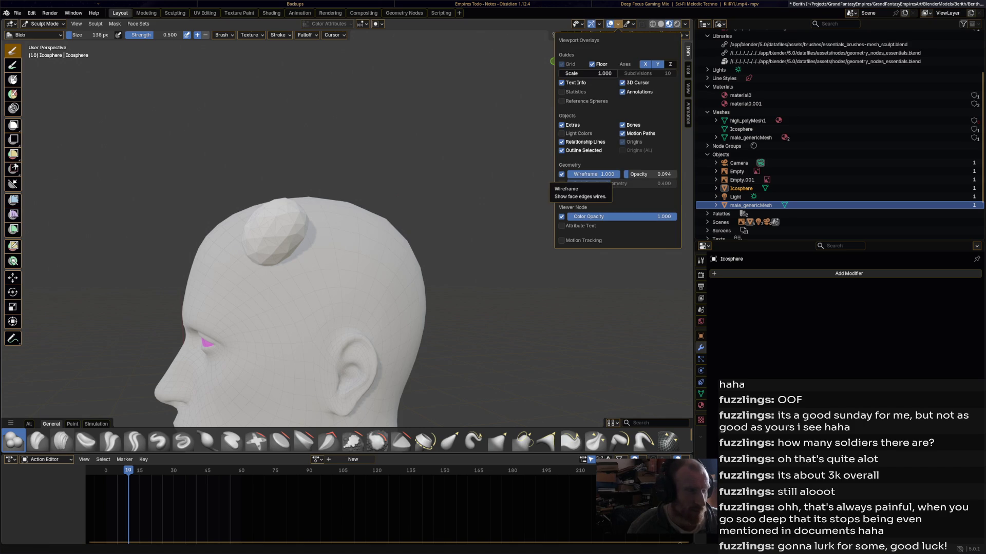
pyautogui.moveTo(631, 174); pyautogui.dragTo(645, 174)
pyautogui.moveTo(345, 245); pyautogui.dragTo(351, 242, button='middle')
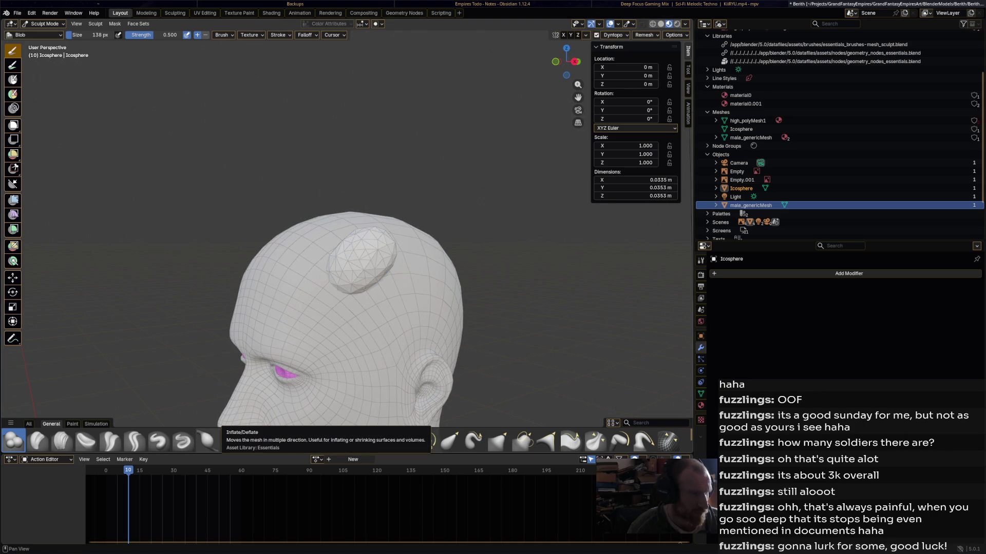
pyautogui.click(37, 441)
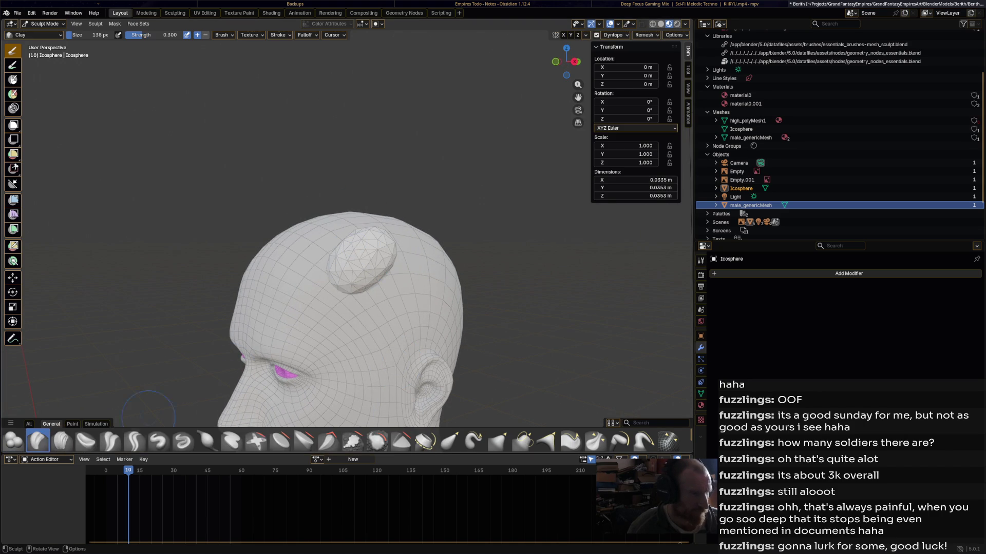
# Build up the head sphere with several Clay strokes, orbiting to check the lump.
pyautogui.moveTo(358, 277)
pyautogui.mouseDown()
pyautogui.moveTo(406, 255)
pyautogui.moveTo(370, 244)
pyautogui.moveTo(390, 252)
pyautogui.moveTo(362, 265)
pyautogui.mouseUp()
pyautogui.moveTo(362, 264); pyautogui.dragTo(432, 269, button='middle')
pyautogui.moveTo(463, 320); pyautogui.dragTo(475, 324)
pyautogui.moveTo(431, 269); pyautogui.dragTo(493, 270, button='middle')
pyautogui.moveTo(216, 216)
pyautogui.mouseDown(button='middle')
pyautogui.moveTo(250, 268)
pyautogui.moveTo(349, 247)
pyautogui.moveTo(437, 308)
pyautogui.moveTo(498, 318)
pyautogui.moveTo(419, 269)
pyautogui.mouseUp(button='middle')
pyautogui.moveTo(241, 272); pyautogui.dragTo(213, 262, button='middle')
# Extend the lump upward and to the right with Clay, then review it from several angles.
pyautogui.moveTo(212, 261); pyautogui.dragTo(212, 262)
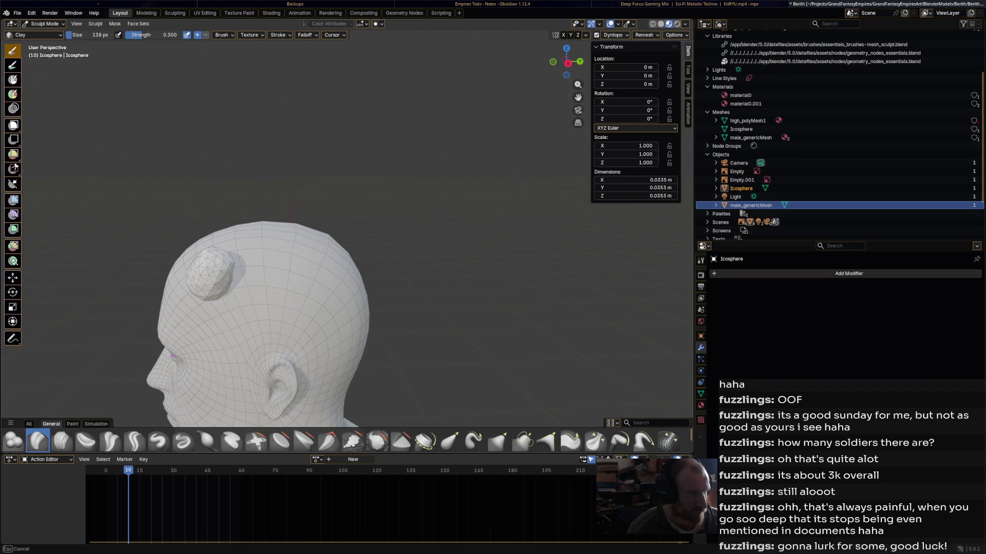
pyautogui.moveTo(212, 262); pyautogui.dragTo(228, 244)
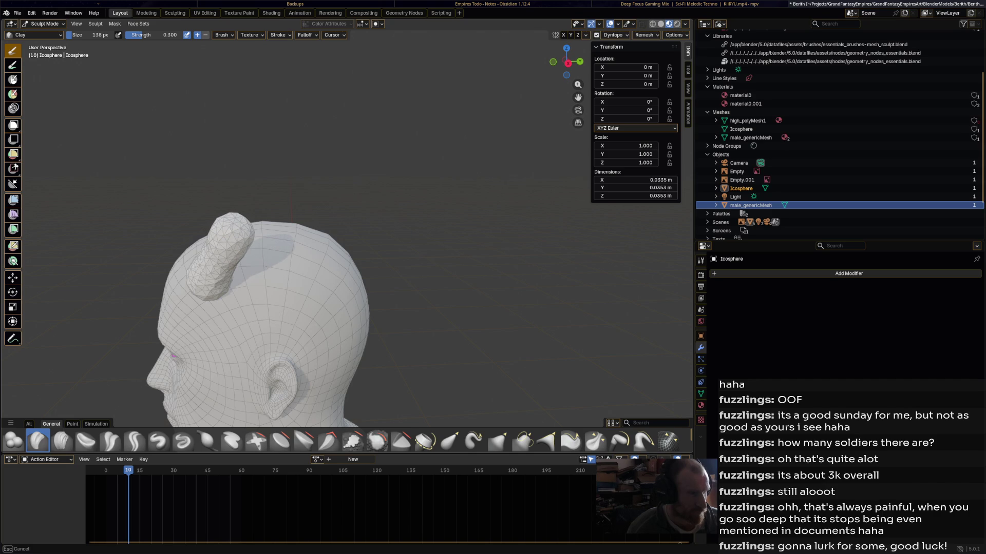
pyautogui.moveTo(231, 257)
pyautogui.mouseDown(button='middle')
pyautogui.moveTo(444, 276)
pyautogui.moveTo(344, 316)
pyautogui.moveTo(313, 313)
pyautogui.moveTo(588, 317)
pyautogui.mouseUp(button='middle')
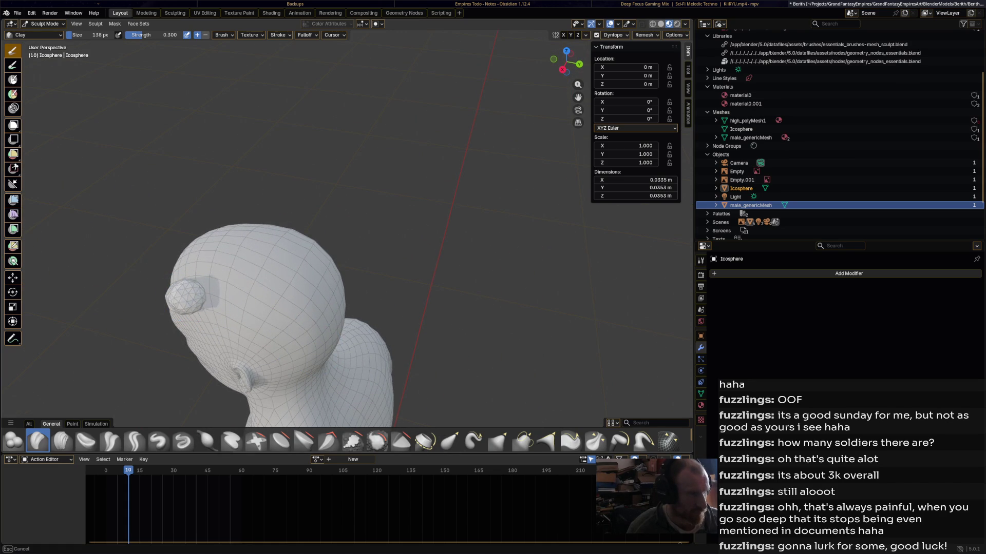
pyautogui.moveTo(267, 308)
pyautogui.mouseDown(button='middle')
pyautogui.moveTo(323, 284)
pyautogui.moveTo(469, 285)
pyautogui.moveTo(535, 271)
pyautogui.mouseUp(button='middle')
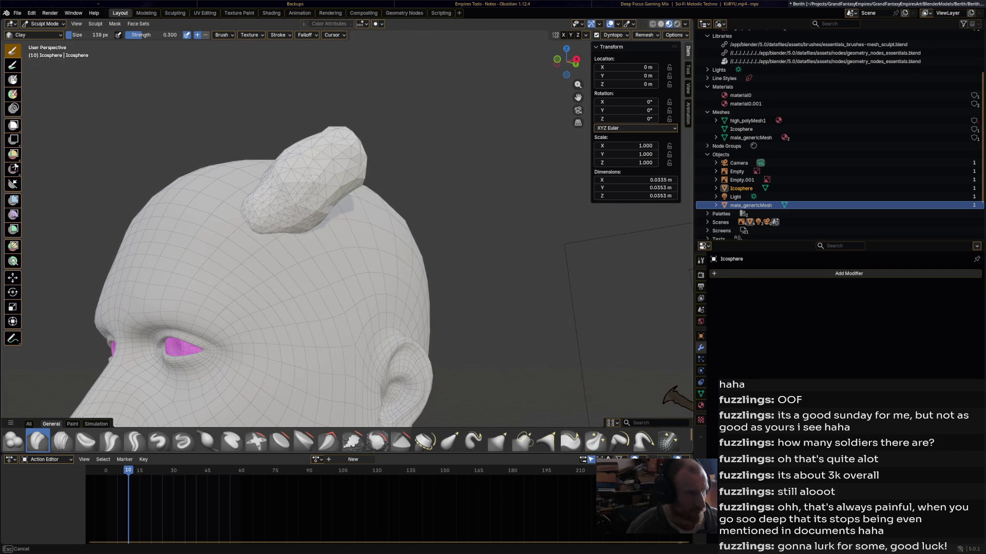
pyautogui.moveTo(399, 243); pyautogui.dragTo(399, 243, button='middle')
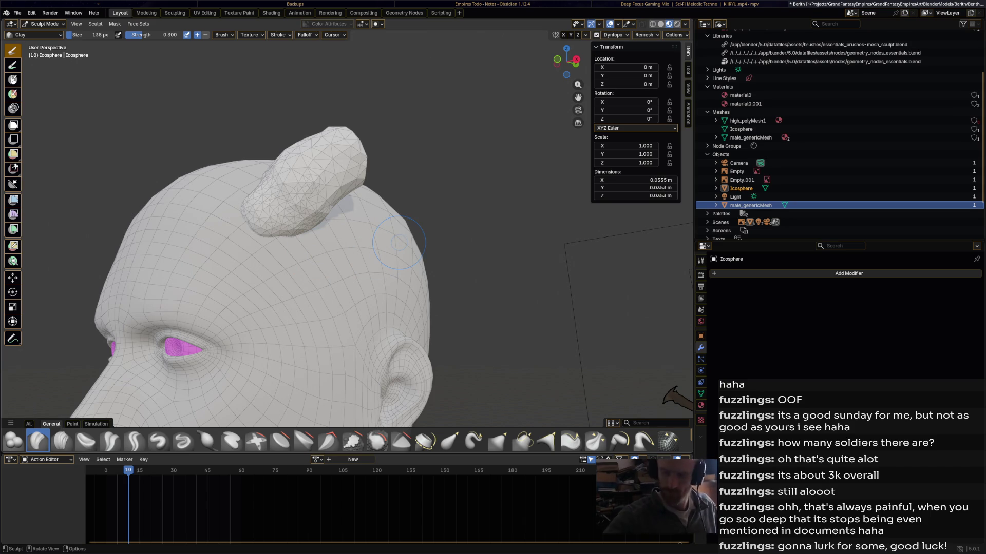
pyautogui.moveTo(399, 243)
pyautogui.mouseDown(button='middle')
pyautogui.moveTo(364, 287)
pyautogui.moveTo(375, 273)
pyautogui.mouseUp(button='middle')
# Keep building the horn with Clay strokes at 0.300 brush strength.
pyautogui.moveTo(194, 282)
pyautogui.mouseDown()
pyautogui.moveTo(188, 295)
pyautogui.moveTo(176, 293)
pyautogui.moveTo(188, 295)
pyautogui.moveTo(179, 308)
pyautogui.moveTo(193, 300)
pyautogui.moveTo(177, 301)
pyautogui.moveTo(193, 304)
pyautogui.moveTo(147, 331)
pyautogui.moveTo(223, 299)
pyautogui.moveTo(203, 295)
pyautogui.moveTo(209, 286)
pyautogui.moveTo(177, 314)
pyautogui.moveTo(187, 297)
pyautogui.moveTo(200, 303)
pyautogui.moveTo(186, 284)
pyautogui.mouseUp()
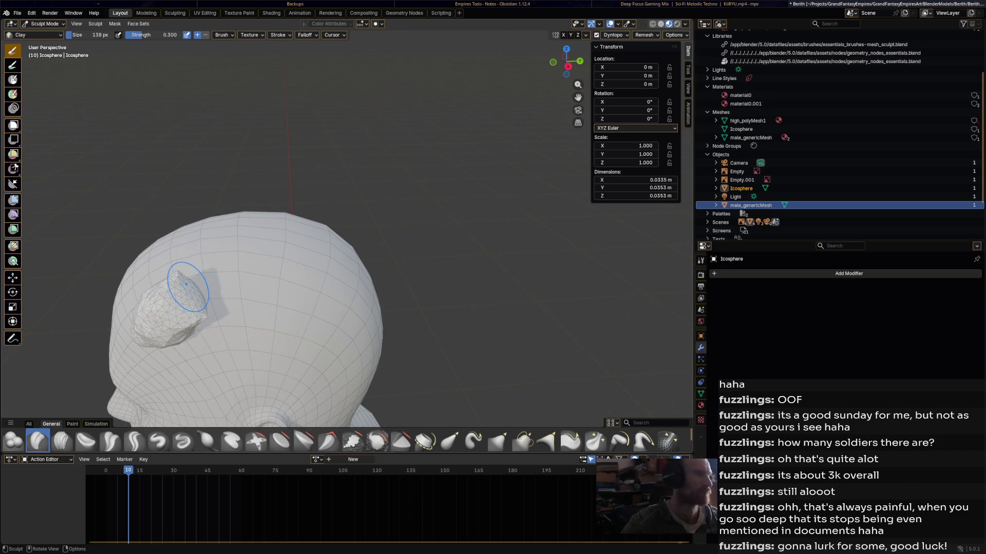
pyautogui.moveTo(185, 286); pyautogui.dragTo(198, 283)
pyautogui.moveTo(265, 280); pyautogui.dragTo(205, 282)
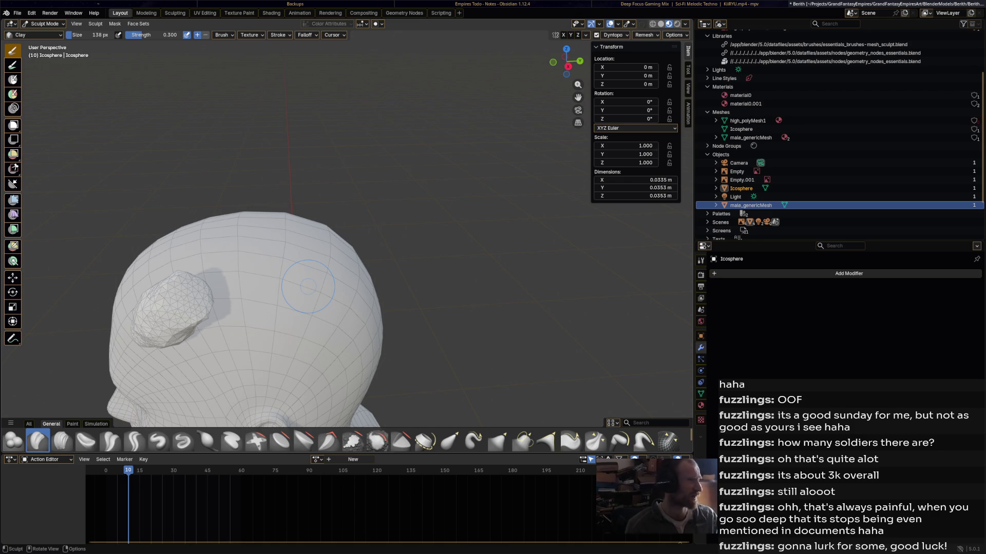
pyautogui.moveTo(224, 285)
pyautogui.mouseDown(button='middle')
pyautogui.moveTo(288, 287)
pyautogui.moveTo(224, 286)
pyautogui.mouseUp(button='middle')
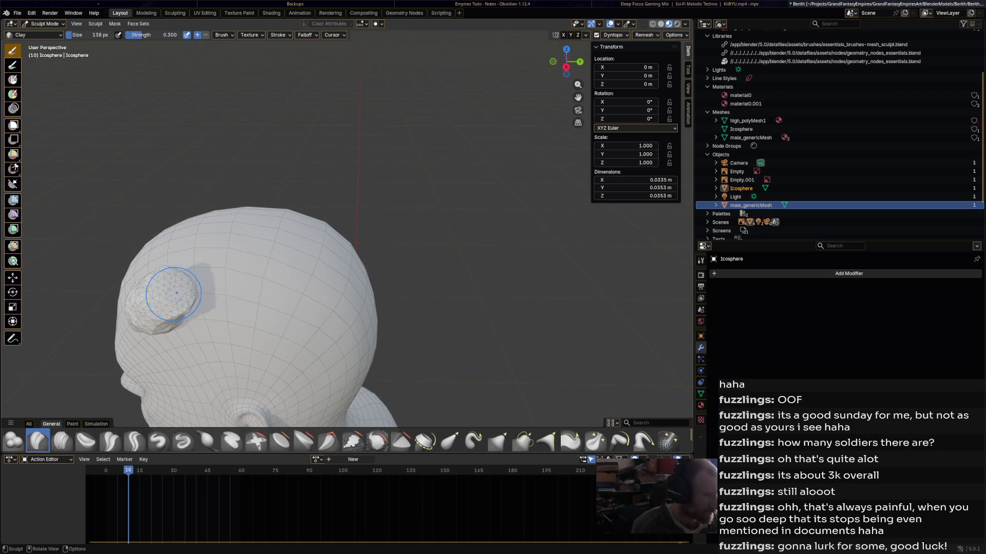
pyautogui.moveTo(182, 288); pyautogui.dragTo(180, 289, button='middle')
pyautogui.press('g')
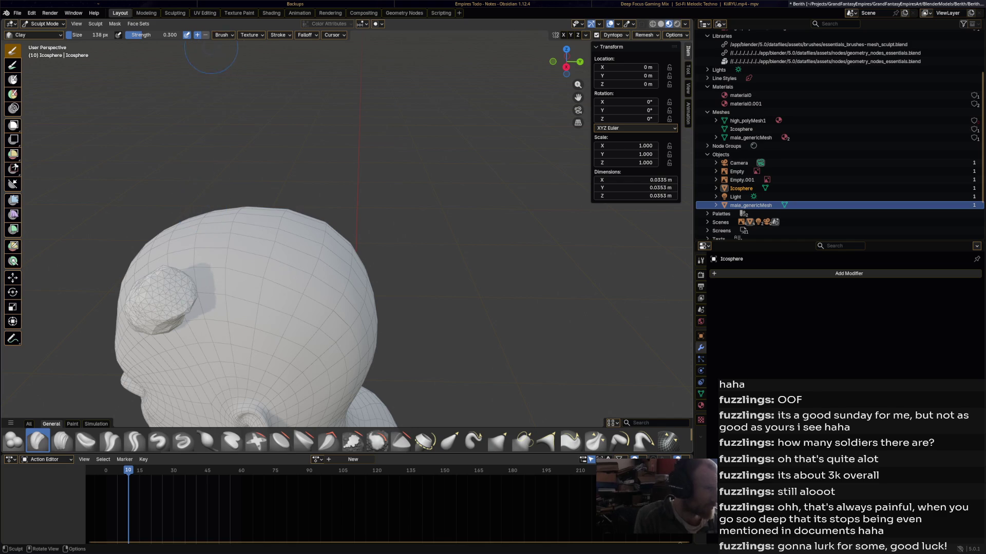
pyautogui.press('Return')
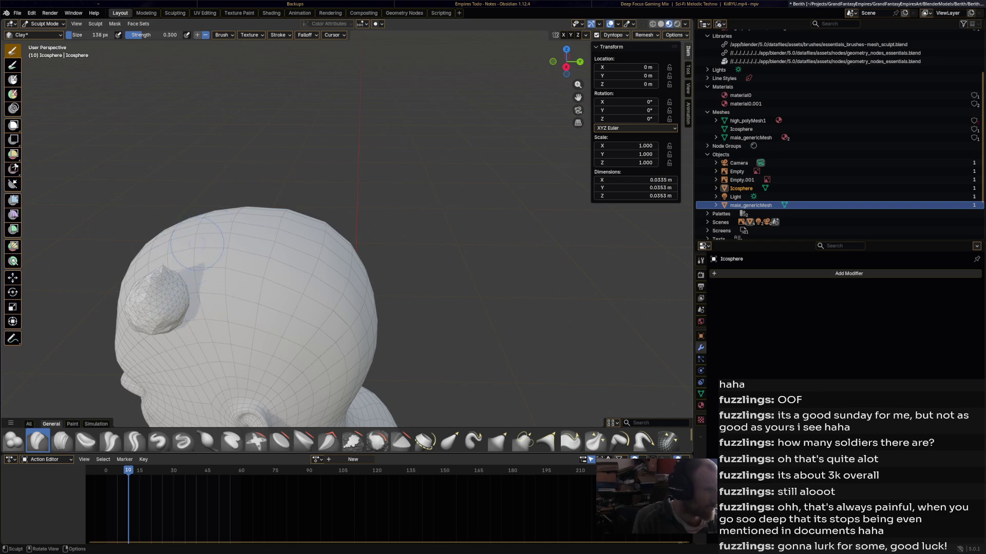
pyautogui.moveTo(175, 264); pyautogui.dragTo(180, 275)
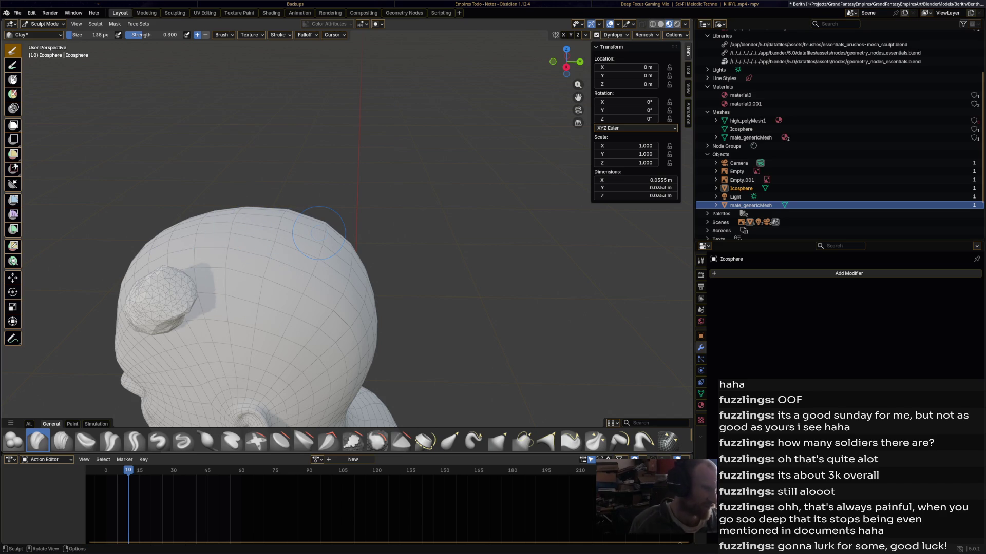
pyautogui.moveTo(164, 287); pyautogui.dragTo(192, 298)
# Orbit around the horned head to inspect the horn from front, side, above and behind.
pyautogui.moveTo(246, 288)
pyautogui.mouseDown(button='middle')
pyautogui.moveTo(318, 241)
pyautogui.moveTo(297, 256)
pyautogui.moveTo(231, 260)
pyautogui.moveTo(245, 290)
pyautogui.mouseUp(button='middle')
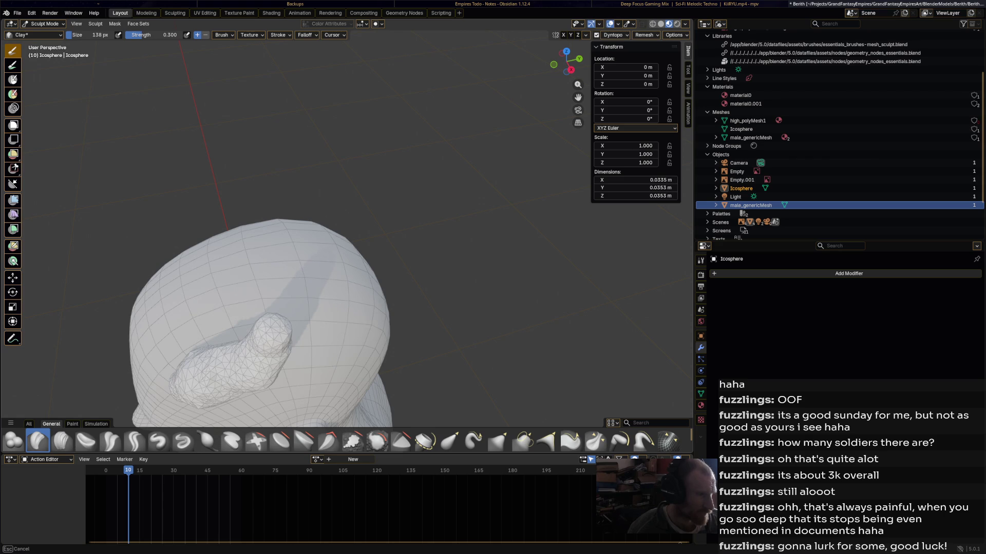
pyautogui.moveTo(308, 257)
pyautogui.mouseDown(button='middle')
pyautogui.moveTo(349, 236)
pyautogui.moveTo(358, 263)
pyautogui.moveTo(383, 241)
pyautogui.moveTo(288, 241)
pyautogui.moveTo(288, 287)
pyautogui.moveTo(308, 334)
pyautogui.moveTo(332, 248)
pyautogui.mouseUp(button='middle')
pyautogui.scroll(-4, 359, 263)
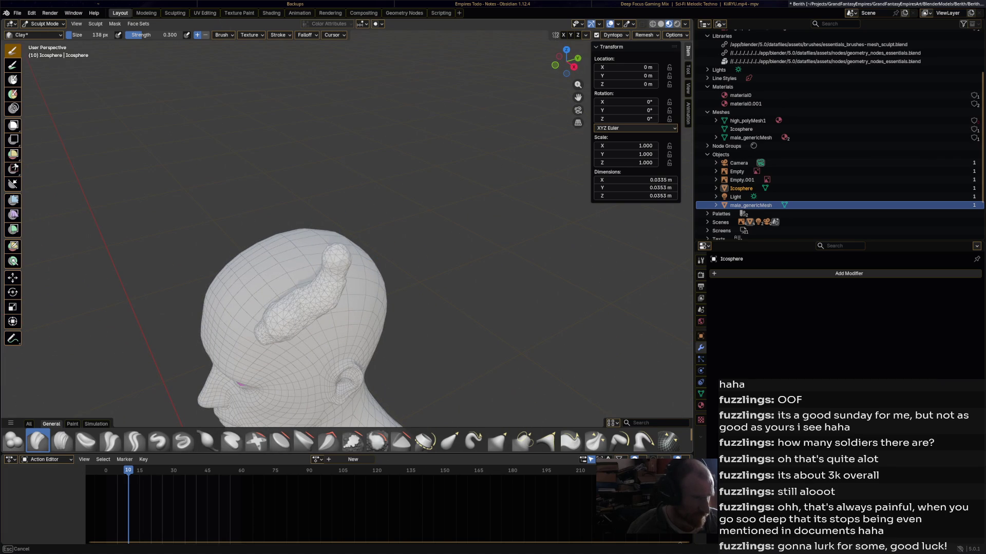
pyautogui.moveTo(332, 248); pyautogui.dragTo(393, 247, button='middle')
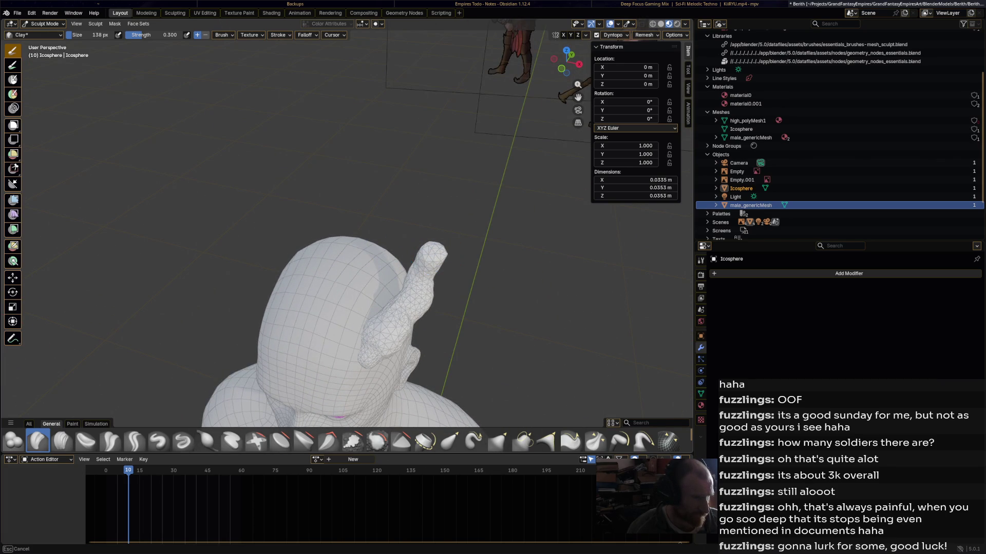
pyautogui.moveTo(393, 247)
pyautogui.mouseDown(button='middle')
pyautogui.moveTo(360, 241)
pyautogui.moveTo(395, 252)
pyautogui.moveTo(419, 281)
pyautogui.mouseUp(button='middle')
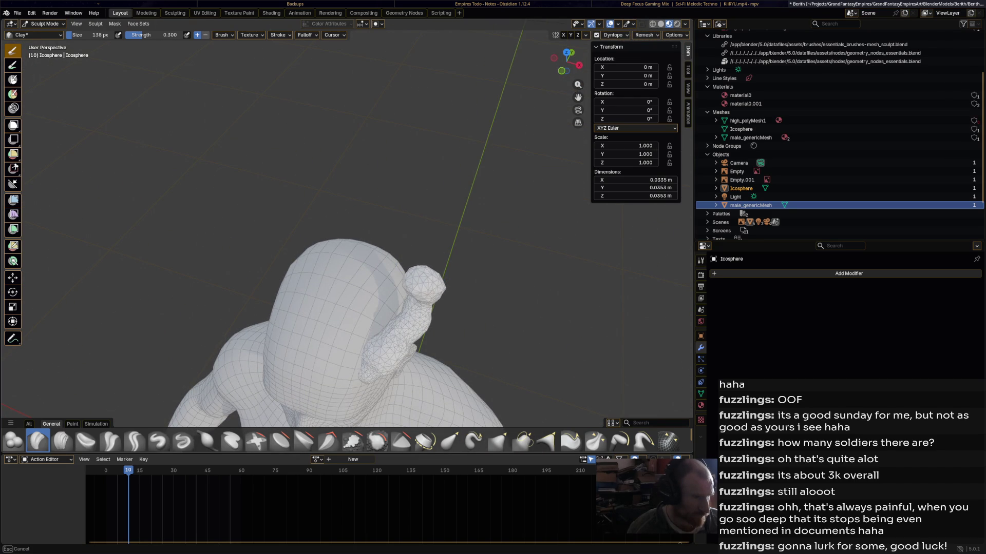
pyautogui.moveTo(414, 276)
pyautogui.mouseDown(button='middle')
pyautogui.moveTo(391, 272)
pyautogui.moveTo(416, 278)
pyautogui.mouseUp(button='middle')
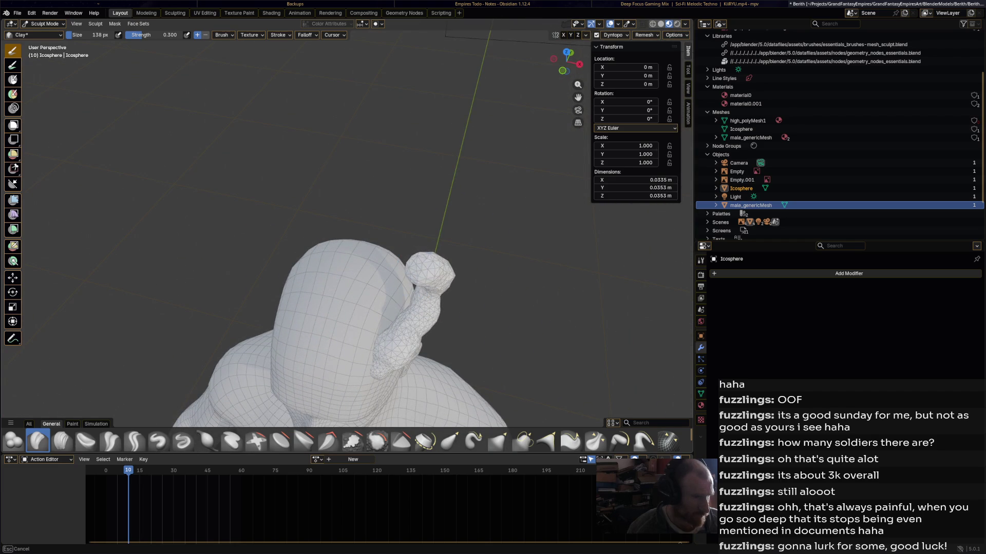
pyautogui.moveTo(416, 277)
pyautogui.mouseDown(button='middle')
pyautogui.moveTo(405, 233)
pyautogui.moveTo(374, 244)
pyautogui.mouseUp(button='middle')
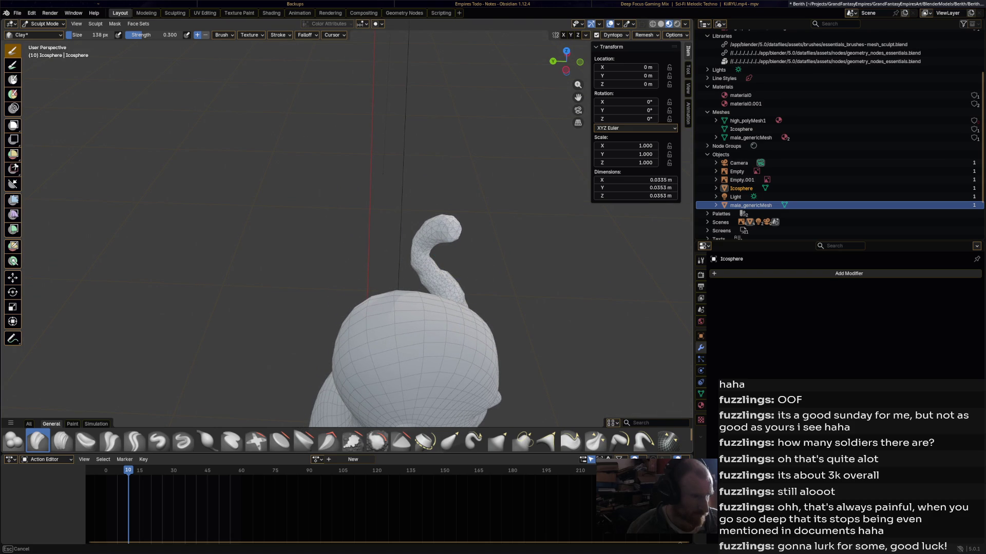
pyautogui.moveTo(374, 243)
pyautogui.mouseDown(button='middle')
pyautogui.moveTo(457, 226)
pyautogui.moveTo(362, 284)
pyautogui.mouseUp(button='middle')
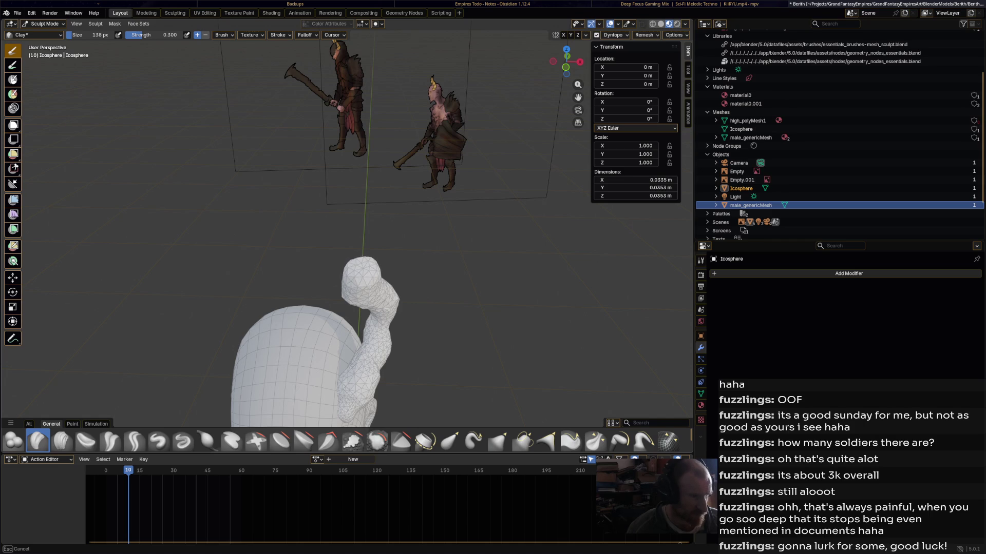
pyautogui.moveTo(362, 284)
pyautogui.mouseDown(button='middle')
pyautogui.moveTo(380, 266)
pyautogui.moveTo(370, 272)
pyautogui.moveTo(348, 251)
pyautogui.moveTo(359, 247)
pyautogui.moveTo(338, 217)
pyautogui.moveTo(352, 250)
pyautogui.mouseUp(button='middle')
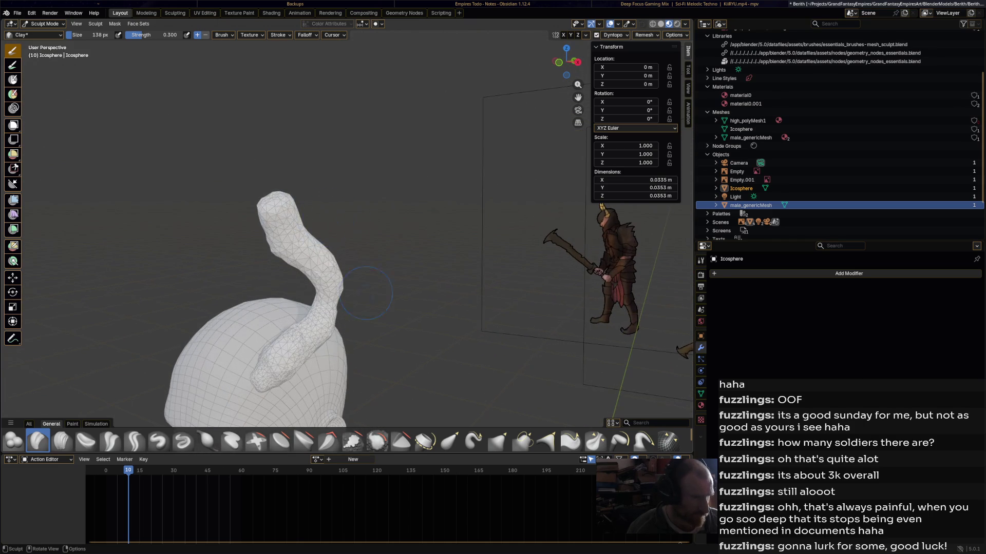
# Select the Smooth brush and smooth the upper side of the horn tip.
pyautogui.click(377, 441)
pyautogui.moveTo(318, 328)
pyautogui.mouseDown(button='middle')
pyautogui.moveTo(270, 271)
pyautogui.moveTo(330, 215)
pyautogui.moveTo(391, 189)
pyautogui.mouseUp(button='middle')
pyautogui.moveTo(391, 188)
pyautogui.mouseDown()
pyautogui.moveTo(411, 180)
pyautogui.moveTo(400, 214)
pyautogui.moveTo(416, 185)
pyautogui.mouseUp()
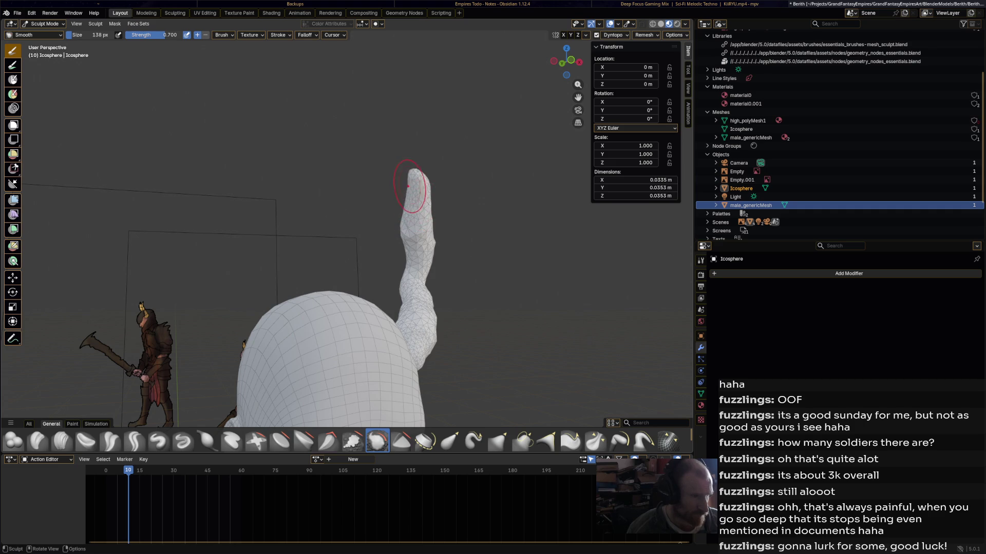
# Smooth the bulge at the horn's base and pull the tip into shape with Elastic Grab.
pyautogui.moveTo(413, 206)
pyautogui.mouseDown(button='middle')
pyautogui.moveTo(358, 203)
pyautogui.moveTo(282, 230)
pyautogui.mouseUp(button='middle')
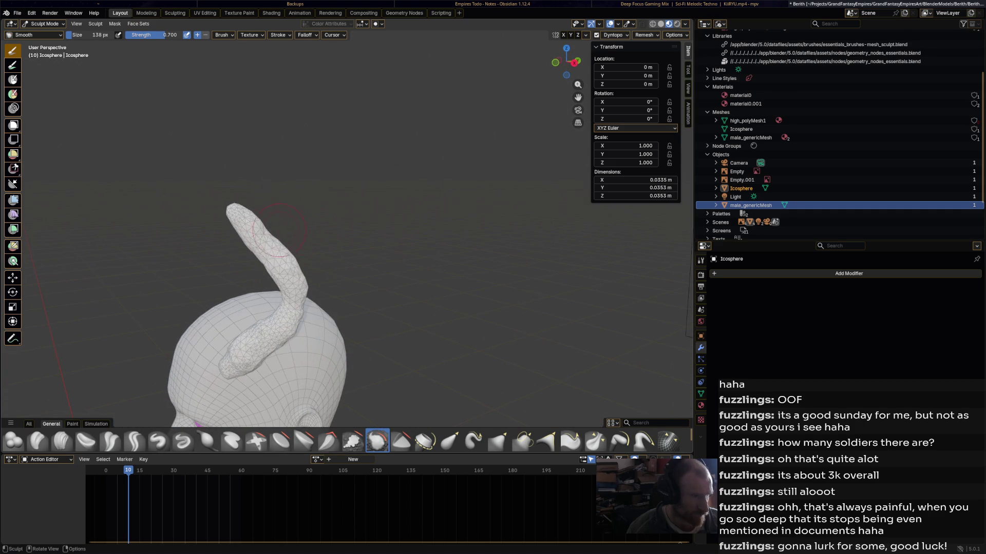
pyautogui.moveTo(290, 257); pyautogui.dragTo(304, 291)
pyautogui.moveTo(242, 210); pyautogui.dragTo(315, 191, button='middle')
pyautogui.click(449, 441)
pyautogui.moveTo(378, 315); pyautogui.dragTo(268, 242, button='middle')
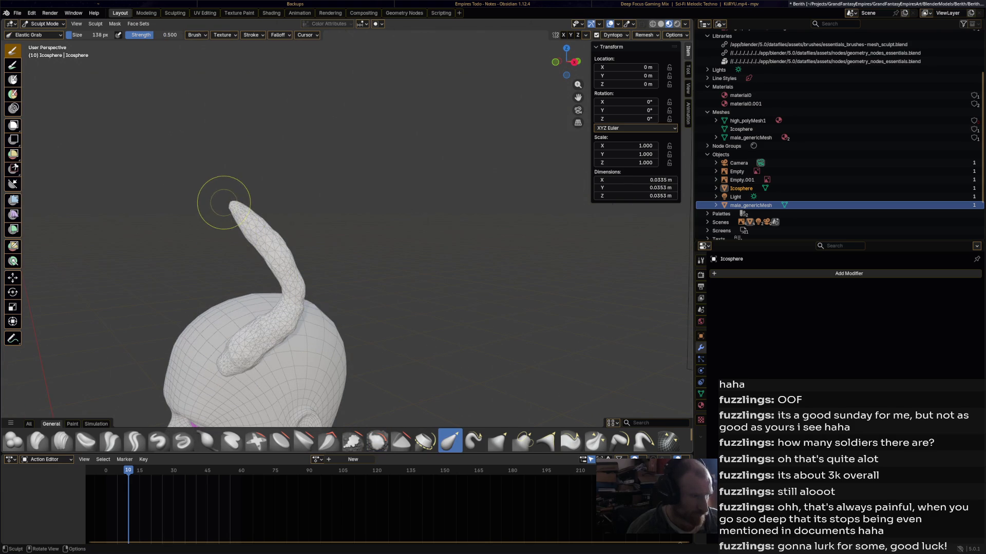
pyautogui.moveTo(229, 203); pyautogui.dragTo(244, 185)
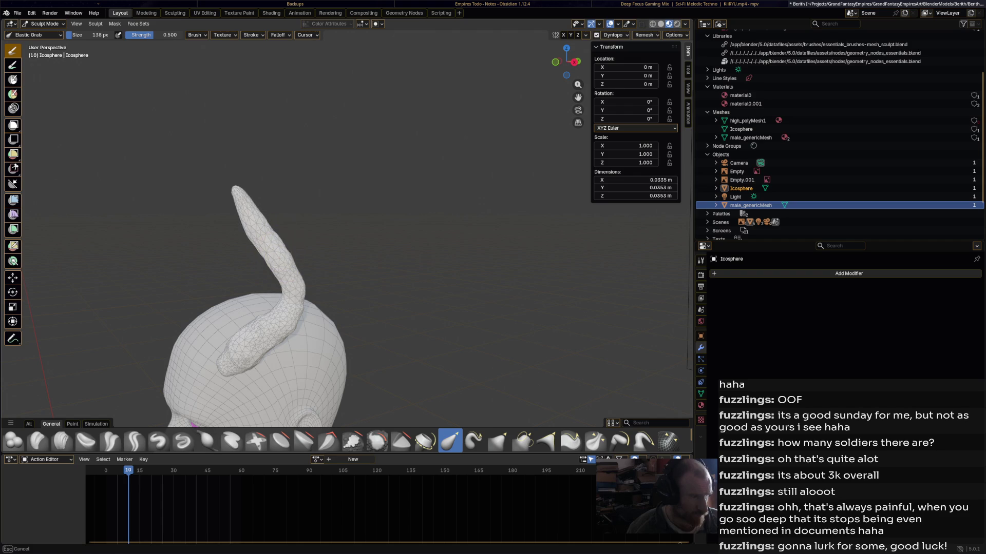
# Smooth the horn's base again, then switch to the Clay Strips brush at 0.500 strength.
pyautogui.keyDown('shift'); pyautogui.moveTo(285, 308); pyautogui.dragTo(289, 307, button='middle'); pyautogui.keyUp('shift')
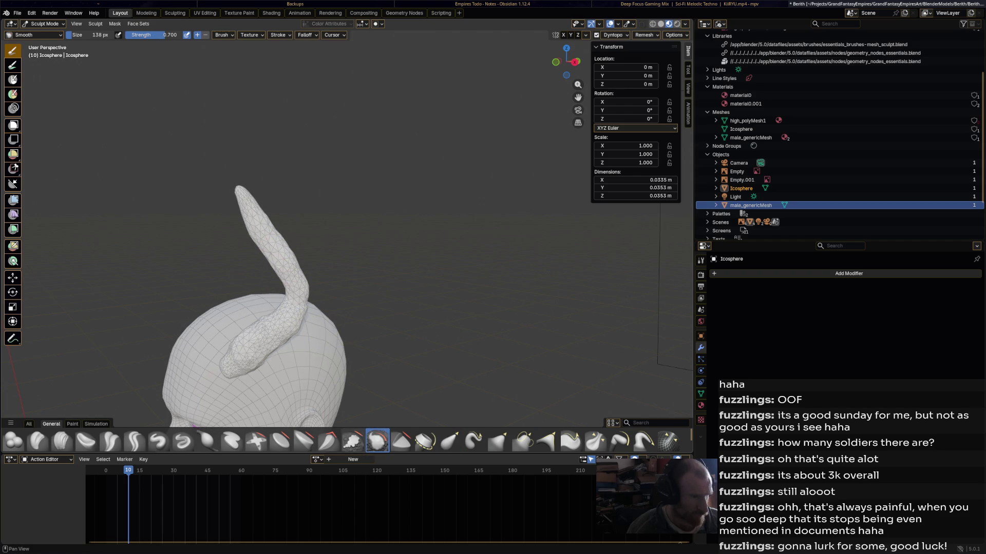
pyautogui.keyDown('shift'); pyautogui.moveTo(286, 284); pyautogui.dragTo(290, 290); pyautogui.keyUp('shift')
pyautogui.moveTo(260, 349)
pyautogui.keyDown('shift'); pyautogui.mouseDown()
pyautogui.moveTo(249, 360)
pyautogui.moveTo(238, 353)
pyautogui.mouseUp(); pyautogui.keyUp('shift')
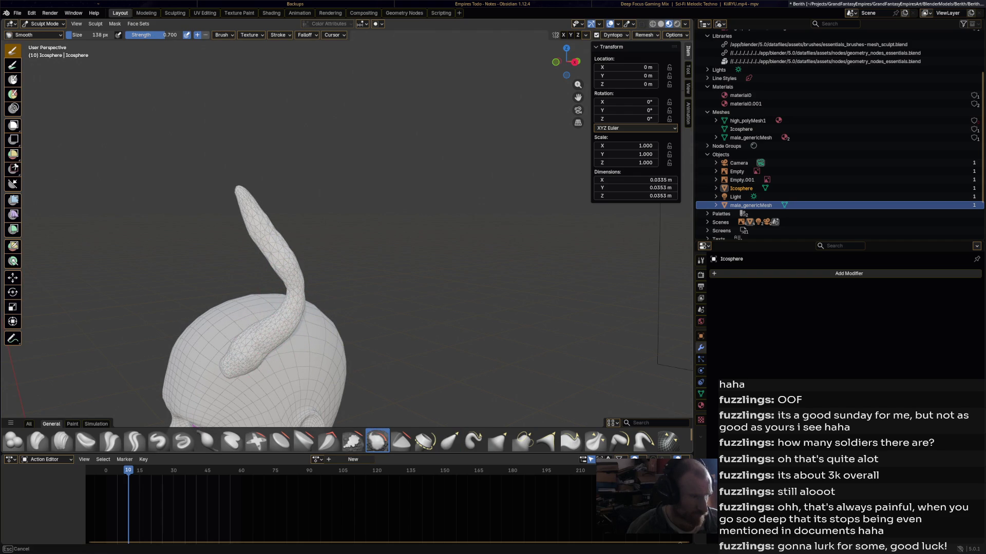
pyautogui.moveTo(283, 311)
pyautogui.mouseDown(button='middle')
pyautogui.moveTo(349, 306)
pyautogui.moveTo(395, 316)
pyautogui.moveTo(295, 320)
pyautogui.moveTo(342, 346)
pyautogui.moveTo(305, 314)
pyautogui.moveTo(299, 361)
pyautogui.moveTo(267, 344)
pyautogui.moveTo(229, 345)
pyautogui.moveTo(224, 322)
pyautogui.moveTo(184, 317)
pyautogui.mouseUp(button='middle')
pyautogui.click(208, 440)
pyautogui.press('c')
# Sculpt Clay Strips strokes along the horn's length, orbiting to check the curve.
pyautogui.moveTo(324, 337); pyautogui.dragTo(394, 345, button='middle')
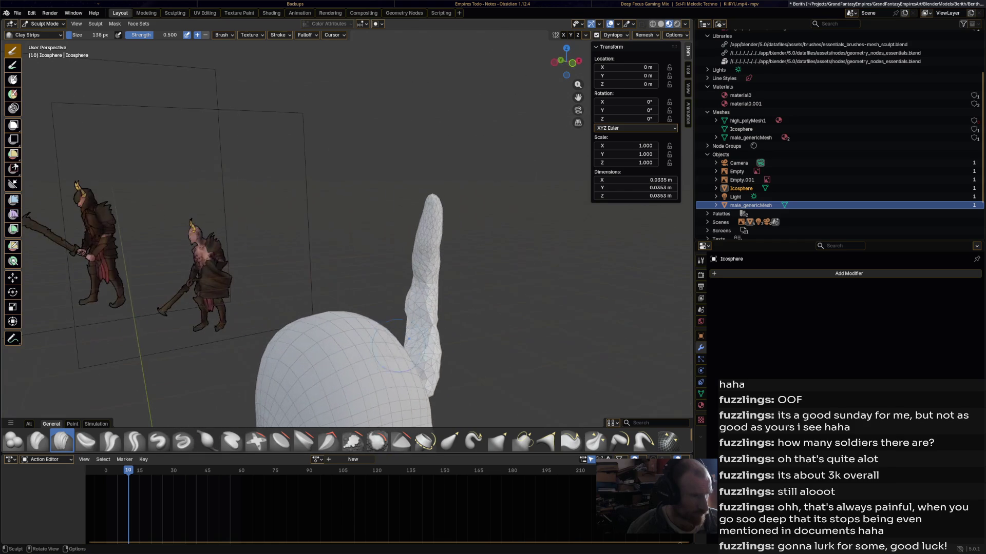
pyautogui.moveTo(394, 310); pyautogui.dragTo(394, 309, button='middle')
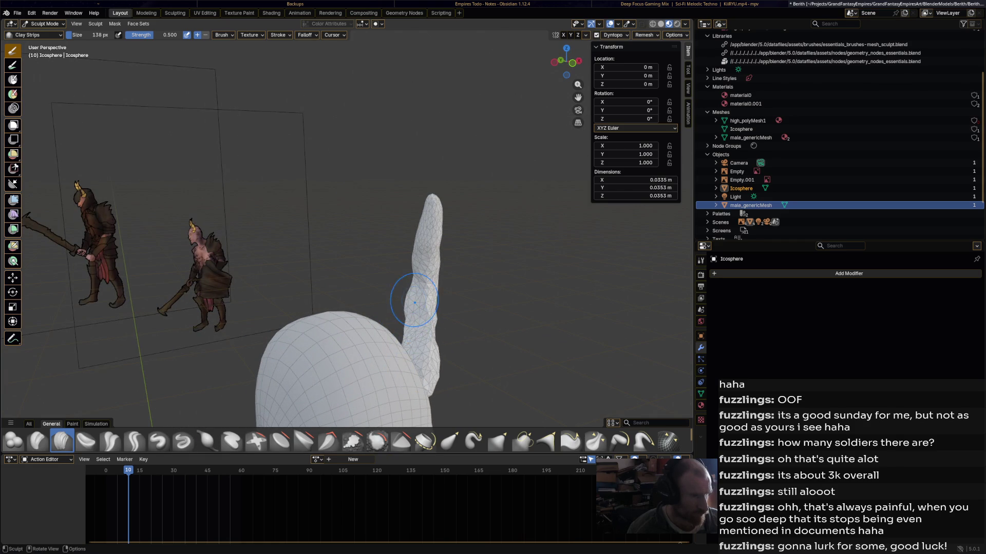
pyautogui.moveTo(407, 351)
pyautogui.mouseDown(button='middle')
pyautogui.moveTo(342, 357)
pyautogui.moveTo(236, 343)
pyautogui.mouseUp(button='middle')
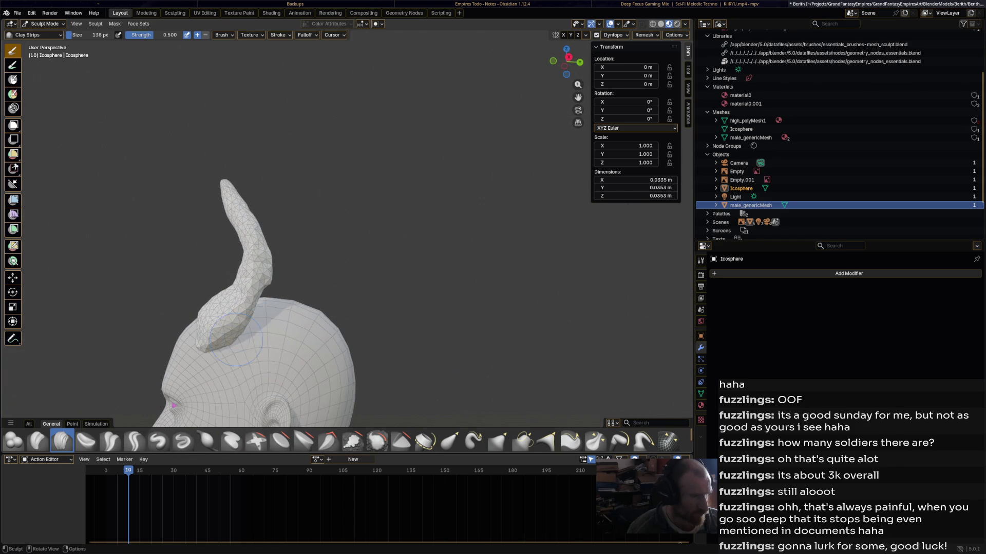
pyautogui.moveTo(270, 286)
pyautogui.mouseDown(button='middle')
pyautogui.moveTo(226, 303)
pyautogui.moveTo(315, 290)
pyautogui.moveTo(462, 303)
pyautogui.mouseUp(button='middle')
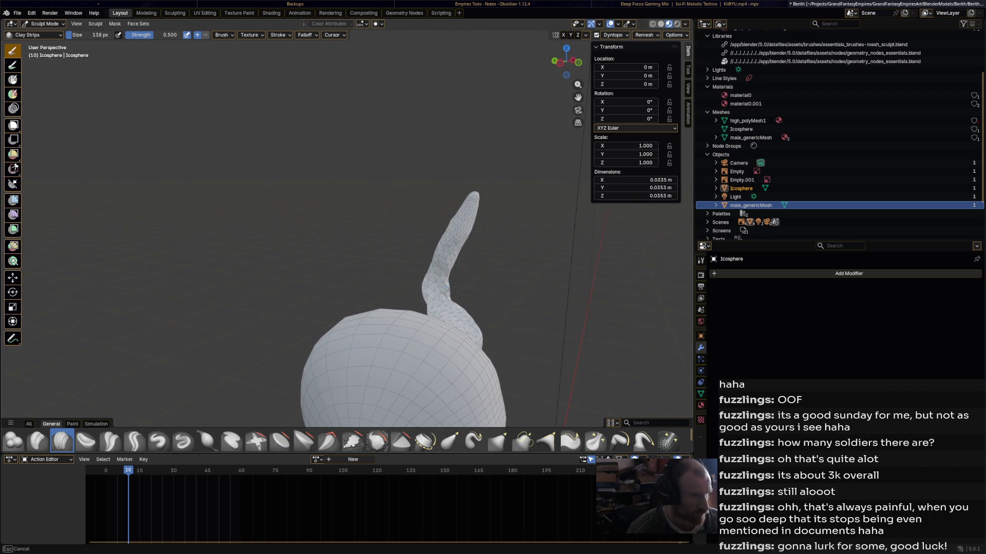
pyautogui.moveTo(409, 305)
pyautogui.keyDown('shift'); pyautogui.mouseDown()
pyautogui.moveTo(456, 286)
pyautogui.moveTo(442, 288)
pyautogui.mouseUp(); pyautogui.keyUp('shift')
pyautogui.moveTo(442, 288); pyautogui.dragTo(405, 261, button='middle')
pyautogui.moveTo(405, 262)
pyautogui.mouseDown()
pyautogui.moveTo(383, 230)
pyautogui.moveTo(395, 219)
pyautogui.moveTo(385, 272)
pyautogui.mouseUp()
pyautogui.moveTo(390, 329)
pyautogui.mouseDown(button='middle')
pyautogui.moveTo(359, 329)
pyautogui.moveTo(148, 426)
pyautogui.mouseUp(button='middle')
# Reshape the horn's lower part with the Clay brush, undoing two strokes on its middle.
pyautogui.click(37, 441)
pyautogui.moveTo(406, 272); pyautogui.dragTo(418, 303)
pyautogui.moveTo(411, 308); pyautogui.dragTo(431, 278, button='middle')
pyautogui.moveTo(363, 263)
pyautogui.mouseDown(button='middle')
pyautogui.moveTo(329, 283)
pyautogui.moveTo(413, 278)
pyautogui.mouseUp(button='middle')
pyautogui.moveTo(267, 298); pyautogui.dragTo(247, 277)
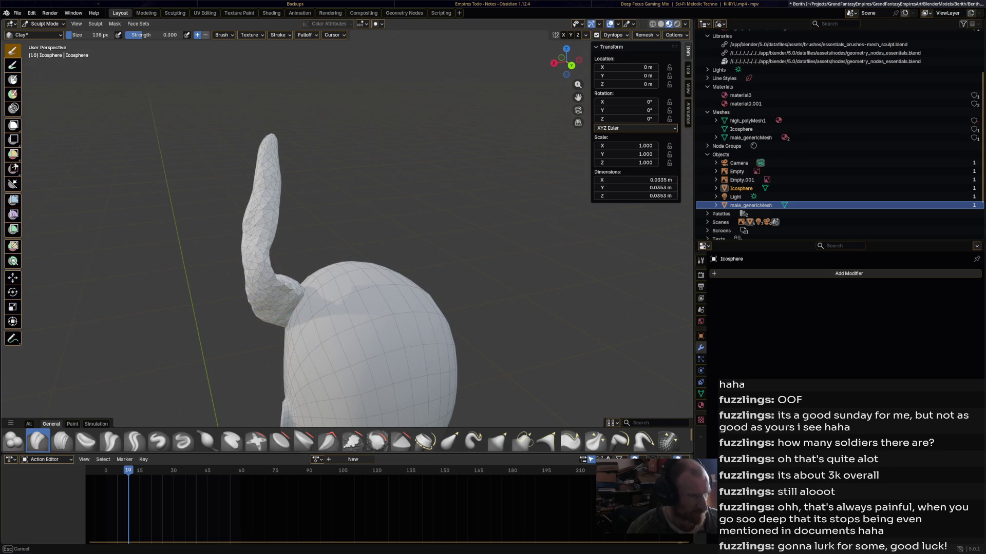
pyautogui.moveTo(252, 280); pyautogui.dragTo(273, 289, button='middle')
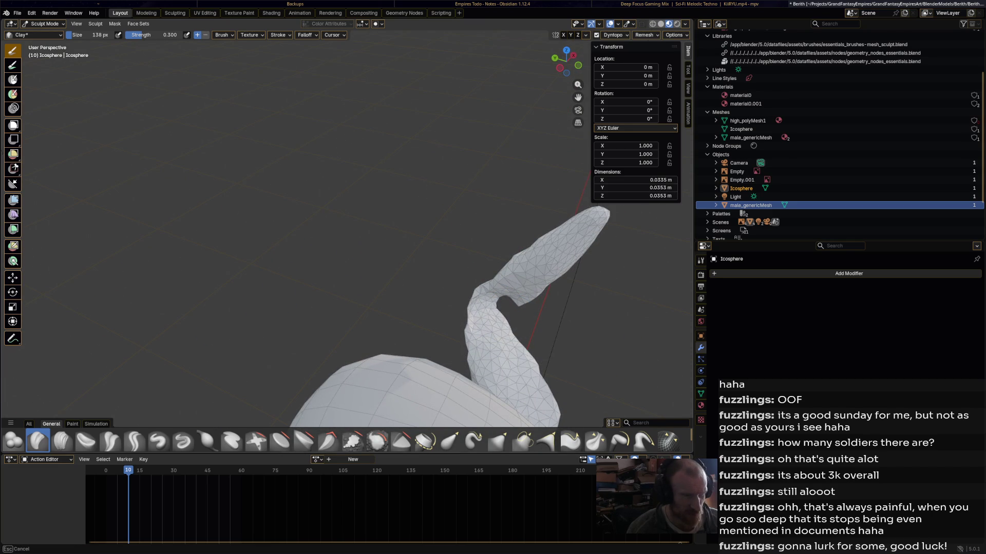
pyautogui.moveTo(523, 314); pyautogui.dragTo(524, 289, button='middle')
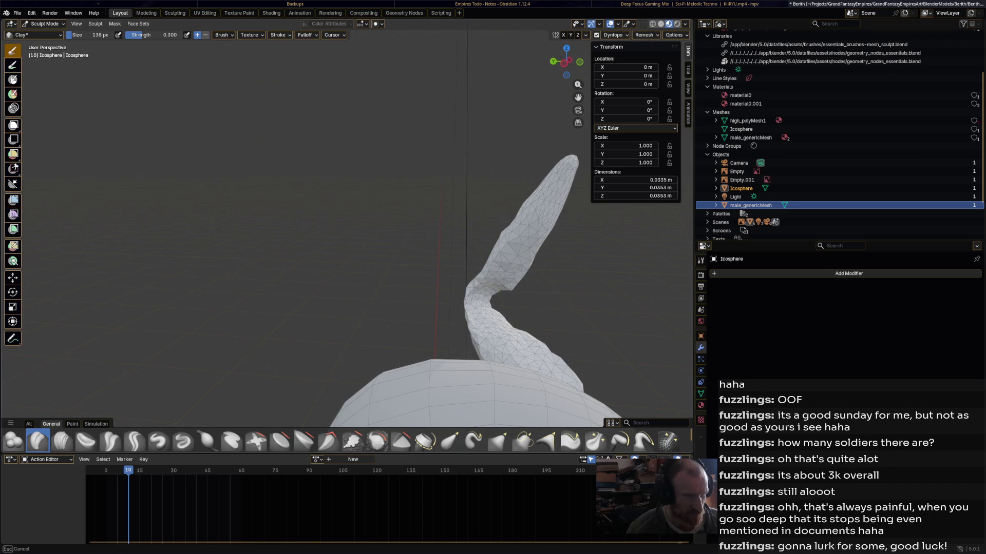
pyautogui.moveTo(525, 289)
pyautogui.mouseDown(button='middle')
pyautogui.moveTo(422, 322)
pyautogui.moveTo(465, 346)
pyautogui.mouseUp(button='middle')
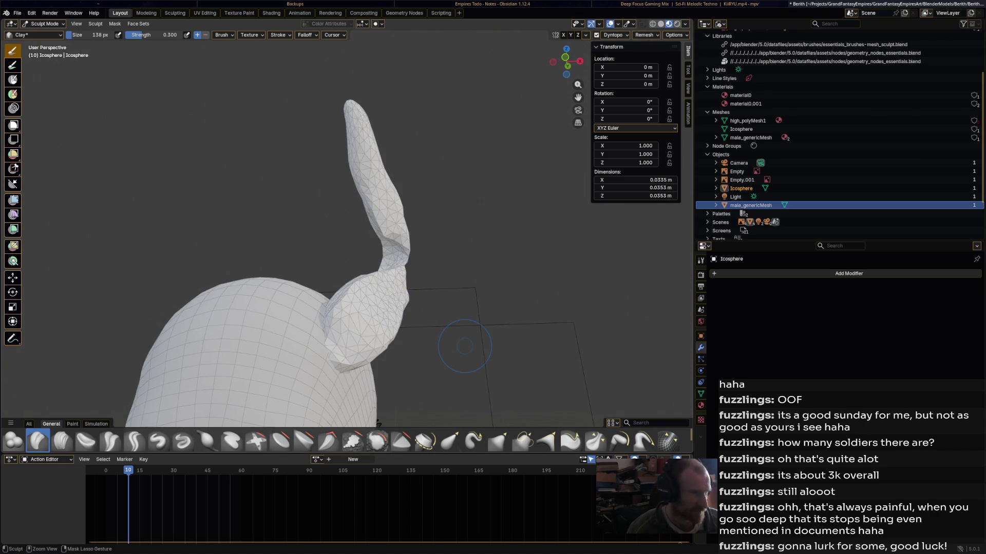
pyautogui.hotkey('ctrl', 'z')
pyautogui.hotkey('ctrl', 'z')
pyautogui.hotkey('ctrl', 'z')
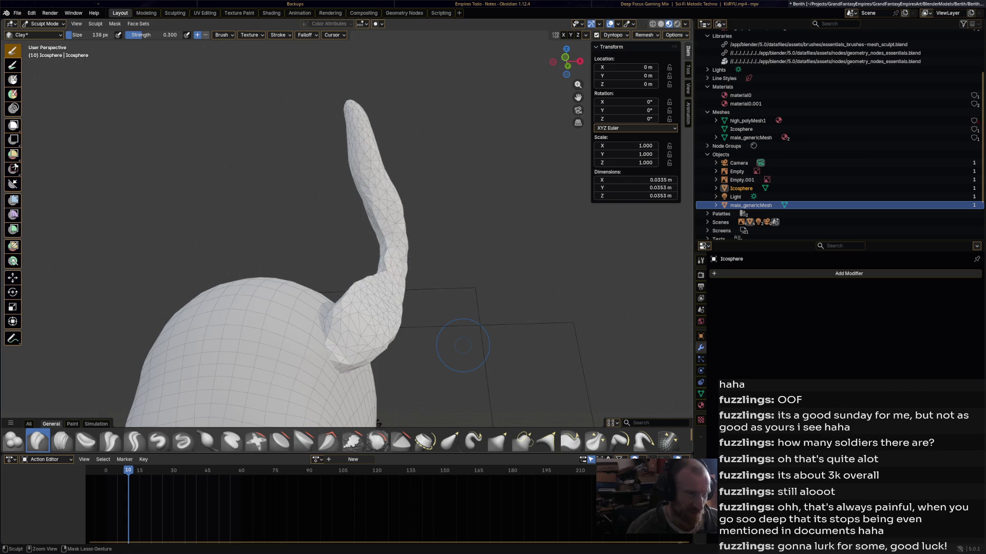
pyautogui.hotkey('ctrl', 'z')
pyautogui.hotkey('ctrl', 'z')
pyautogui.moveTo(465, 346)
pyautogui.mouseDown(button='middle')
pyautogui.moveTo(370, 353)
pyautogui.moveTo(519, 353)
pyautogui.moveTo(454, 354)
pyautogui.moveTo(348, 272)
pyautogui.mouseUp(button='middle')
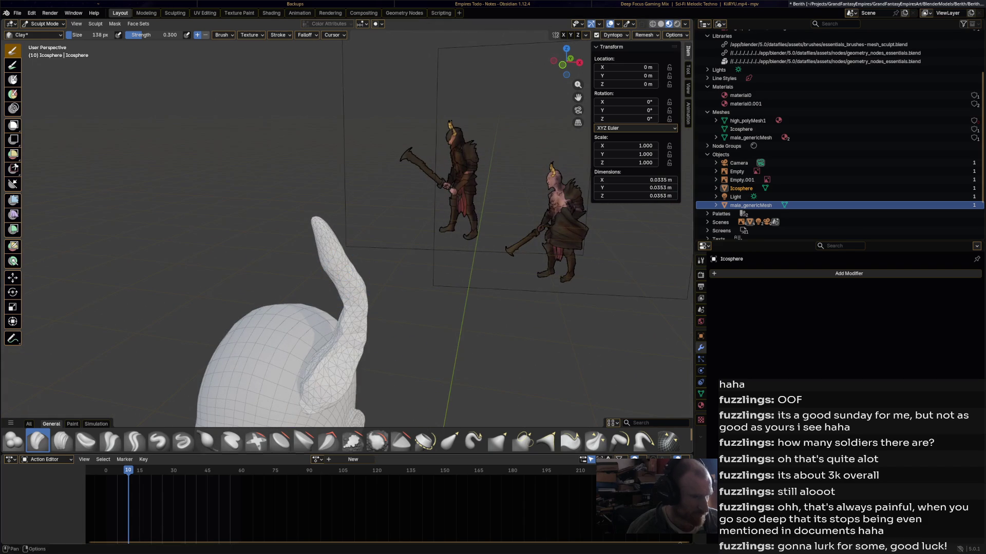
# Bend the horn's middle to the right with the Elastic Grab brush.
pyautogui.click(450, 442)
pyautogui.moveTo(452, 402)
pyautogui.mouseDown(button='middle')
pyautogui.moveTo(427, 290)
pyautogui.moveTo(392, 260)
pyautogui.mouseUp(button='middle')
pyautogui.moveTo(319, 172)
pyautogui.mouseDown()
pyautogui.moveTo(345, 177)
pyautogui.moveTo(337, 165)
pyautogui.moveTo(351, 201)
pyautogui.mouseUp()
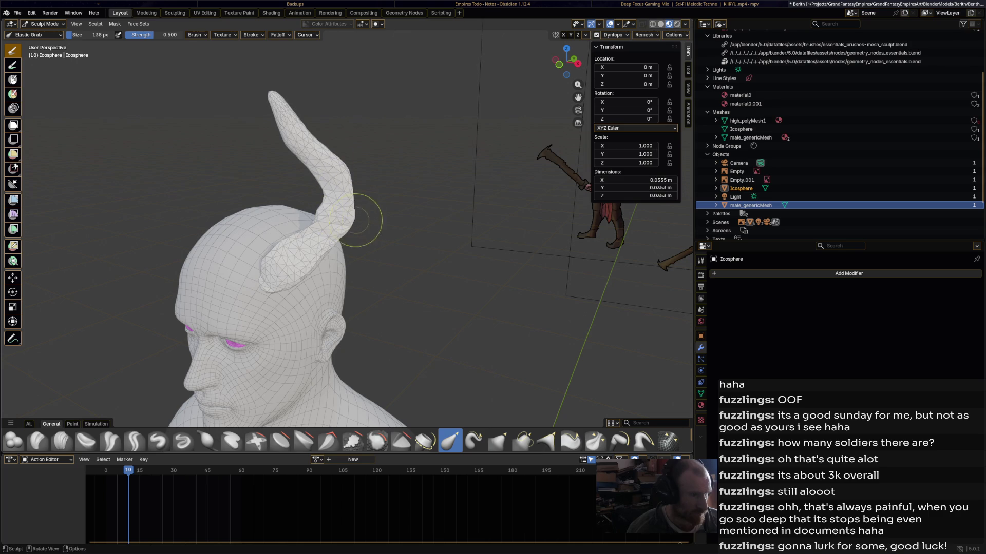
pyautogui.moveTo(323, 259)
pyautogui.mouseDown(button='middle')
pyautogui.moveTo(244, 239)
pyautogui.moveTo(285, 207)
pyautogui.moveTo(374, 210)
pyautogui.mouseUp(button='middle')
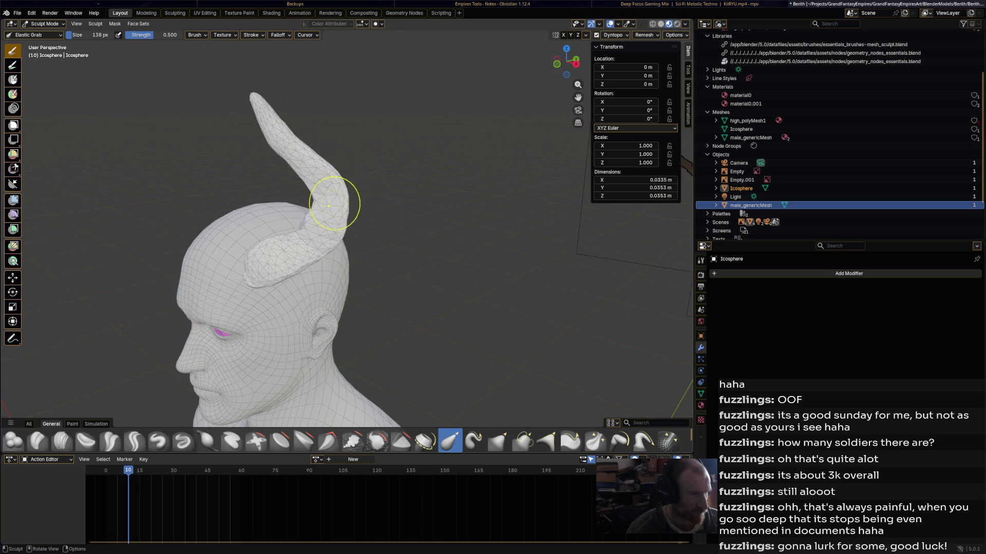
pyautogui.moveTo(328, 206); pyautogui.dragTo(377, 207, button='middle')
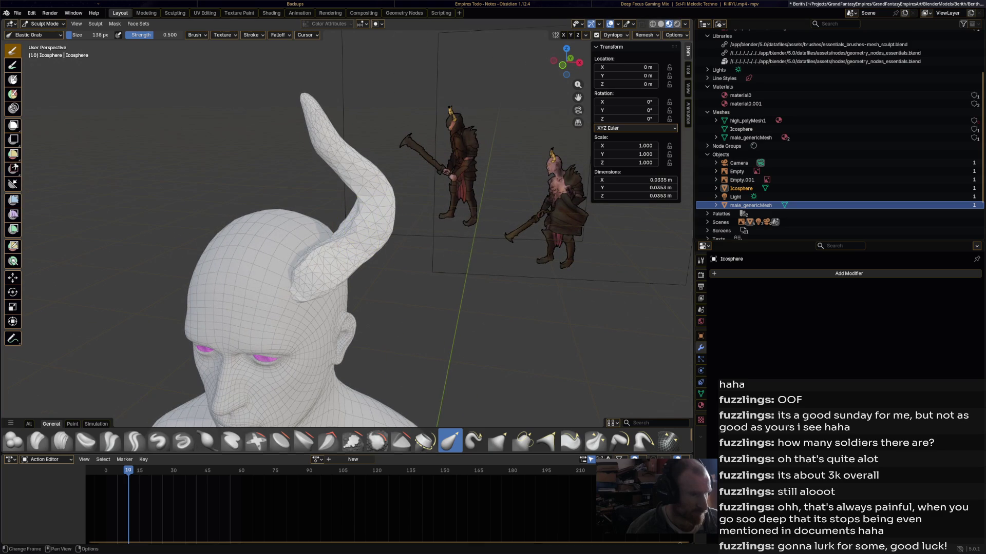
# Pick the Smooth brush, orbit around the head and body, then settle on Grab Silhouette at 0.400.
pyautogui.click(377, 441)
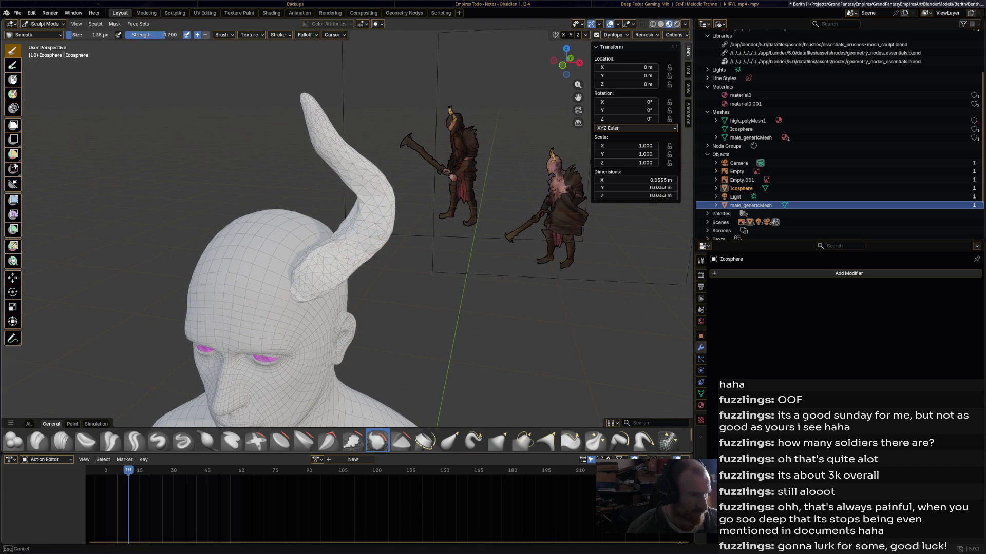
pyautogui.moveTo(340, 252); pyautogui.dragTo(466, 265, button='middle')
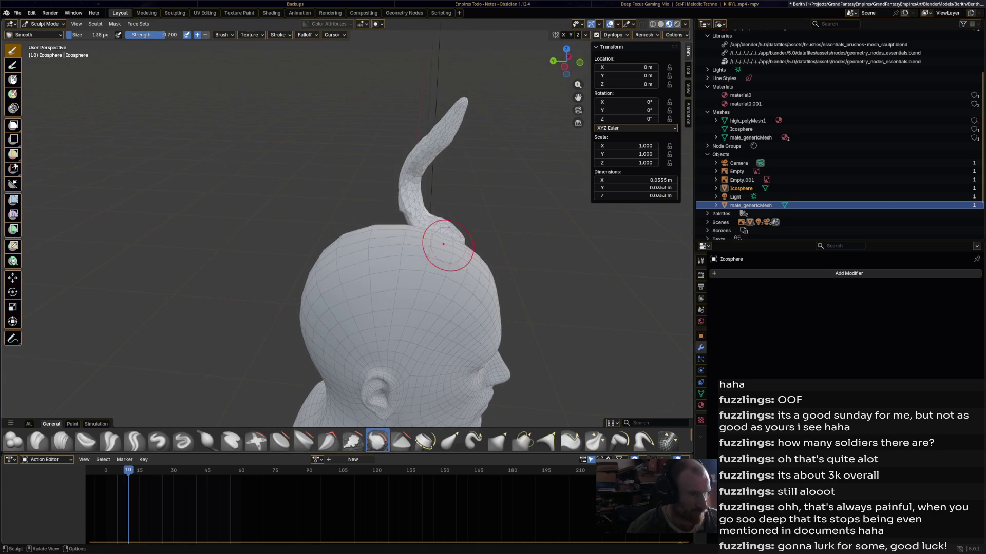
pyautogui.moveTo(405, 204); pyautogui.dragTo(308, 207, button='middle')
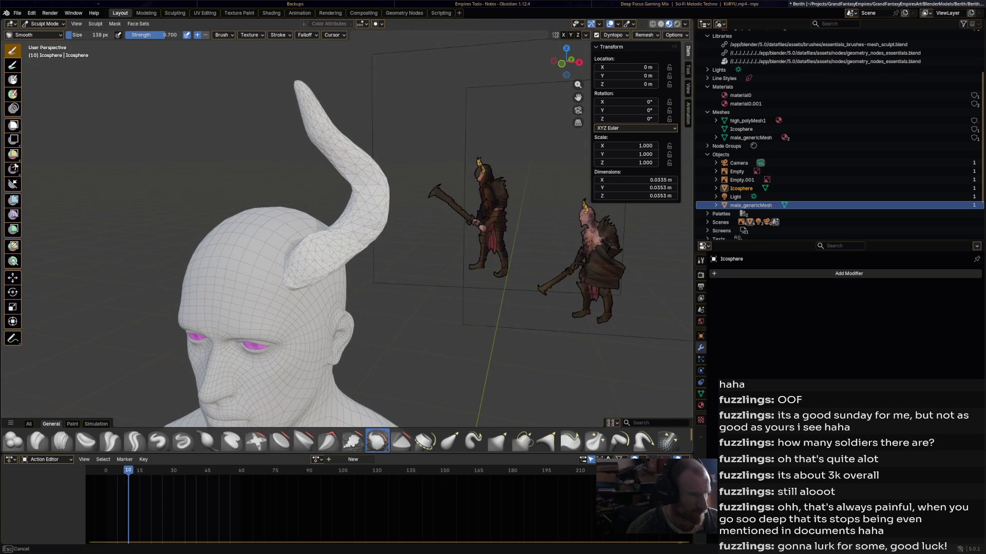
pyautogui.moveTo(289, 282)
pyautogui.mouseDown(button='middle')
pyautogui.moveTo(257, 237)
pyautogui.moveTo(413, 270)
pyautogui.mouseUp(button='middle')
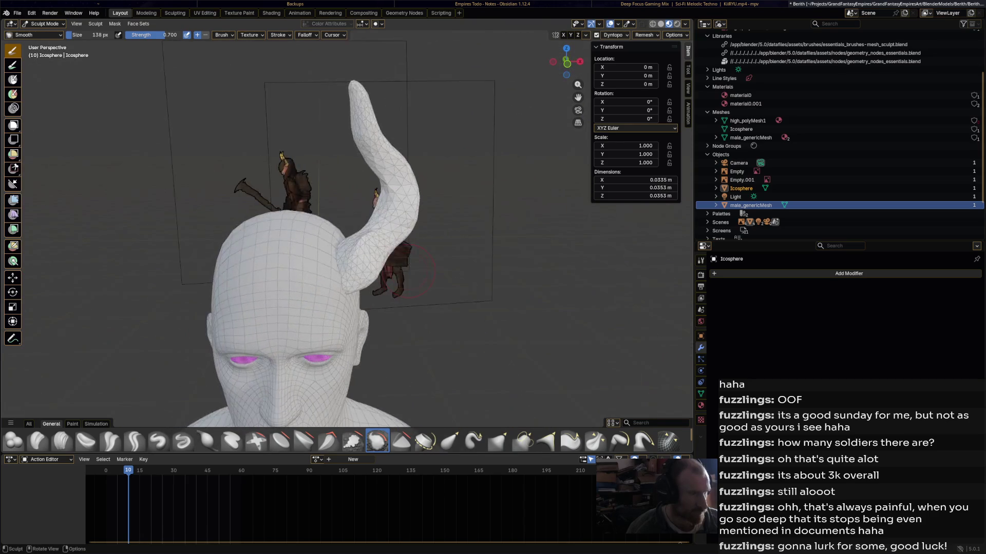
pyautogui.scroll(-6, 416, 271)
pyautogui.moveTo(378, 337)
pyautogui.mouseDown(button='middle')
pyautogui.moveTo(339, 328)
pyautogui.moveTo(331, 293)
pyautogui.moveTo(319, 311)
pyautogui.mouseUp(button='middle')
pyautogui.scroll(5, 331, 293)
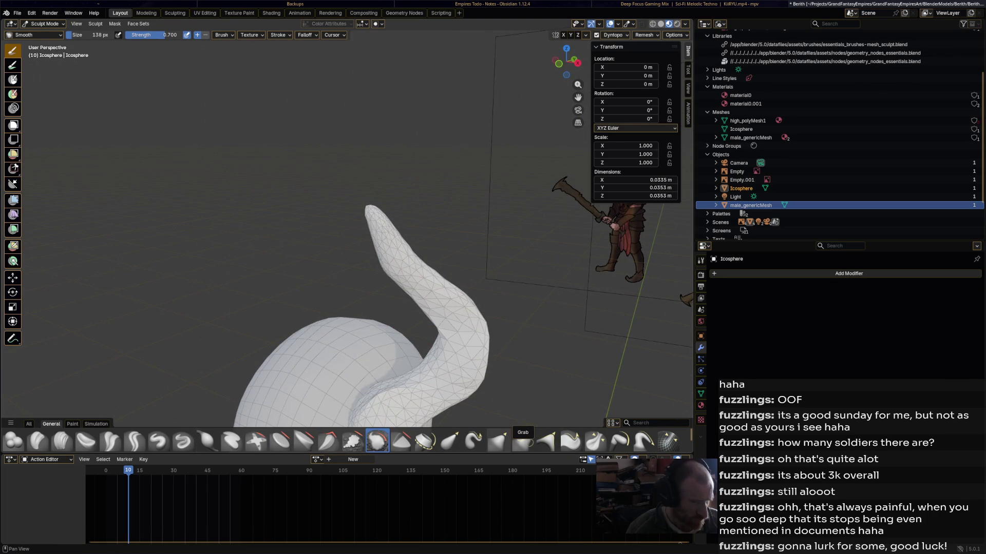
pyautogui.click(523, 441)
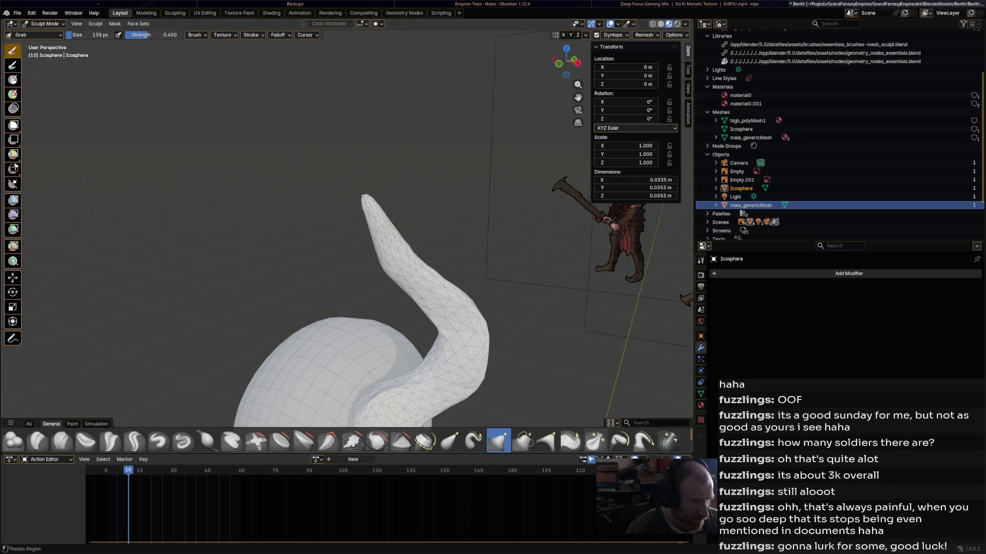
pyautogui.click(547, 441)
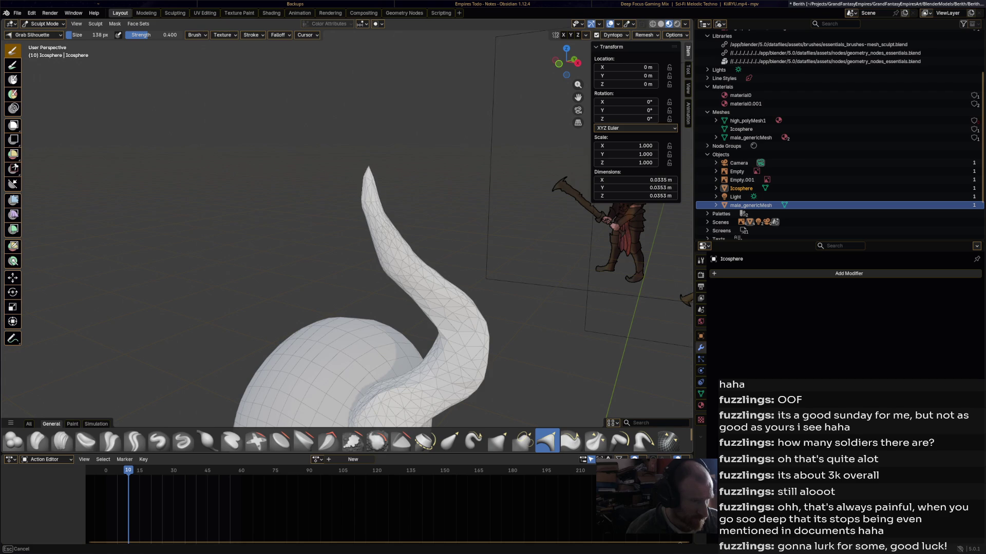
# Orbit and zoom around the whole figure to check the horn from front and side profile.
pyautogui.moveTo(367, 119)
pyautogui.mouseDown(button='middle')
pyautogui.moveTo(323, 229)
pyautogui.moveTo(344, 234)
pyautogui.moveTo(308, 236)
pyautogui.moveTo(380, 233)
pyautogui.mouseUp(button='middle')
pyautogui.scroll(-4, 324, 229)
pyautogui.scroll(-6, 440, 264)
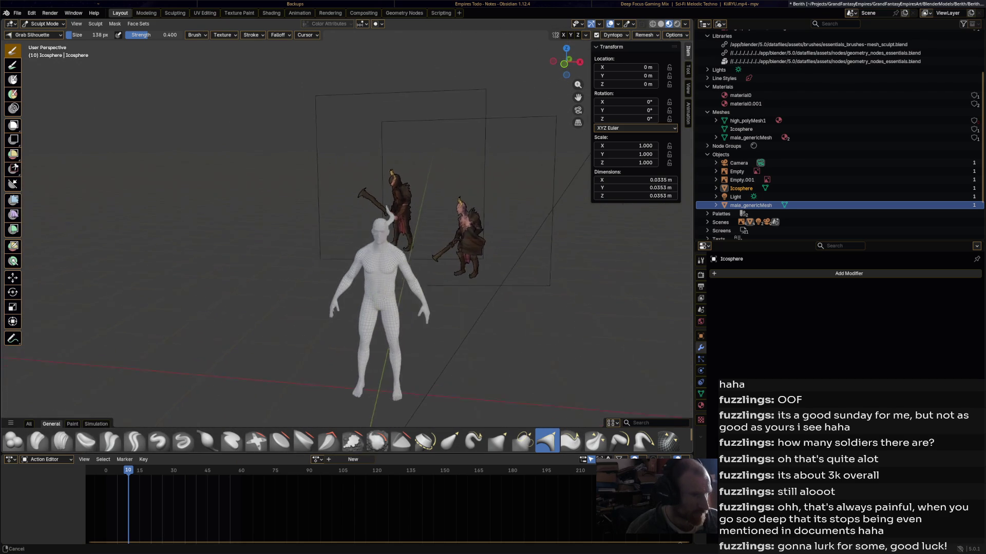
pyautogui.moveTo(441, 264)
pyautogui.mouseDown(button='middle')
pyautogui.moveTo(463, 264)
pyautogui.moveTo(431, 264)
pyautogui.moveTo(513, 262)
pyautogui.mouseUp(button='middle')
pyautogui.scroll(3, 366, 263)
pyautogui.moveTo(354, 215)
pyautogui.mouseDown(button='middle')
pyautogui.moveTo(363, 180)
pyautogui.moveTo(370, 201)
pyautogui.moveTo(368, 193)
pyautogui.mouseUp(button='middle')
pyautogui.scroll(-2, 363, 180)
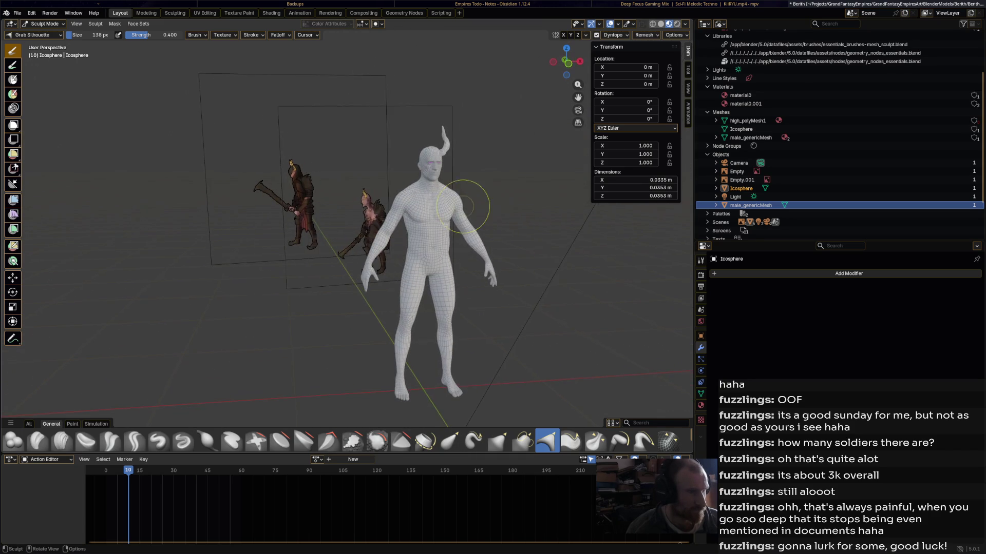
pyautogui.scroll(5, 368, 193)
pyautogui.scroll(-5, 455, 221)
pyautogui.moveTo(456, 221); pyautogui.dragTo(524, 218, button='middle')
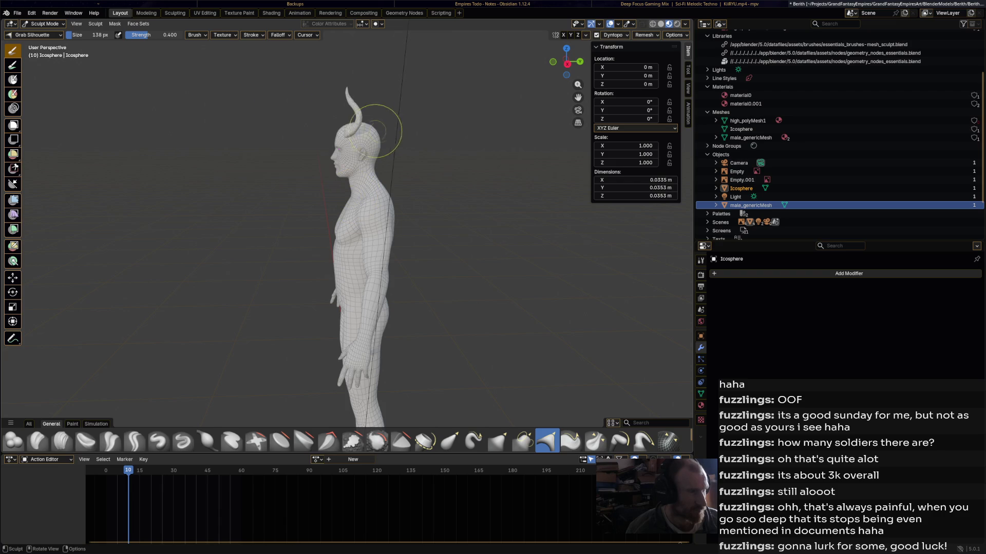
pyautogui.click(44, 24)
# Enter Edit Mode on the horn and tilt it about 11°, shifting it slightly.
pyautogui.click(45, 43)
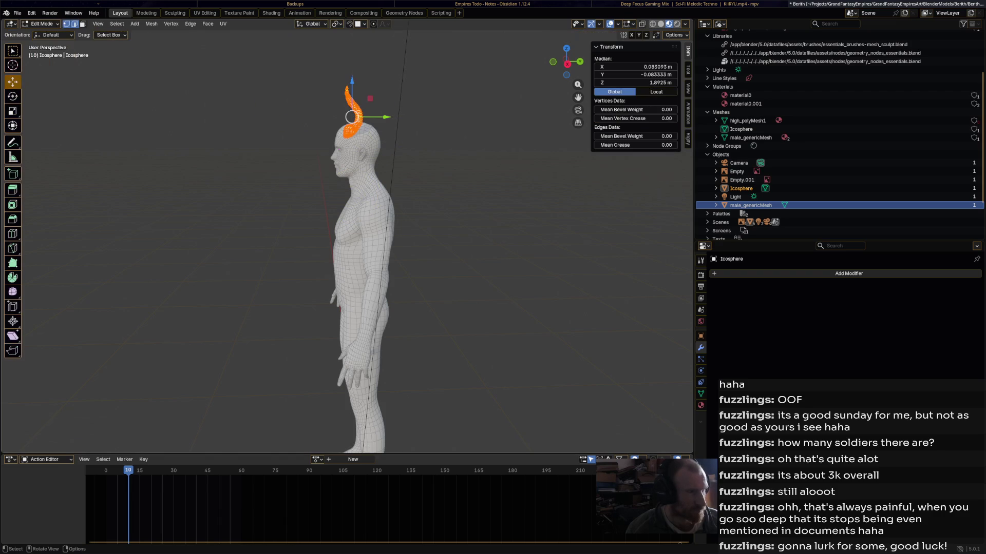
pyautogui.press('r')
pyautogui.press('Return')
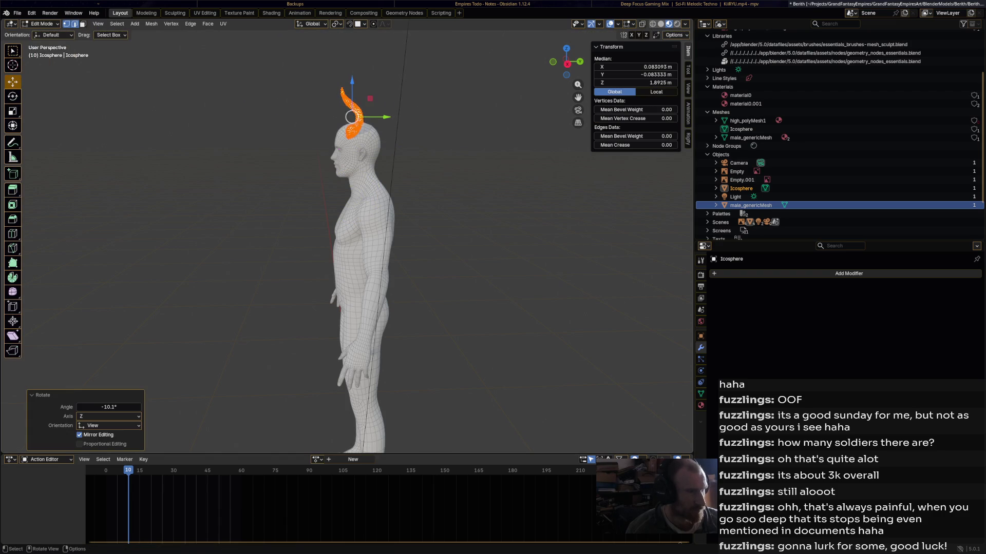
pyautogui.moveTo(352, 117); pyautogui.dragTo(351, 122)
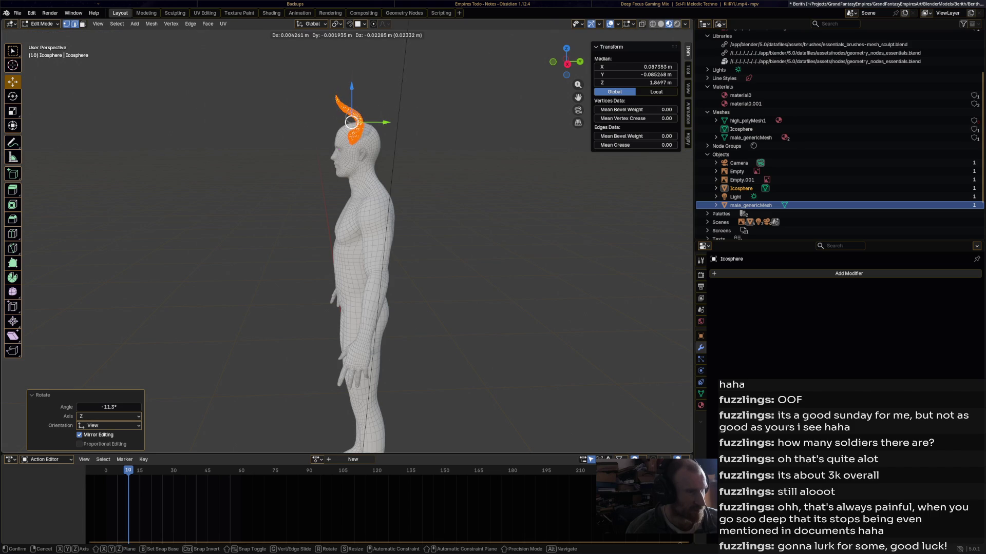
# Nudge the horn mesh upward to a median Z of 1.8949 m and open the Add Modifier list.
pyautogui.hotkey('alt', 'a')
pyautogui.scroll(-3, 351, 122)
pyautogui.moveTo(351, 121); pyautogui.dragTo(231, 141, button='middle')
pyautogui.scroll(5, 360, 205)
pyautogui.hotkey('ctrl', 'z')
pyautogui.moveTo(450, 150); pyautogui.dragTo(451, 142)
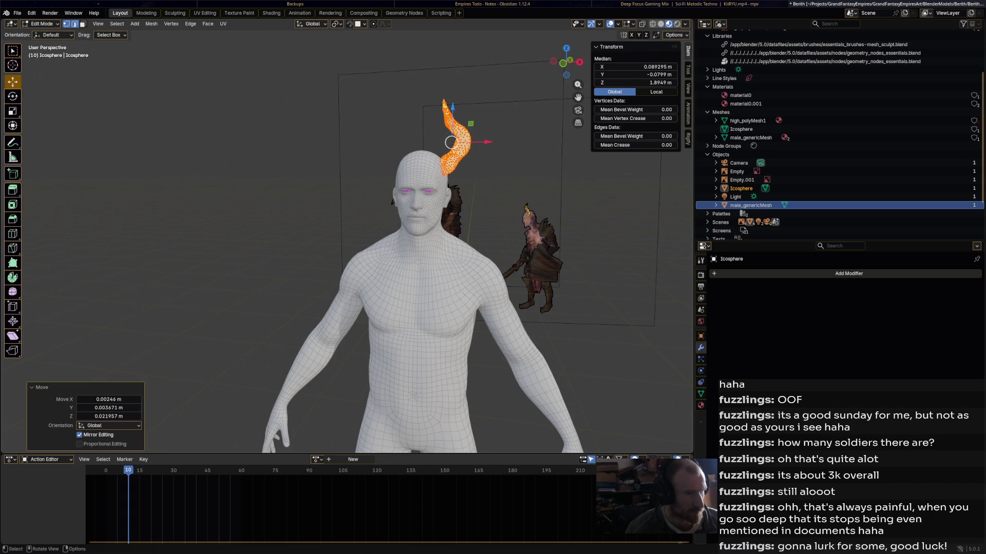
pyautogui.click(744, 273)
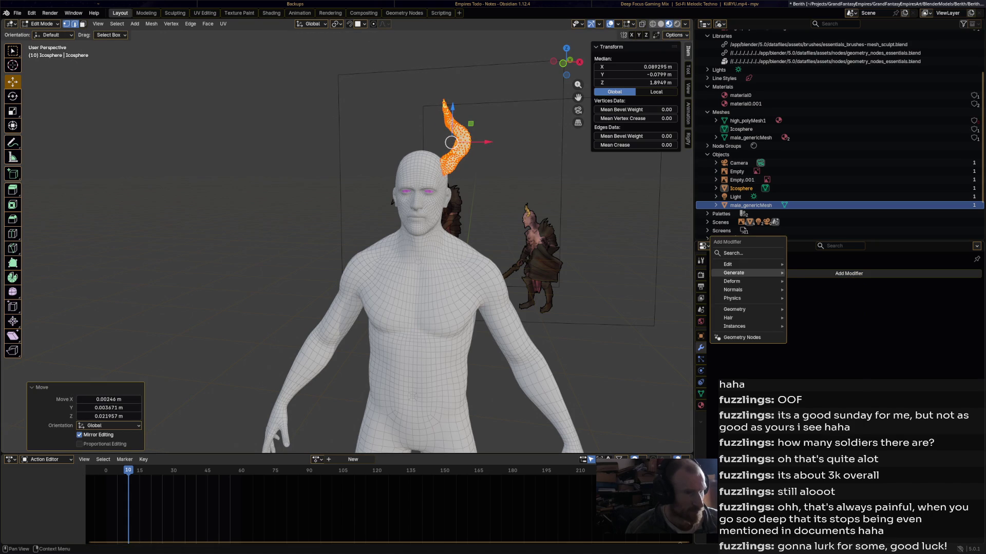
# Add a Mirror modifier to the horn, then shift it slightly left and resize it.
pyautogui.moveTo(754, 273)
pyautogui.click(808, 349)
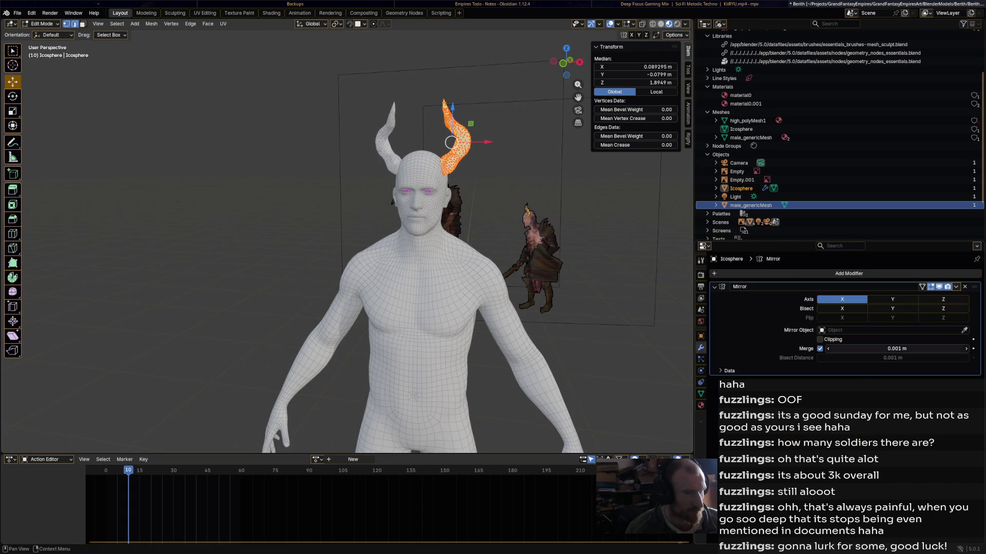
pyautogui.moveTo(451, 143)
pyautogui.mouseDown(button='middle')
pyautogui.moveTo(411, 146)
pyautogui.moveTo(457, 139)
pyautogui.mouseUp(button='middle')
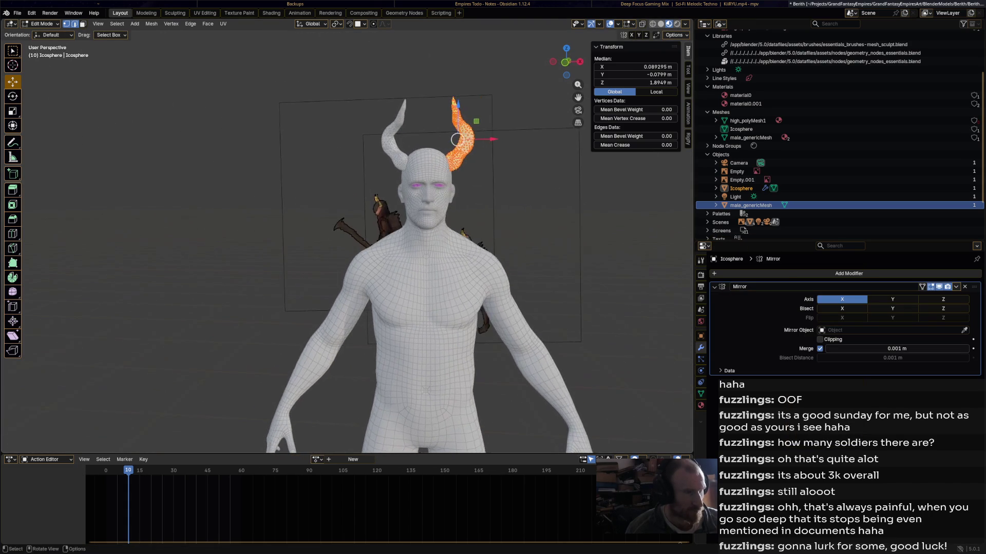
pyautogui.moveTo(457, 140); pyautogui.dragTo(453, 139)
pyautogui.press('s')
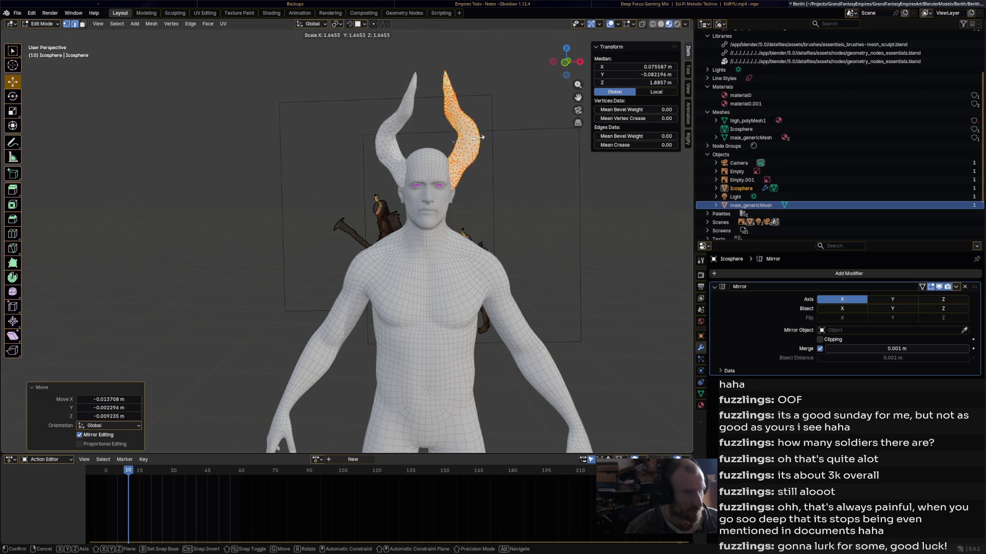
pyautogui.click(478, 139)
# Move the horn up and outward and shrink it to 0.833.
pyautogui.moveTo(477, 138)
pyautogui.mouseDown(button='middle')
pyautogui.moveTo(580, 141)
pyautogui.moveTo(462, 147)
pyautogui.moveTo(485, 147)
pyautogui.mouseUp(button='middle')
pyautogui.moveTo(504, 84); pyautogui.dragTo(511, 73)
pyautogui.moveTo(511, 73); pyautogui.dragTo(431, 79, button='middle')
pyautogui.moveTo(451, 154); pyautogui.dragTo(498, 159, button='middle')
pyautogui.press('s')
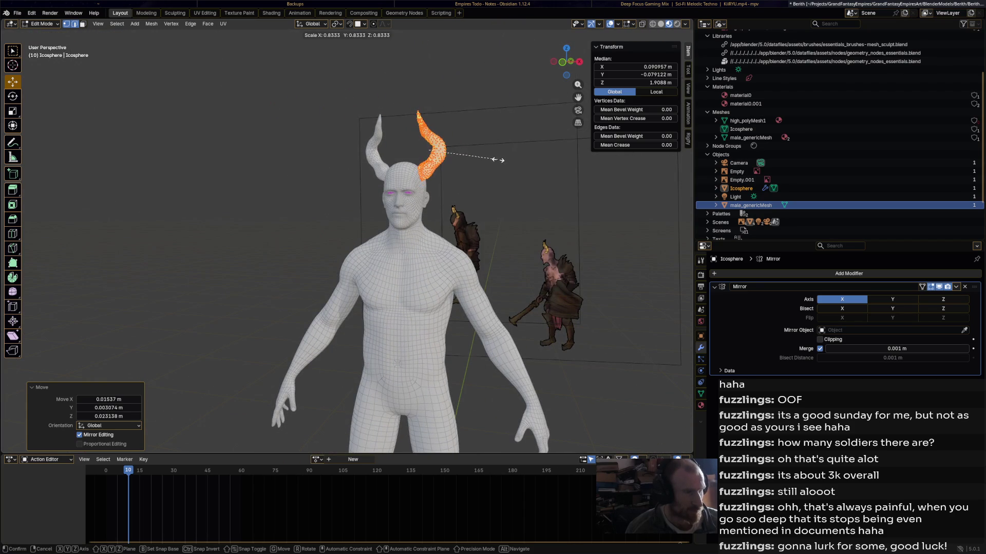
pyautogui.click(495, 159)
pyautogui.moveTo(427, 151); pyautogui.dragTo(422, 153)
# Rotate the horn and nudge its position, checking it from both sides of the head.
pyautogui.moveTo(422, 153)
pyautogui.mouseDown(button='middle')
pyautogui.moveTo(308, 155)
pyautogui.moveTo(405, 158)
pyautogui.mouseUp(button='middle')
pyautogui.press('r')
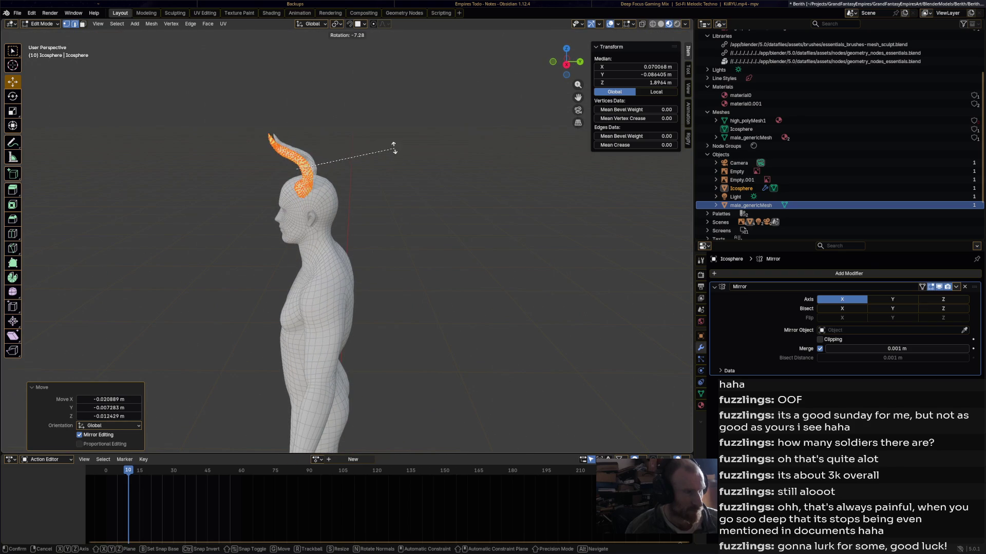
pyautogui.click(394, 149)
pyautogui.moveTo(295, 170); pyautogui.dragTo(288, 175)
pyautogui.moveTo(297, 176); pyautogui.dragTo(386, 162, button='middle')
pyautogui.moveTo(386, 163); pyautogui.dragTo(384, 162)
pyautogui.moveTo(384, 162)
pyautogui.mouseDown(button='middle')
pyautogui.moveTo(442, 167)
pyautogui.moveTo(410, 150)
pyautogui.moveTo(318, 169)
pyautogui.moveTo(226, 162)
pyautogui.moveTo(380, 155)
pyautogui.mouseUp(button='middle')
pyautogui.press('r')
pyautogui.click(450, 169)
# Drop a further rotation and move the horn into its final placement instead.
pyautogui.press('r')
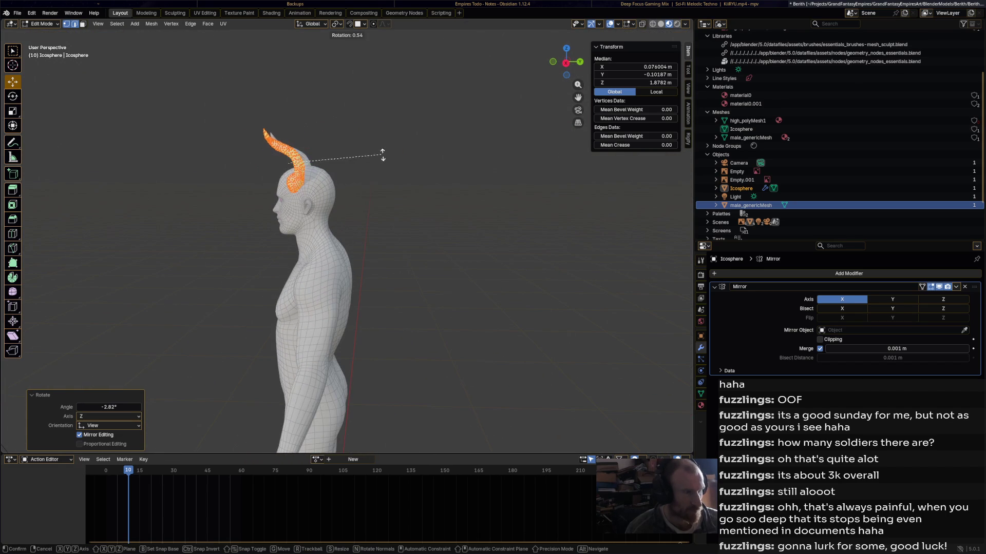
pyautogui.press('Escape')
pyautogui.press('g')
pyautogui.click(310, 157)
pyautogui.moveTo(310, 157); pyautogui.dragTo(401, 157, button='middle')
pyautogui.scroll(2, 401, 157)
pyautogui.scroll(-3, 400, 158)
pyautogui.press('g')
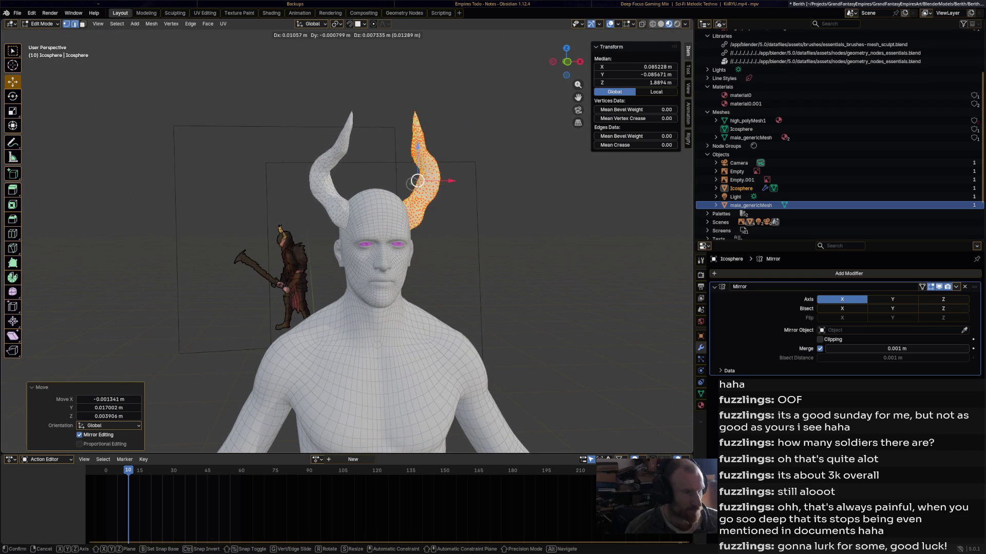
pyautogui.click(418, 181)
pyautogui.moveTo(418, 180)
pyautogui.mouseDown(button='middle')
pyautogui.moveTo(374, 223)
pyautogui.moveTo(331, 224)
pyautogui.moveTo(411, 221)
pyautogui.mouseUp(button='middle')
pyautogui.scroll(-4, 365, 219)
# Deselect the horn mesh, return to Object Mode and make male_genericMesh active.
pyautogui.hotkey('alt', 'a')
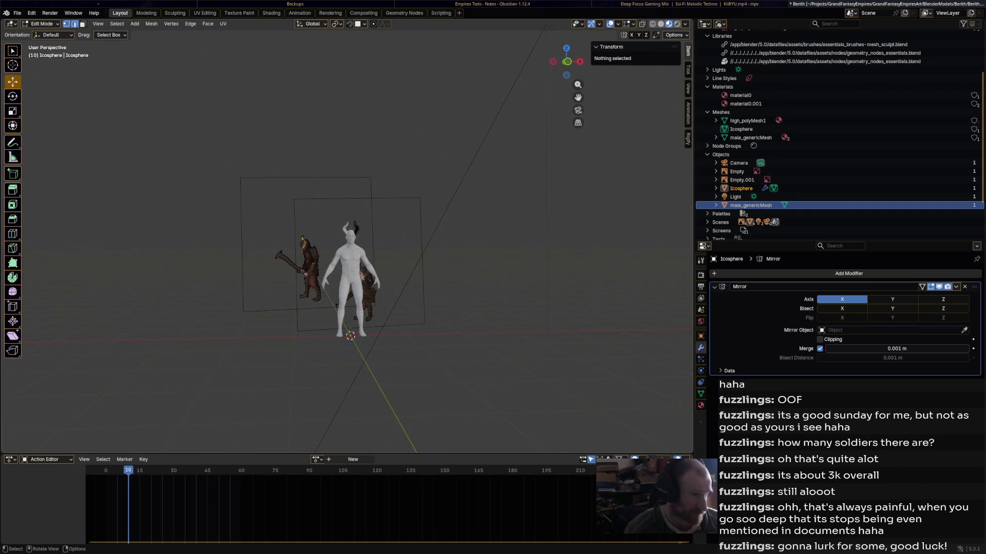
pyautogui.scroll(8, 352, 231)
pyautogui.moveTo(352, 231); pyautogui.dragTo(367, 231, button='middle')
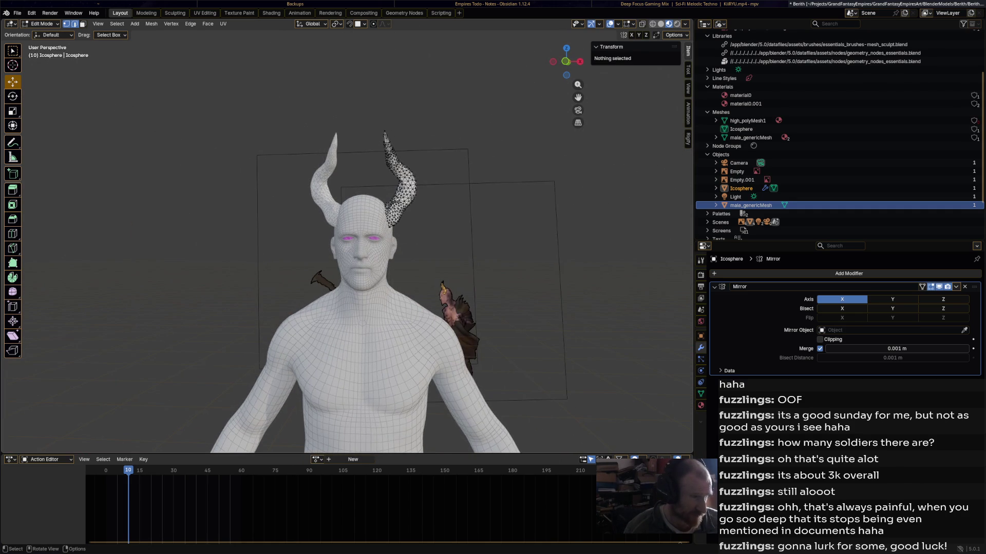
pyautogui.scroll(5, 368, 231)
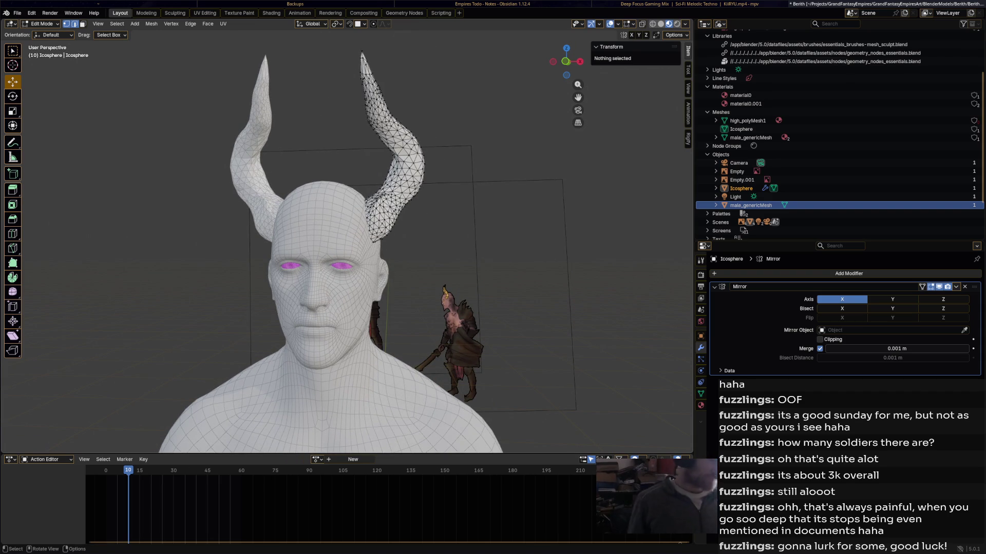
pyautogui.scroll(5, 347, 236)
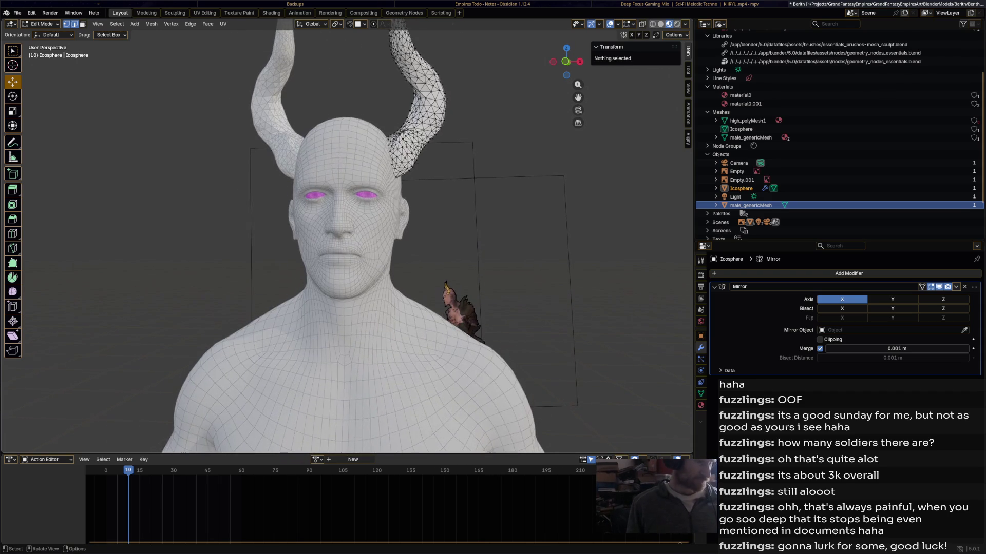
pyautogui.scroll(-4, 347, 236)
pyautogui.moveTo(346, 236); pyautogui.dragTo(421, 239, button='middle')
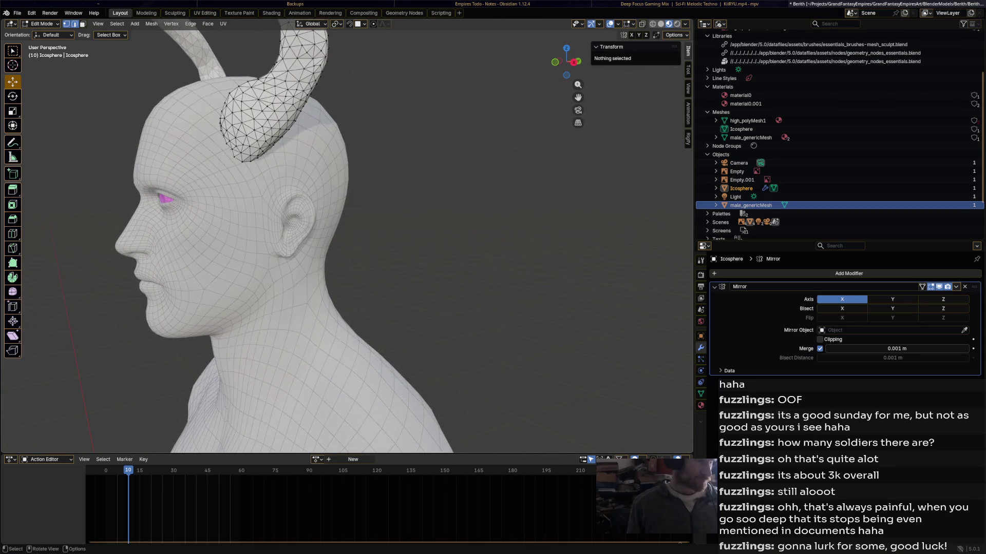
pyautogui.press('Tab')
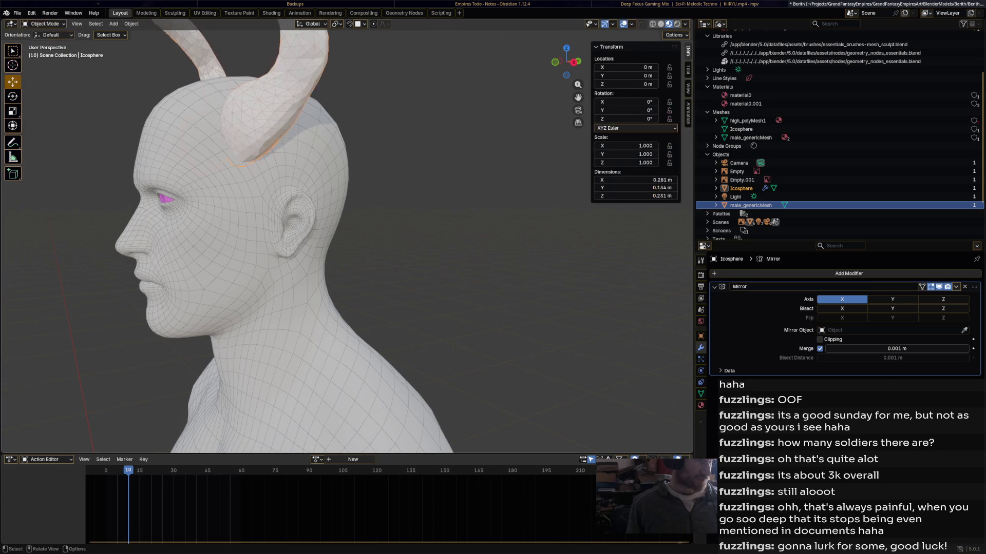
pyautogui.click(750, 205)
# Put male_genericMesh into Edit Mode and view the head from the side.
pyautogui.scroll(-3, 346, 236)
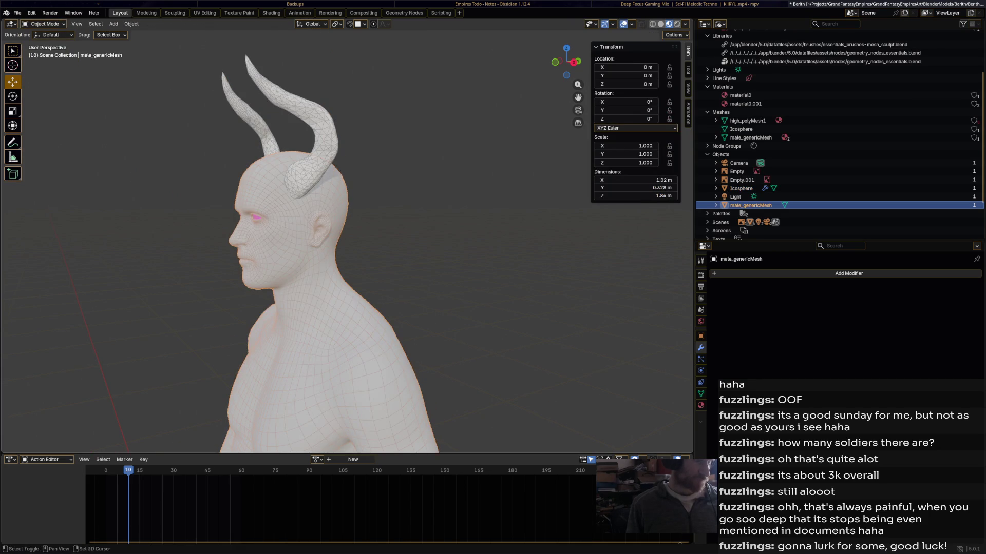
pyautogui.keyDown('shift'); pyautogui.moveTo(308, 236); pyautogui.dragTo(400, 252, button='middle'); pyautogui.keyUp('shift')
pyautogui.click(45, 24)
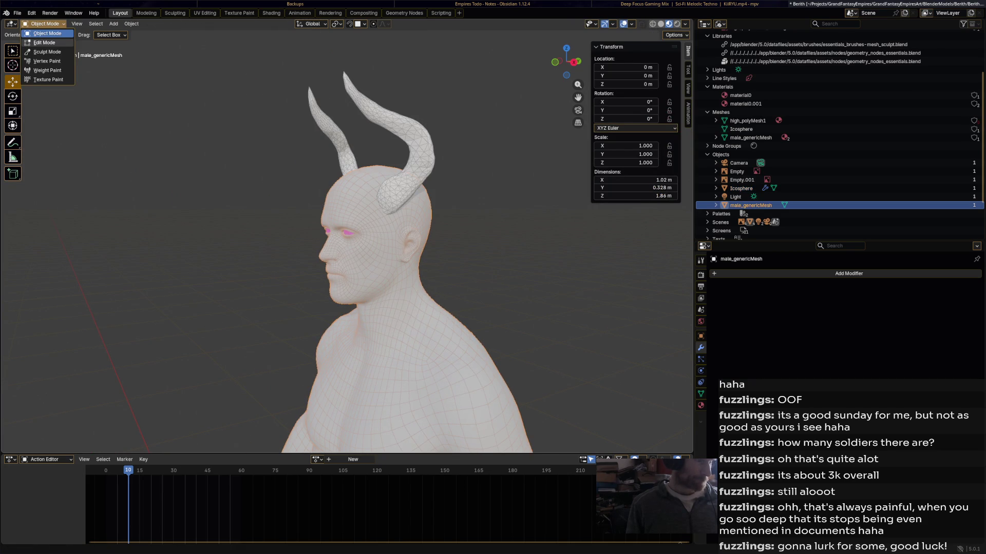
pyautogui.click(46, 24)
pyautogui.click(44, 43)
pyautogui.scroll(5, 346, 237)
pyautogui.moveTo(347, 236); pyautogui.dragTo(380, 236, button='middle')
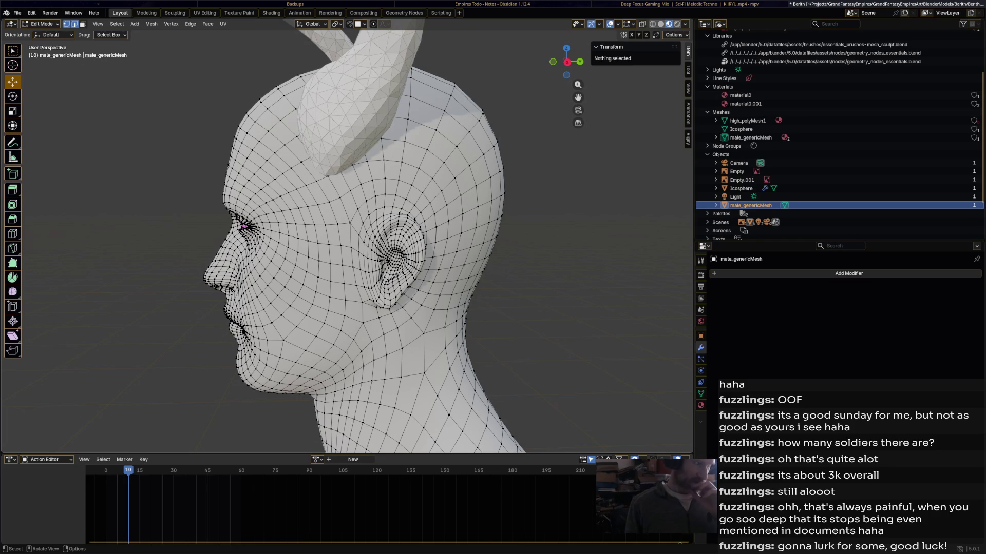
# Select a vertex near the horn base and move it slightly.
pyautogui.click(244, 226)
pyautogui.moveTo(359, 231); pyautogui.dragTo(426, 231, button='middle')
pyautogui.scroll(6, 426, 231)
pyautogui.scroll(-6, 347, 236)
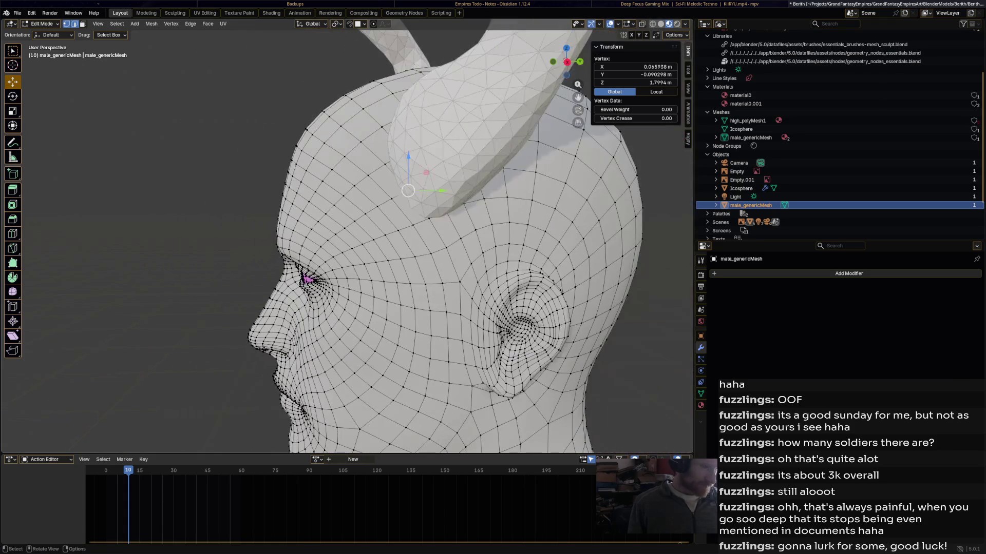
pyautogui.moveTo(359, 231)
pyautogui.mouseDown(button='middle')
pyautogui.moveTo(390, 231)
pyautogui.moveTo(392, 288)
pyautogui.mouseUp(button='middle')
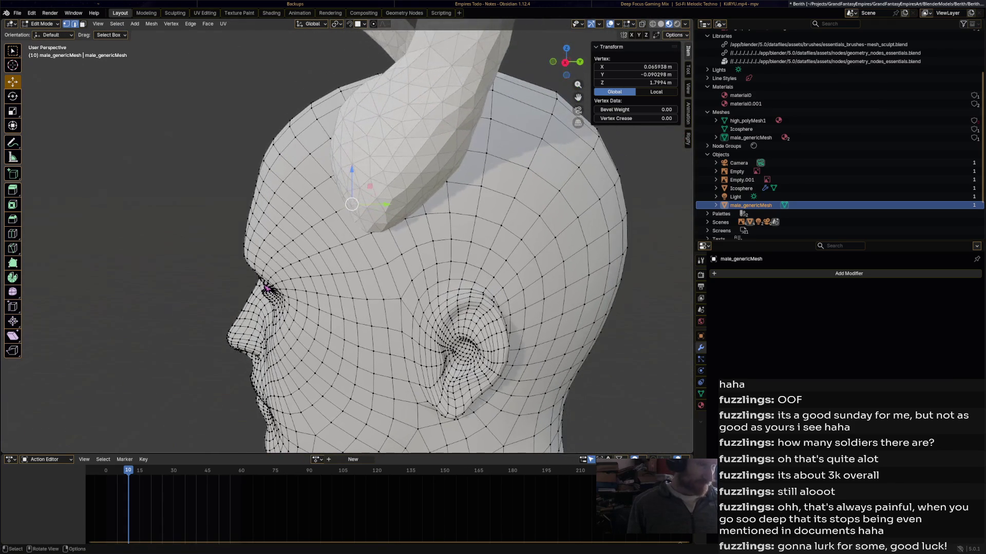
pyautogui.moveTo(370, 206); pyautogui.dragTo(381, 203, button='middle')
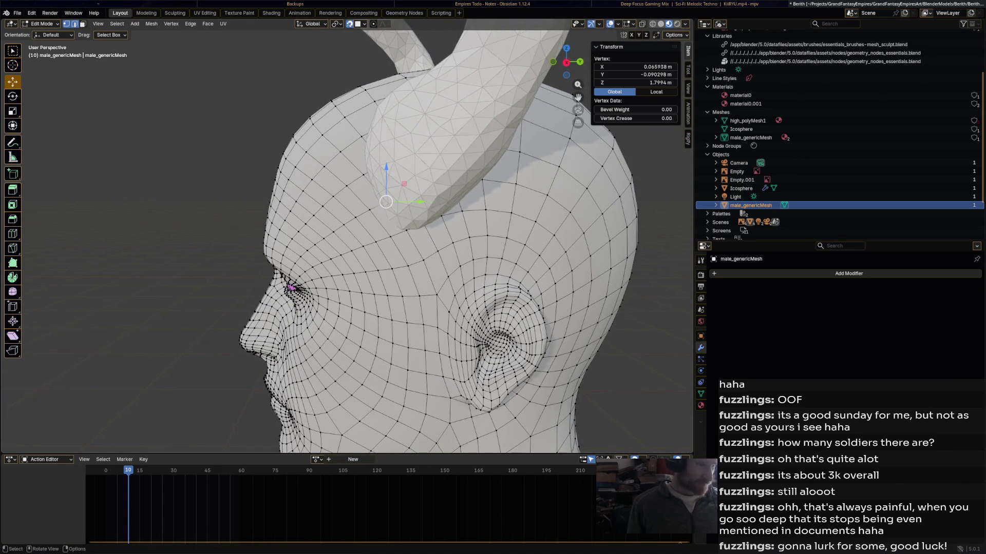
pyautogui.press('g')
pyautogui.click(381, 201)
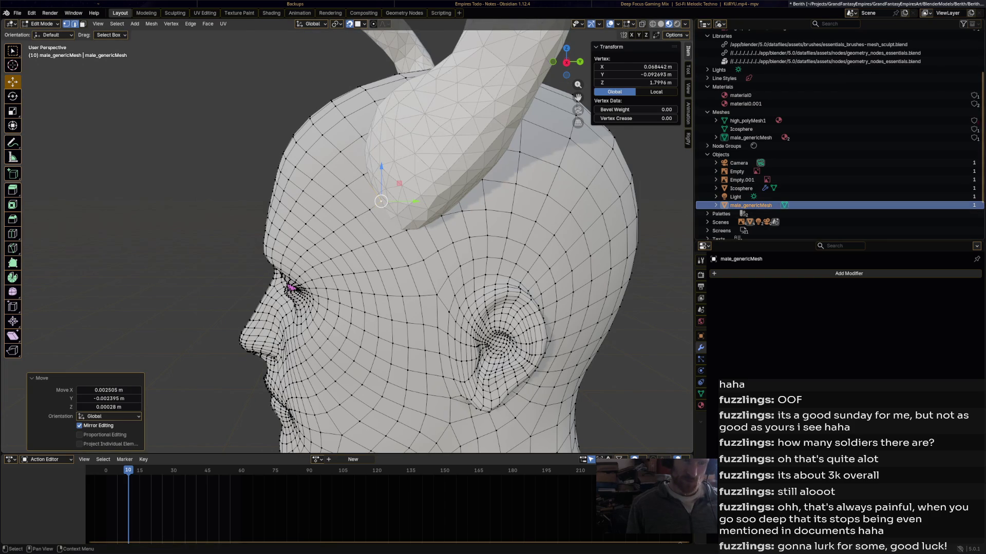
pyautogui.scroll(-5, 837, 133)
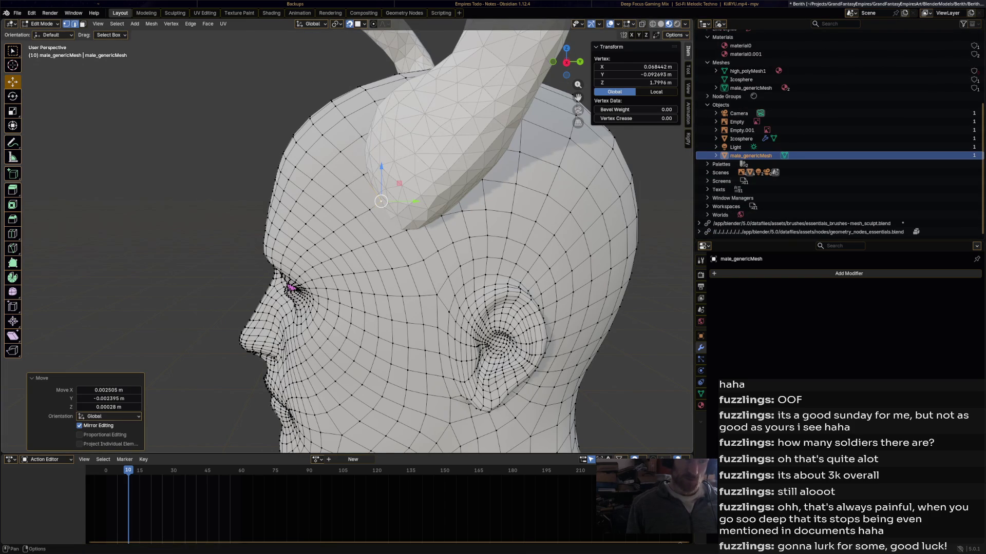
# Turn on X-ray with Alt+Z and select the scalp vertices around the horn base.
pyautogui.hotkey('alt', 'z')
pyautogui.moveTo(359, 231)
pyautogui.mouseDown(button='middle')
pyautogui.moveTo(441, 287)
pyautogui.moveTo(418, 264)
pyautogui.moveTo(390, 256)
pyautogui.mouseUp(button='middle')
pyautogui.hotkey('alt', 'z')
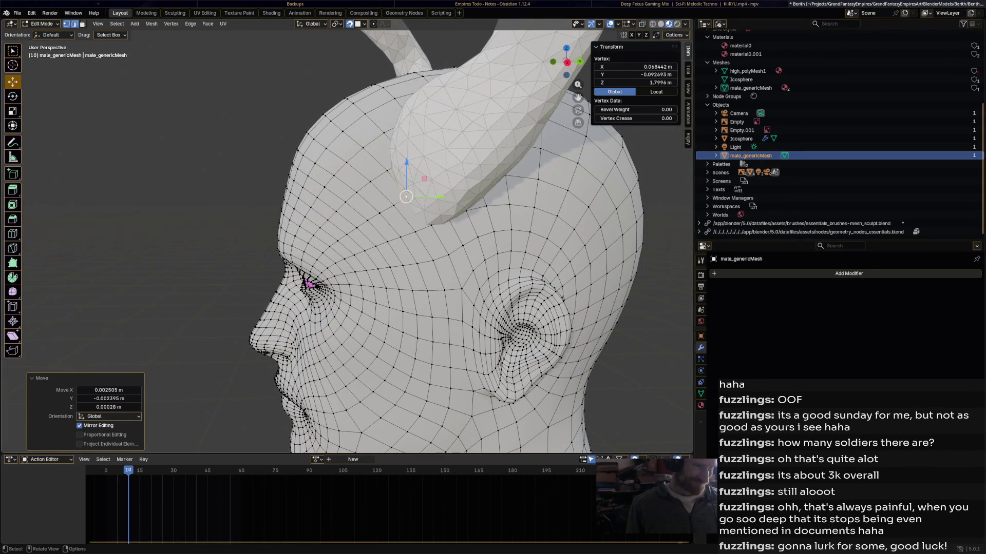
pyautogui.keyDown('shift'); pyautogui.click(388, 133); pyautogui.keyUp('shift')
pyautogui.click(408, 160)
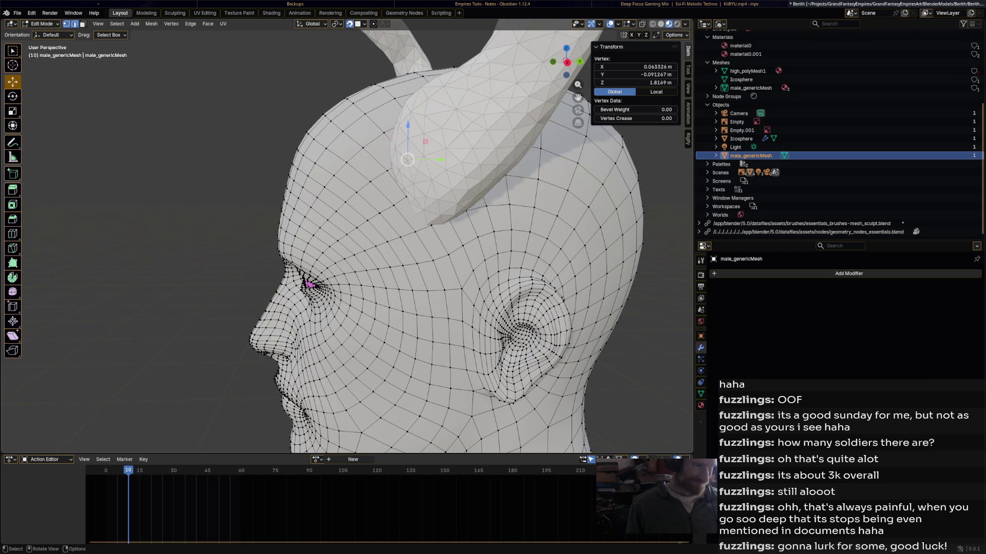
pyautogui.hotkey('alt', 'z')
pyautogui.moveTo(391, 256)
pyautogui.mouseDown(button='middle')
pyautogui.moveTo(362, 236)
pyautogui.moveTo(362, 191)
pyautogui.moveTo(353, 191)
pyautogui.mouseUp(button='middle')
pyautogui.moveTo(350, 241)
pyautogui.mouseDown(button='middle')
pyautogui.moveTo(329, 237)
pyautogui.moveTo(318, 205)
pyautogui.moveTo(359, 221)
pyautogui.moveTo(354, 205)
pyautogui.moveTo(318, 206)
pyautogui.moveTo(413, 203)
pyautogui.moveTo(350, 216)
pyautogui.moveTo(360, 180)
pyautogui.moveTo(349, 198)
pyautogui.moveTo(357, 190)
pyautogui.moveTo(332, 159)
pyautogui.mouseUp(button='middle')
pyautogui.scroll(4, 349, 241)
pyautogui.keyDown('shift'); pyautogui.click(413, 234); pyautogui.keyUp('shift')
# Delete the selected scalp vertices under the horn and pull a neighbouring vertex toward it.
pyautogui.press('x')
pyautogui.click(349, 179)
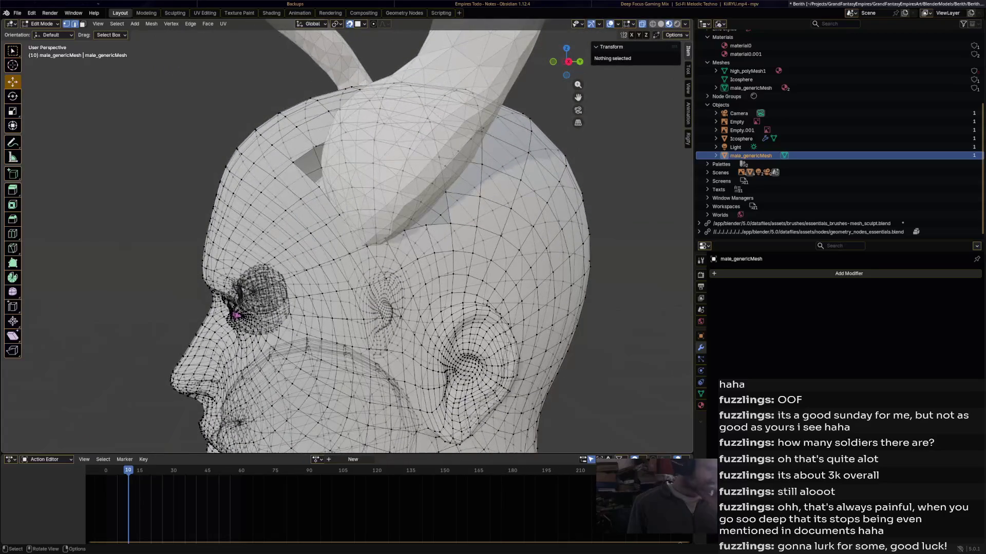
pyautogui.click(367, 246)
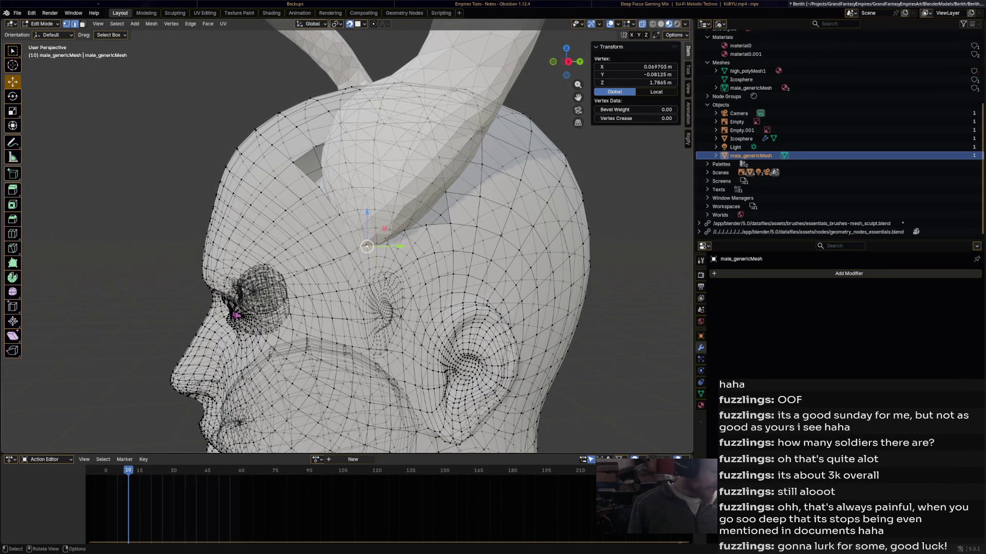
pyautogui.moveTo(366, 246); pyautogui.dragTo(359, 239, button='middle')
pyautogui.moveTo(391, 210)
pyautogui.mouseDown()
pyautogui.moveTo(396, 197)
pyautogui.moveTo(422, 193)
pyautogui.mouseUp()
pyautogui.moveTo(422, 193)
pyautogui.mouseDown(button='middle')
pyautogui.moveTo(341, 163)
pyautogui.moveTo(369, 163)
pyautogui.mouseUp(button='middle')
# Turn X-ray off and move another scalp vertex up toward the horn.
pyautogui.click(369, 163)
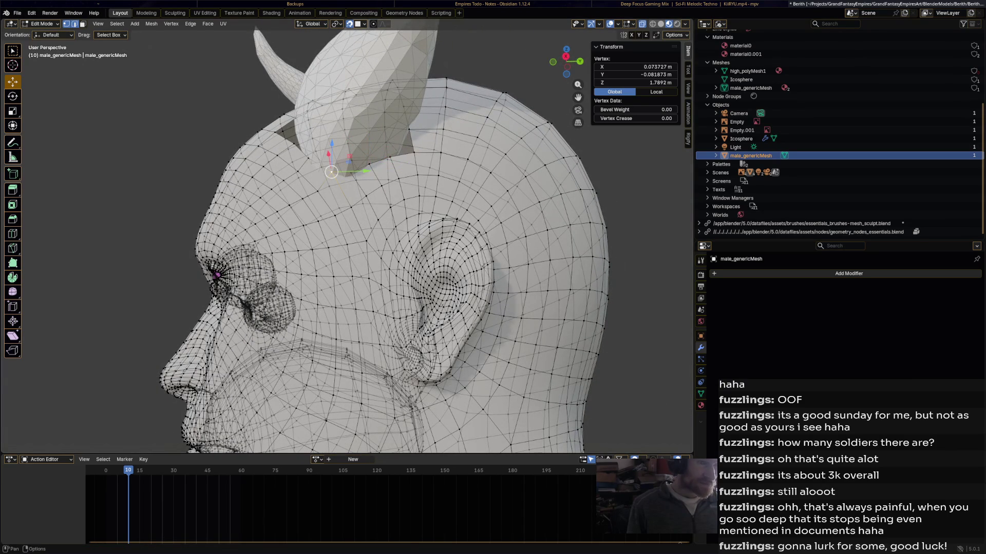
pyautogui.hotkey('alt', 'z')
pyautogui.moveTo(331, 172); pyautogui.dragTo(401, 143)
pyautogui.click(369, 164)
pyautogui.click(369, 164)
pyautogui.click(390, 157)
pyautogui.click(391, 153)
# Move the scalp vertices behind the horn up and in toward its base.
pyautogui.moveTo(401, 142); pyautogui.dragTo(349, 149, button='middle')
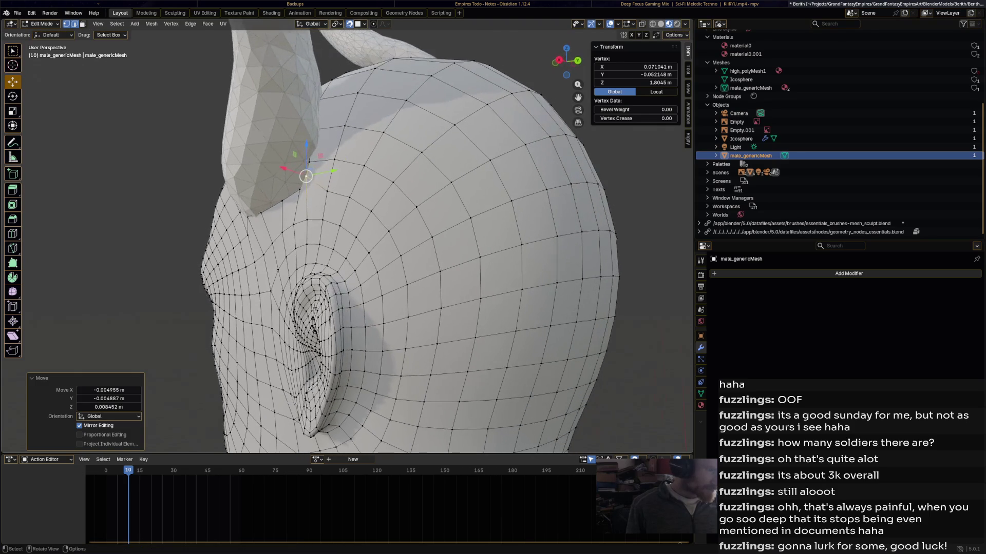
pyautogui.moveTo(306, 176); pyautogui.dragTo(310, 148)
pyautogui.moveTo(310, 148); pyautogui.dragTo(300, 167, button='middle')
pyautogui.moveTo(301, 167); pyautogui.dragTo(284, 204)
pyautogui.moveTo(283, 204)
pyautogui.mouseDown(button='middle')
pyautogui.moveTo(242, 231)
pyautogui.moveTo(253, 197)
pyautogui.mouseUp(button='middle')
pyautogui.moveTo(253, 197); pyautogui.dragTo(250, 201)
pyautogui.click(261, 165)
pyautogui.moveTo(264, 155); pyautogui.dragTo(256, 164)
# Pull more vertices in to meet the horn base, including the horn-head junction vertex.
pyautogui.moveTo(257, 164); pyautogui.dragTo(241, 170, button='middle')
pyautogui.moveTo(233, 252); pyautogui.dragTo(277, 254, button='middle')
pyautogui.moveTo(280, 255)
pyautogui.mouseDown()
pyautogui.moveTo(286, 230)
pyautogui.moveTo(279, 291)
pyautogui.moveTo(278, 277)
pyautogui.mouseUp()
pyautogui.moveTo(279, 277); pyautogui.dragTo(286, 183, button='middle')
pyautogui.moveTo(286, 183); pyautogui.dragTo(286, 231)
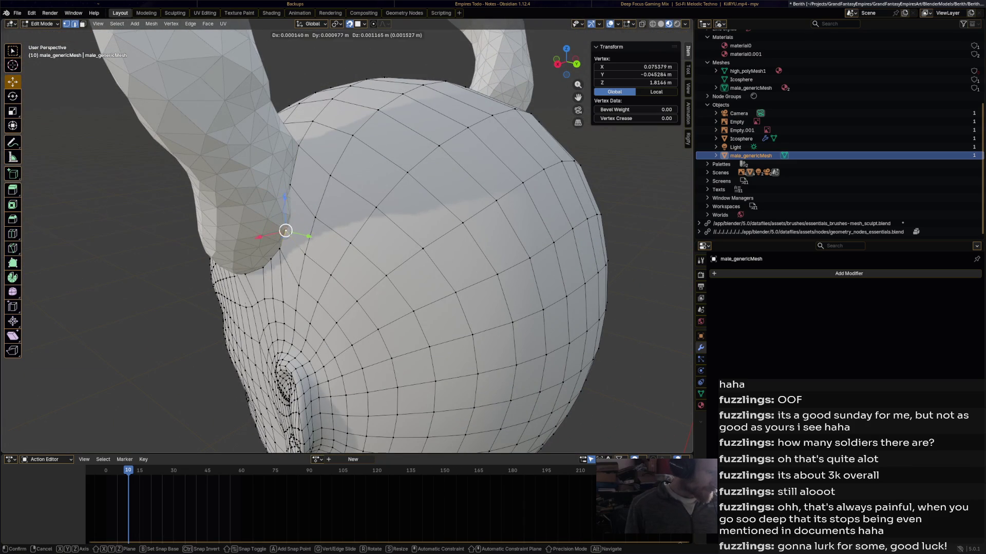
pyautogui.click(286, 224)
pyautogui.moveTo(285, 224)
pyautogui.mouseDown(button='middle')
pyautogui.moveTo(375, 175)
pyautogui.moveTo(385, 146)
pyautogui.mouseUp(button='middle')
pyautogui.click(319, 212)
pyautogui.moveTo(319, 212); pyautogui.dragTo(320, 210)
pyautogui.click(633, 23)
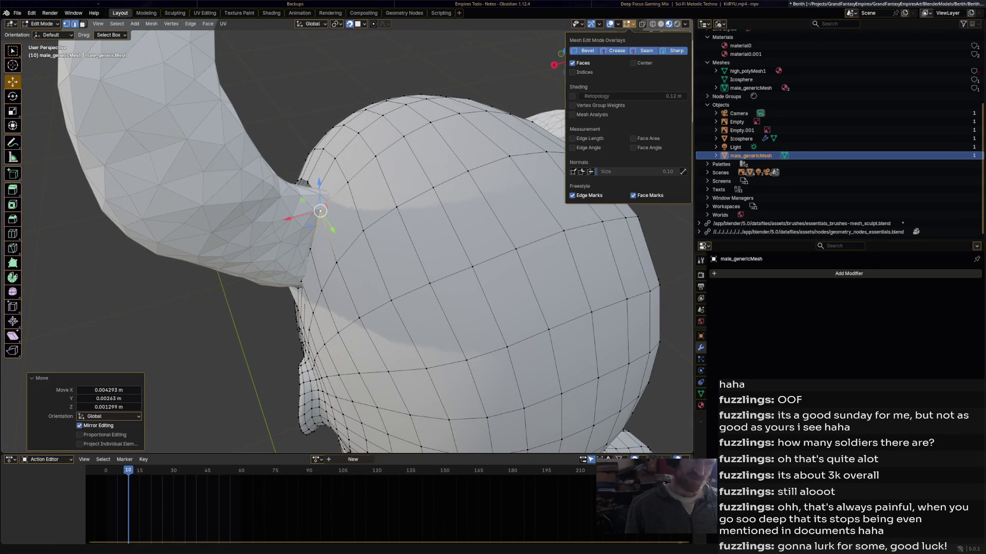
# Enable the Retopology overlay and slide a vertex along the horn base.
pyautogui.click(572, 96)
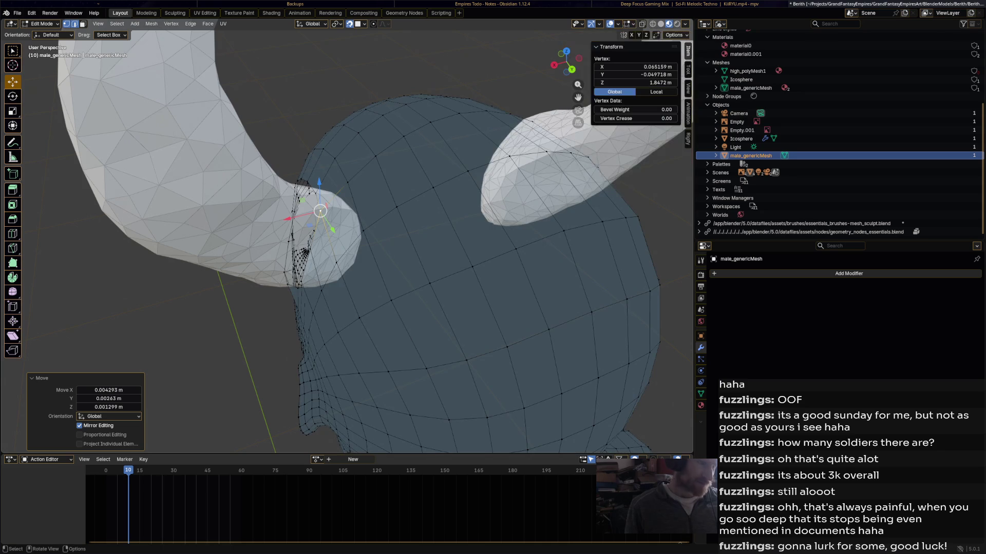
pyautogui.moveTo(359, 231)
pyautogui.mouseDown(button='middle')
pyautogui.moveTo(421, 216)
pyautogui.moveTo(360, 231)
pyautogui.moveTo(410, 216)
pyautogui.mouseUp(button='middle')
pyautogui.moveTo(342, 276)
pyautogui.mouseDown()
pyautogui.moveTo(395, 215)
pyautogui.moveTo(384, 225)
pyautogui.mouseUp()
pyautogui.click(390, 220)
pyautogui.moveTo(390, 220); pyautogui.dragTo(339, 246, button='middle')
pyautogui.moveTo(290, 106)
pyautogui.mouseDown()
pyautogui.moveTo(292, 291)
pyautogui.moveTo(303, 267)
pyautogui.mouseUp()
pyautogui.moveTo(303, 267); pyautogui.dragTo(301, 228, button='middle')
pyautogui.moveTo(302, 228); pyautogui.dragTo(315, 254)
pyautogui.moveTo(316, 254)
pyautogui.mouseDown(button='middle')
pyautogui.moveTo(330, 269)
pyautogui.moveTo(301, 254)
pyautogui.mouseUp(button='middle')
# Snug several more vertices up against the horn's edge.
pyautogui.click(410, 263)
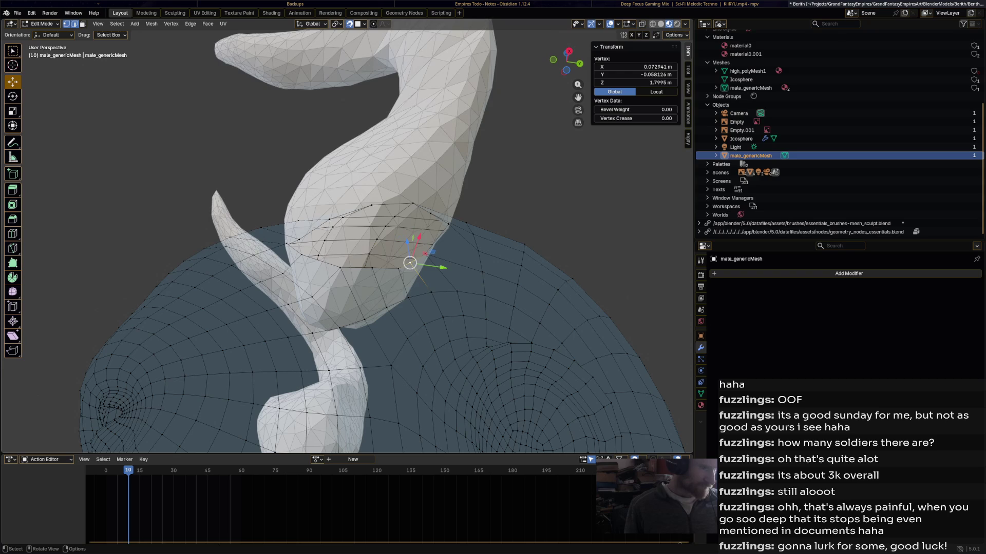
pyautogui.moveTo(372, 267)
pyautogui.mouseDown()
pyautogui.moveTo(374, 255)
pyautogui.moveTo(398, 266)
pyautogui.moveTo(436, 241)
pyautogui.mouseUp()
pyautogui.click(409, 264)
pyautogui.click(426, 254)
pyautogui.moveTo(435, 242)
pyautogui.mouseDown(button='middle')
pyautogui.moveTo(352, 187)
pyautogui.moveTo(336, 193)
pyautogui.moveTo(301, 132)
pyautogui.mouseUp(button='middle')
pyautogui.moveTo(278, 195); pyautogui.dragTo(291, 170)
pyautogui.moveTo(291, 170); pyautogui.dragTo(329, 208, button='middle')
pyautogui.moveTo(292, 154); pyautogui.dragTo(295, 151)
pyautogui.moveTo(294, 152); pyautogui.dragTo(321, 452, button='middle')
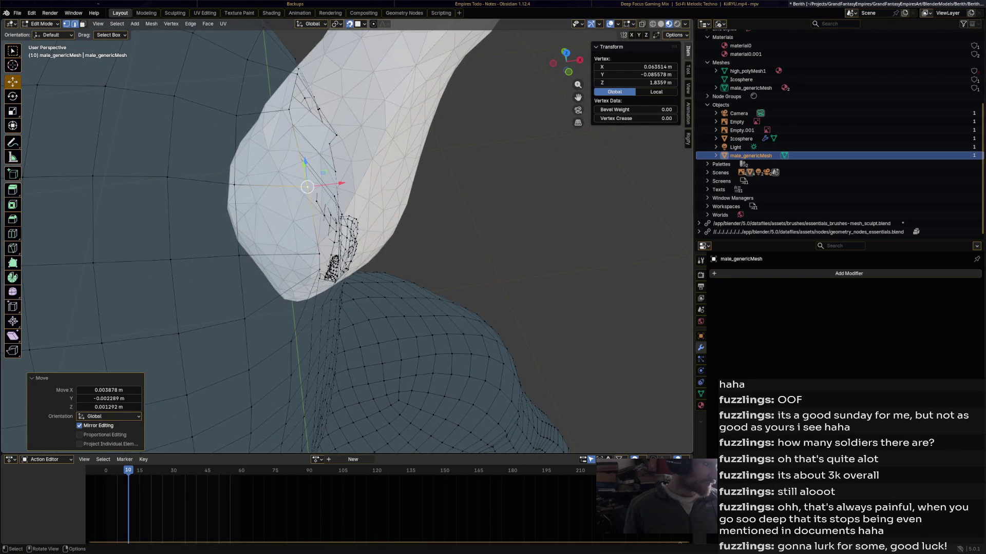
# Start a Loop Cut with Ctrl+R and zoom out to view the whole horned head.
pyautogui.hotkey('ctrl', 'r')
pyautogui.scroll(-5, 307, 186)
pyautogui.moveTo(307, 186); pyautogui.dragTo(319, 170, button='middle')
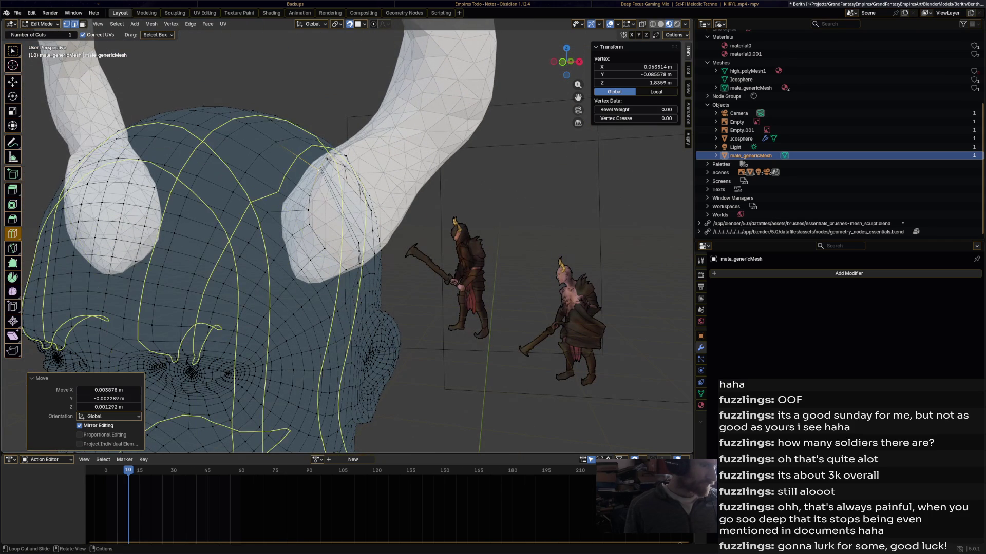
# Knife-cut new edges across the scalp around the horn base.
pyautogui.press('k')
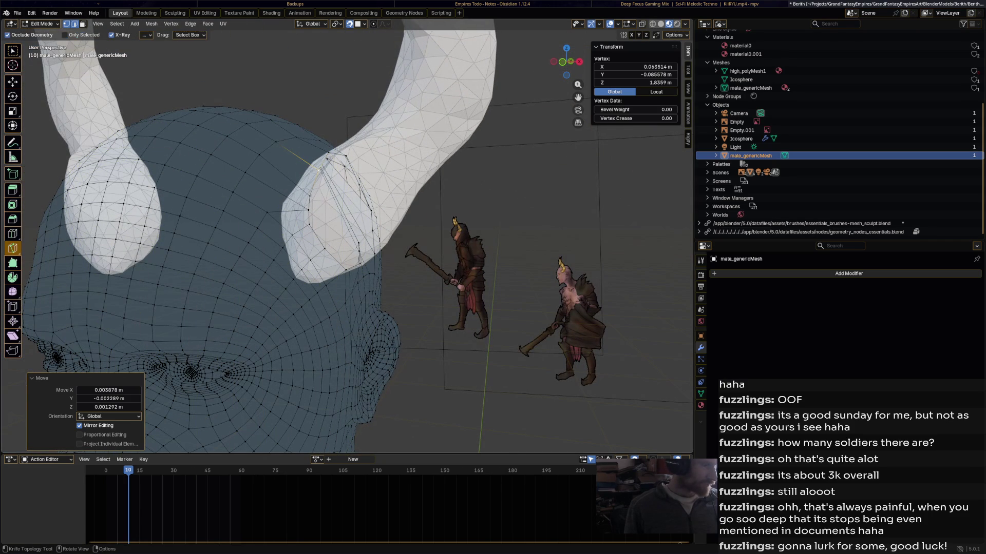
pyautogui.click(288, 177)
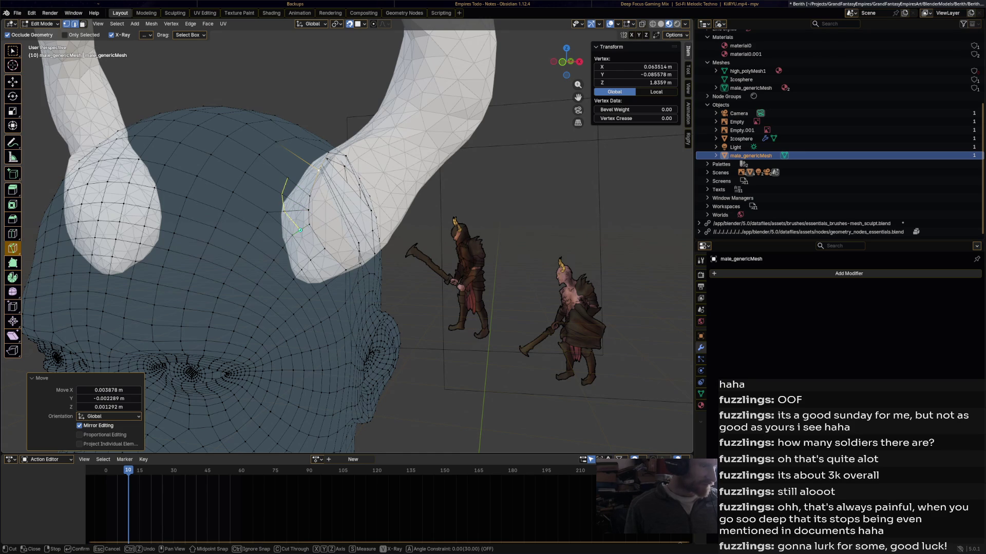
pyautogui.moveTo(315, 255); pyautogui.dragTo(312, 259, button='middle')
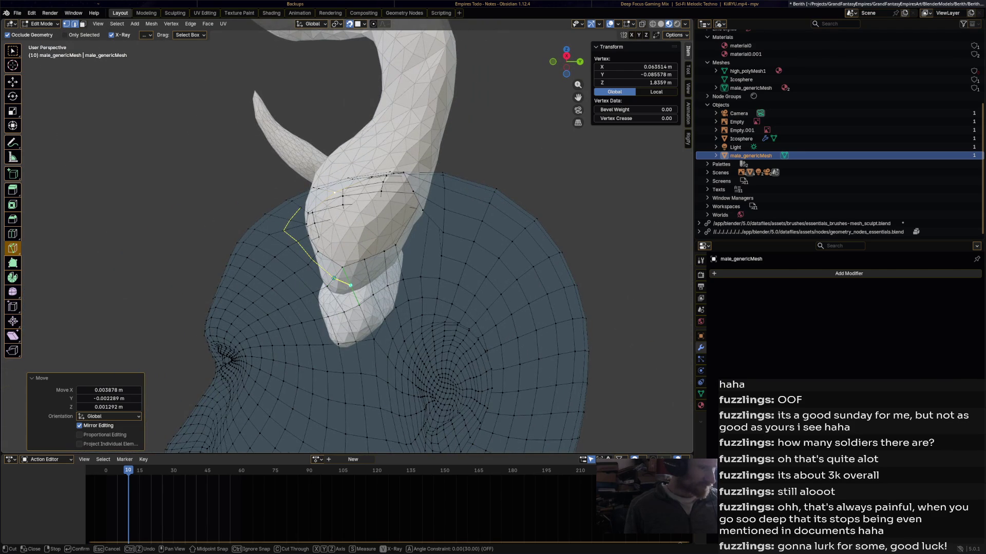
pyautogui.moveTo(424, 223); pyautogui.dragTo(405, 245, button='middle')
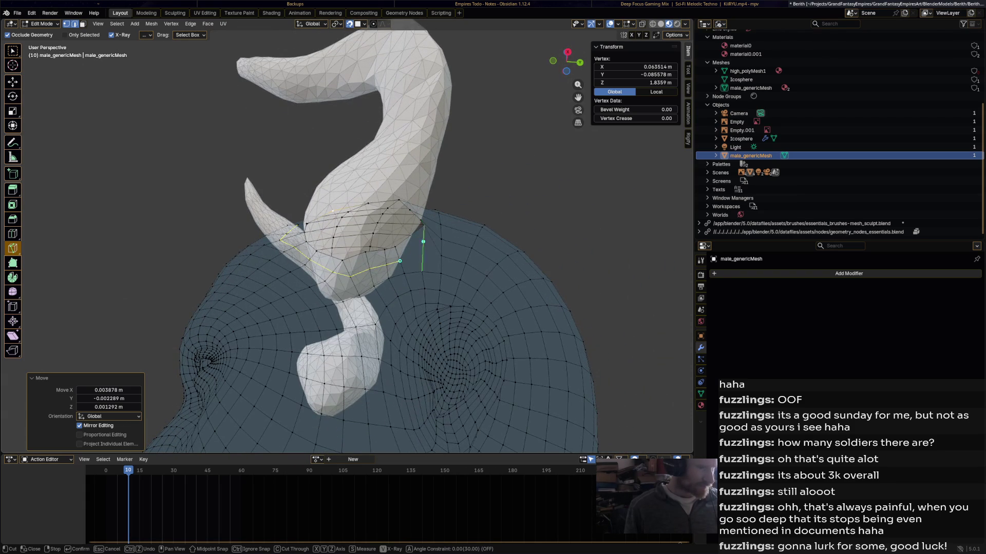
pyautogui.press('Return')
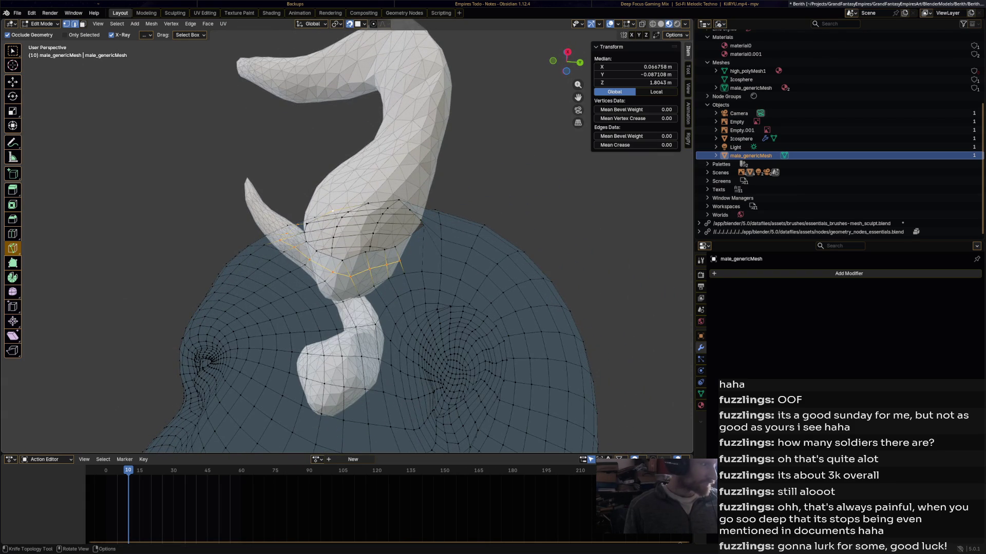
# Slide one vertex of the new cut sideways against the horn.
pyautogui.hotkey('shift', 'space')
pyautogui.press('g')
pyautogui.moveTo(405, 245); pyautogui.dragTo(420, 251, button='middle')
pyautogui.click(419, 251)
pyautogui.moveTo(420, 251); pyautogui.dragTo(430, 248)
pyautogui.moveTo(429, 249); pyautogui.dragTo(394, 206, button='middle')
pyautogui.moveTo(394, 206); pyautogui.dragTo(399, 206)
pyautogui.moveTo(399, 206)
pyautogui.mouseDown(button='middle')
pyautogui.moveTo(374, 214)
pyautogui.moveTo(416, 216)
pyautogui.moveTo(400, 241)
pyautogui.moveTo(408, 235)
pyautogui.mouseUp(button='middle')
# Move several new-edge vertices along the Y axis to follow the horn outline.
pyautogui.click(394, 247)
pyautogui.keyDown('shift'); pyautogui.click(381, 246); pyautogui.keyUp('shift')
pyautogui.moveTo(388, 247); pyautogui.dragTo(390, 239)
pyautogui.moveTo(390, 239); pyautogui.dragTo(395, 268, button='middle')
pyautogui.keyDown('shift'); pyautogui.click(395, 268); pyautogui.keyUp('shift')
pyautogui.press('g')
pyautogui.press('y')
pyautogui.click(383, 265)
pyautogui.moveTo(382, 265); pyautogui.dragTo(377, 272, button='middle')
pyautogui.moveTo(377, 272)
pyautogui.mouseDown()
pyautogui.moveTo(384, 286)
pyautogui.moveTo(380, 273)
pyautogui.mouseUp()
pyautogui.moveTo(380, 272)
pyautogui.mouseDown(button='middle')
pyautogui.moveTo(379, 226)
pyautogui.moveTo(367, 249)
pyautogui.mouseUp(button='middle')
# Nudge two individual scalp vertices closer to the horn base.
pyautogui.click(369, 247)
pyautogui.moveTo(367, 248); pyautogui.dragTo(360, 251)
pyautogui.moveTo(360, 251); pyautogui.dragTo(377, 245, button='middle')
pyautogui.click(401, 205)
pyautogui.moveTo(401, 205); pyautogui.dragTo(399, 202)
pyautogui.moveTo(398, 203)
pyautogui.mouseDown(button='middle')
pyautogui.moveTo(378, 227)
pyautogui.moveTo(402, 224)
pyautogui.mouseUp(button='middle')
# Move a horn-base vertex along the X axis to tuck it against the horn.
pyautogui.click(403, 227)
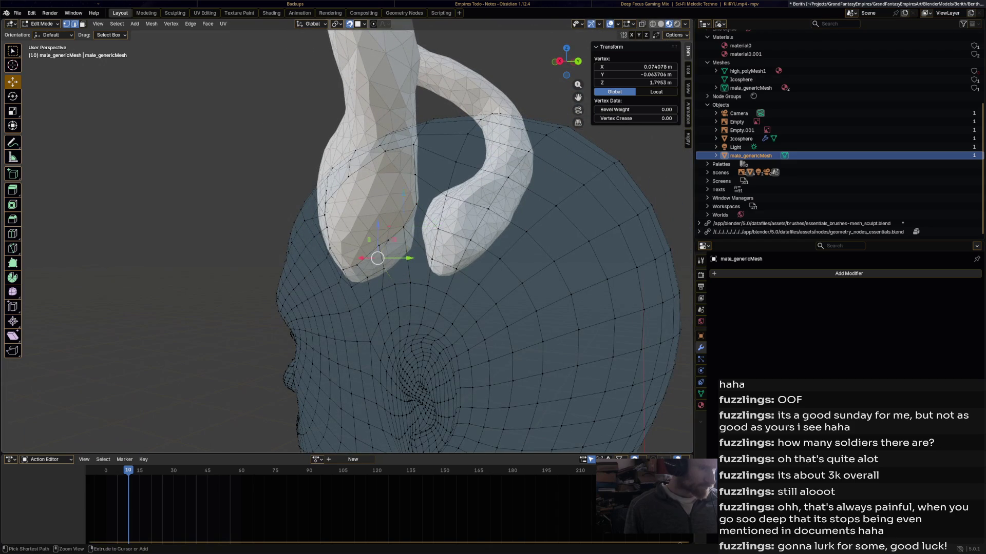
pyautogui.scroll(5, 396, 262)
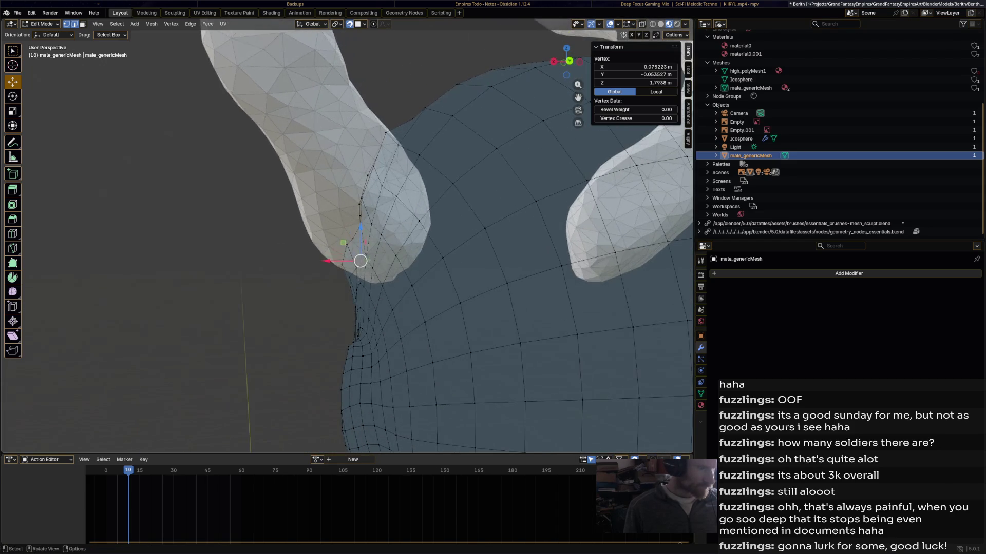
pyautogui.press('g')
pyautogui.press('x')
pyautogui.press('Return')
pyautogui.scroll(-5, 401, 256)
pyautogui.moveTo(401, 257)
pyautogui.mouseDown(button='middle')
pyautogui.moveTo(411, 246)
pyautogui.moveTo(401, 257)
pyautogui.mouseUp(button='middle')
# Knife-cut a second edge loop beside the horn around to its far side.
pyautogui.press('k')
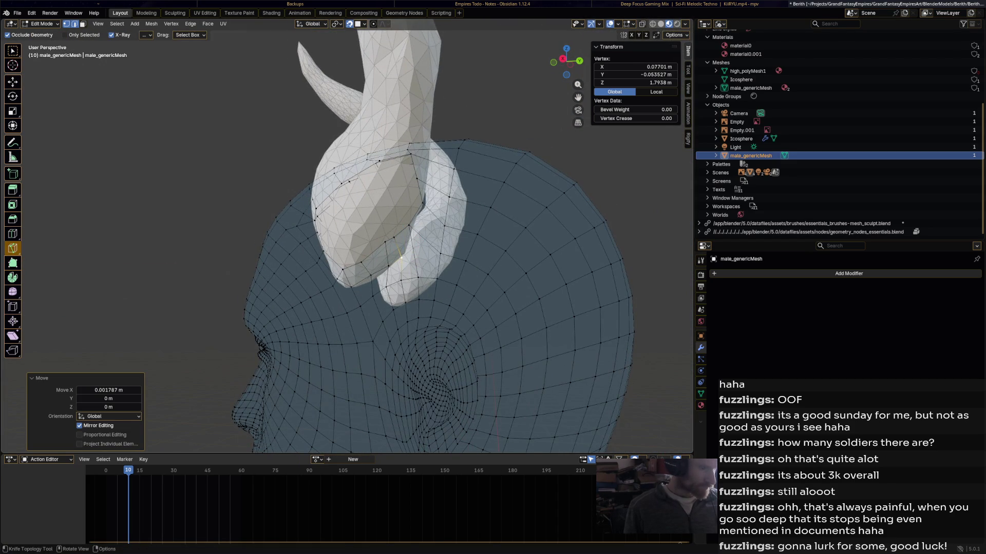
pyautogui.click(401, 257)
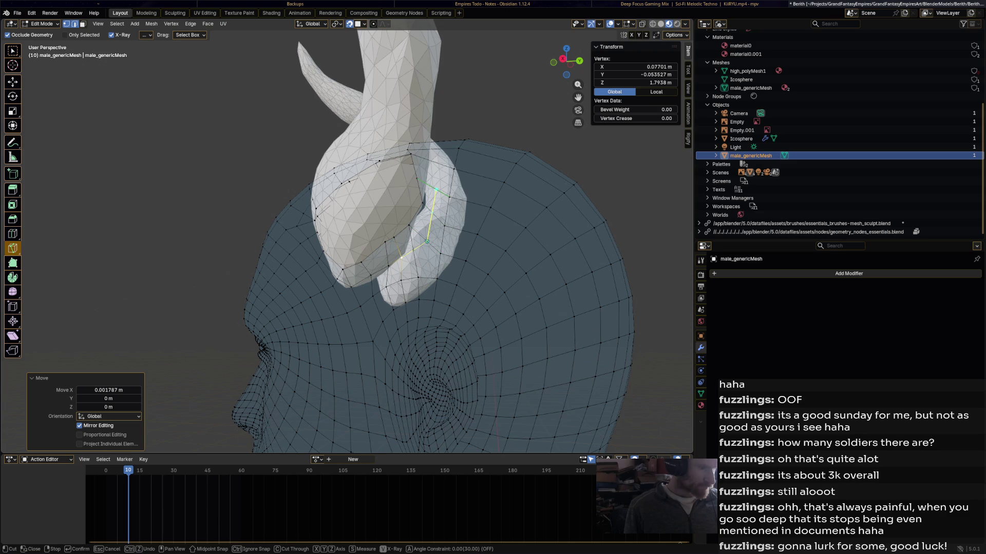
pyautogui.click(436, 189)
pyautogui.scroll(3, 436, 189)
pyautogui.moveTo(436, 189); pyautogui.dragTo(424, 245, button='middle')
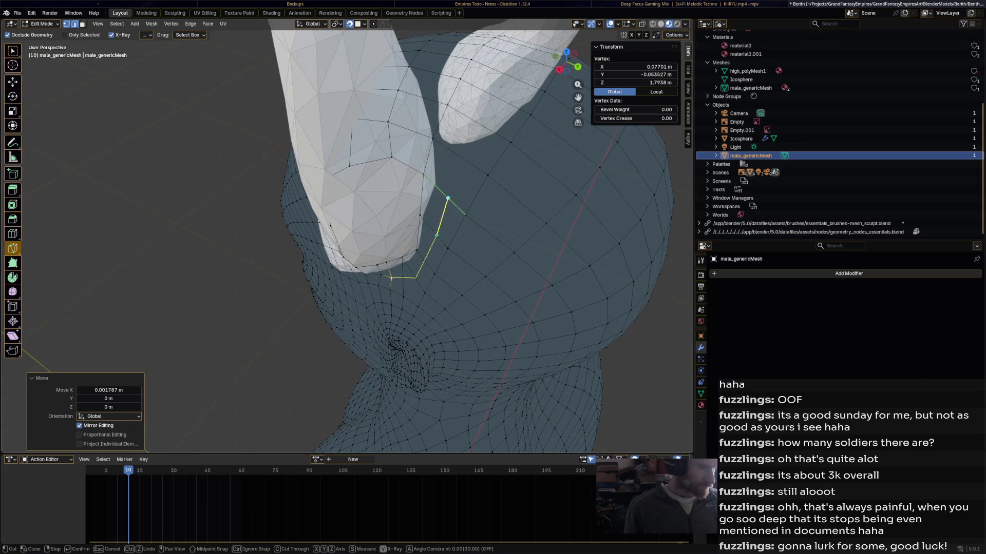
pyautogui.moveTo(447, 198); pyautogui.dragTo(440, 148, button='middle')
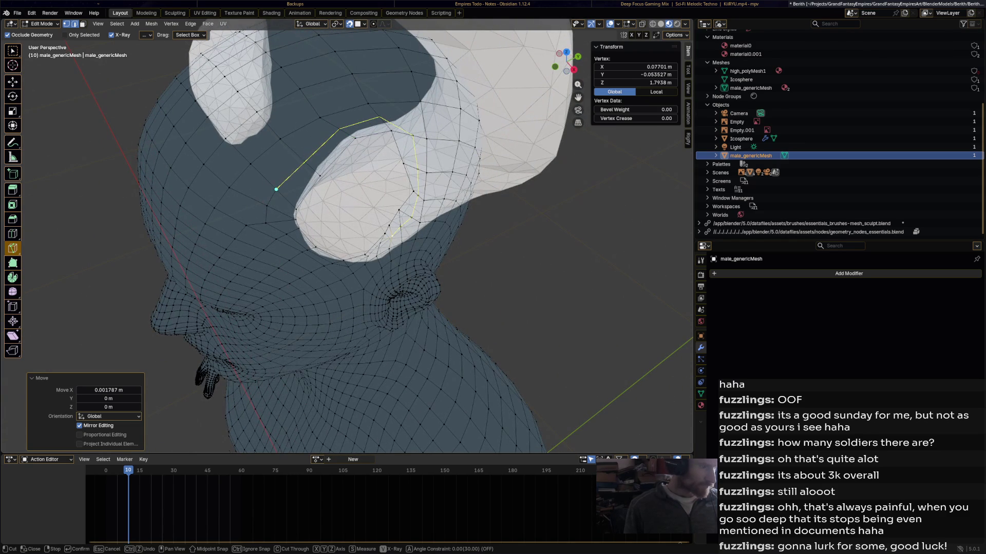
pyautogui.press('Return')
pyautogui.scroll(-4, 276, 189)
# Inspect the new cuts around the head and horns with the Move tool active.
pyautogui.moveTo(276, 189)
pyautogui.mouseDown(button='middle')
pyautogui.moveTo(349, 226)
pyautogui.moveTo(368, 257)
pyautogui.mouseUp(button='middle')
pyautogui.scroll(3, 328, 194)
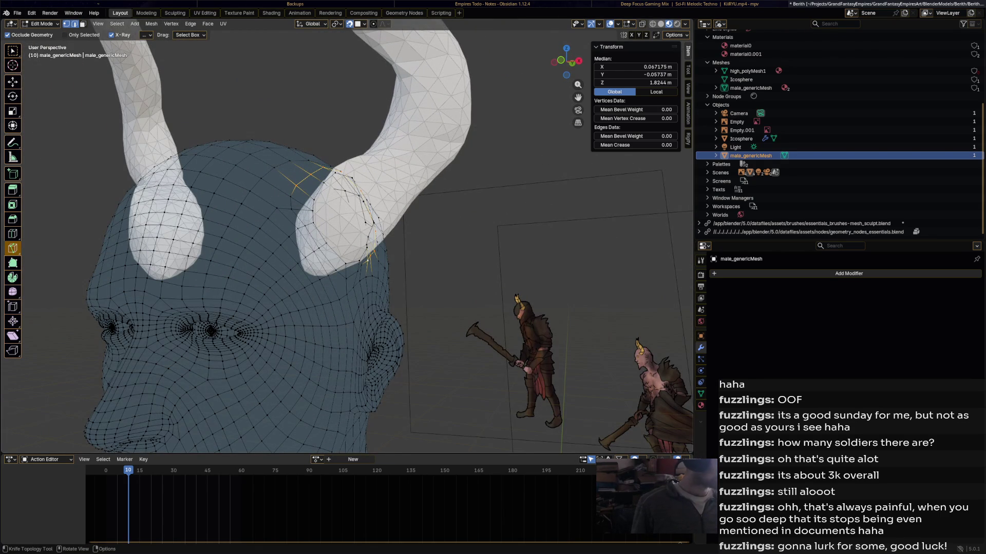
pyautogui.hotkey('shift', 'space')
pyautogui.press('g')
pyautogui.moveTo(349, 247)
pyautogui.mouseDown(button='middle')
pyautogui.moveTo(277, 221)
pyautogui.moveTo(359, 236)
pyautogui.mouseUp(button='middle')
pyautogui.scroll(-2, 334, 236)
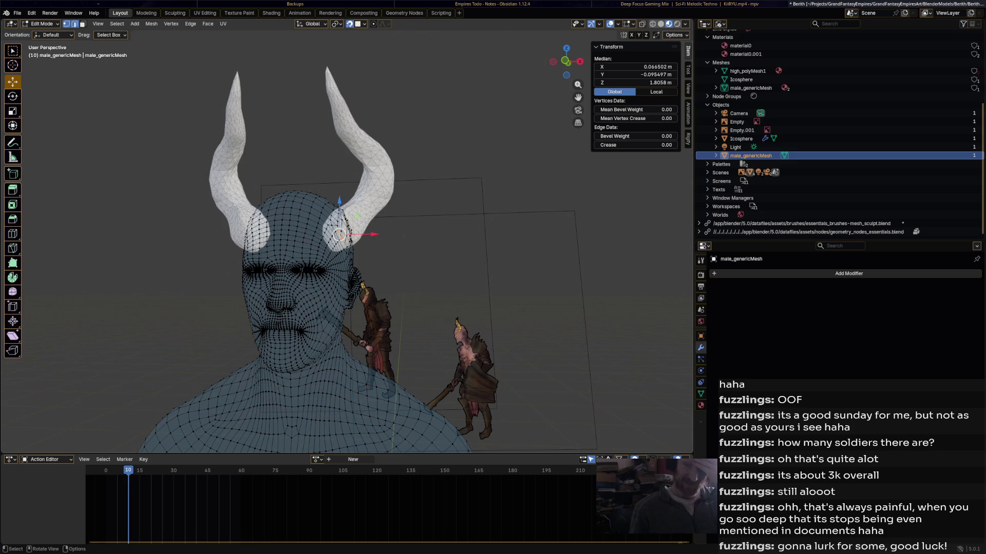
# Separate the connected right-horn mesh into its own object.
pyautogui.scroll(5, 339, 235)
pyautogui.moveTo(339, 235); pyautogui.dragTo(442, 187, button='middle')
pyautogui.click(442, 188)
pyautogui.hotkey('ctrl', 'l')
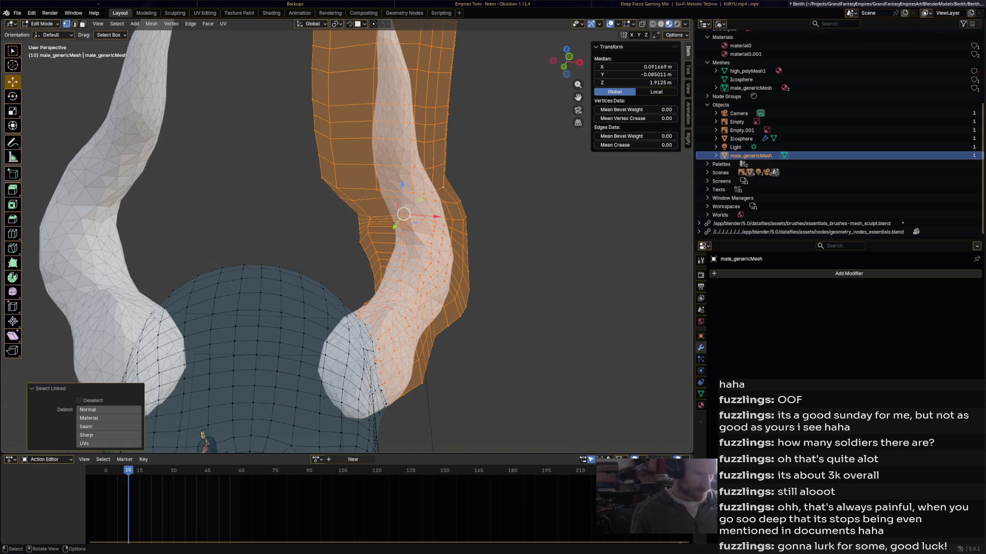
pyautogui.press('p')
pyautogui.click(409, 180)
pyautogui.scroll(-4, 408, 180)
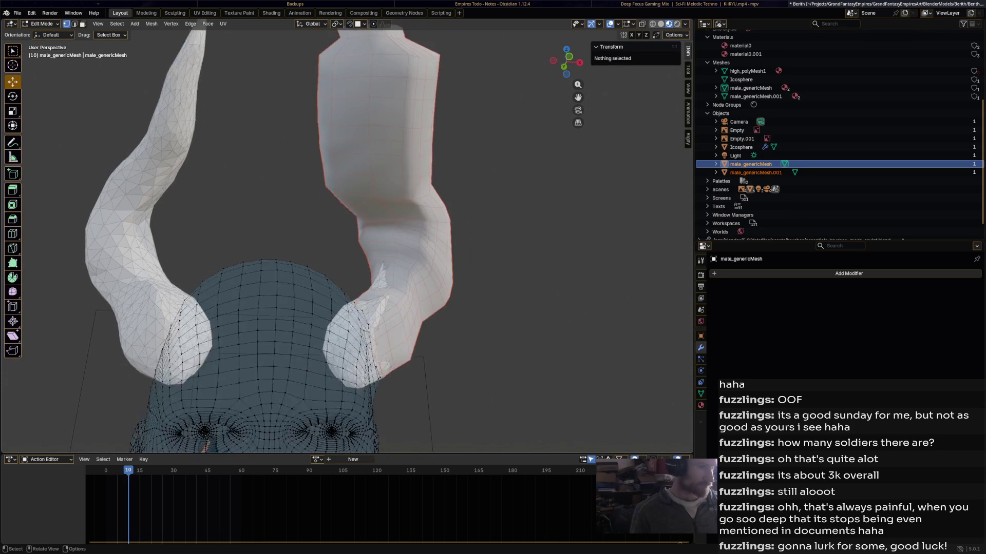
# In Object Mode, add a Shrinkwrap modifier to the horn targeting the Icosphere.
pyautogui.click(44, 24)
pyautogui.click(46, 33)
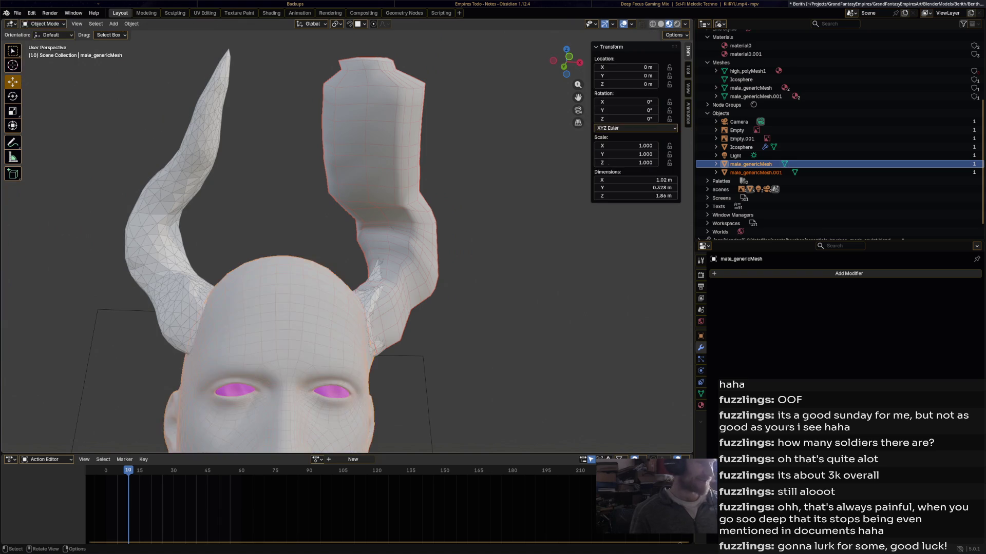
pyautogui.click(801, 274)
pyautogui.moveTo(801, 276)
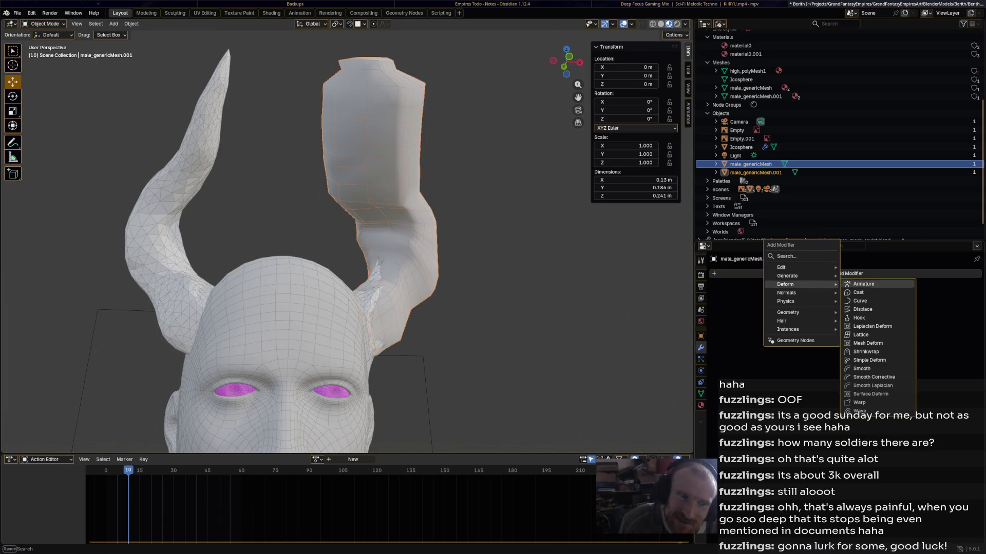
pyautogui.click(868, 351)
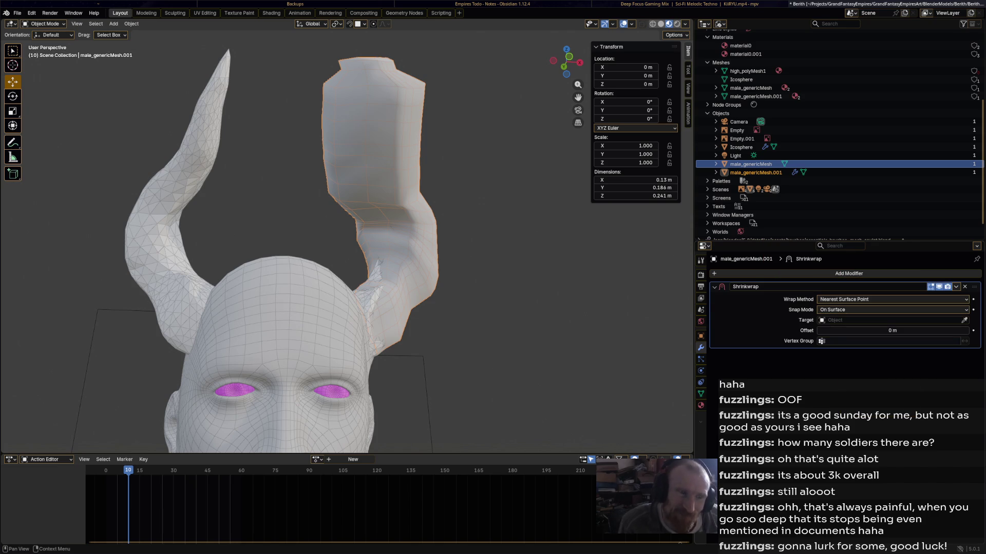
pyautogui.click(964, 319)
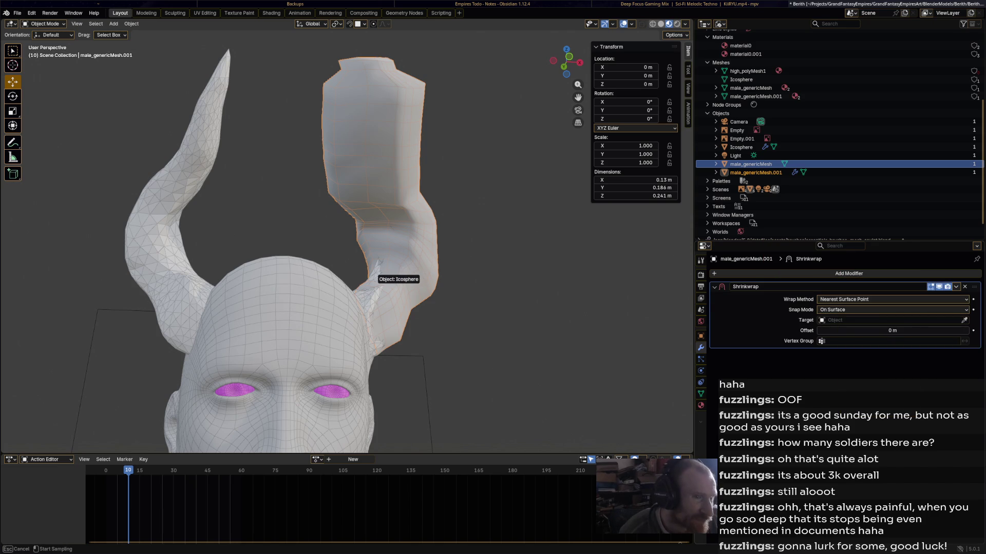
pyautogui.click(376, 271)
# Show the Outliner by View Layer and hide the Icosphere horn.
pyautogui.moveTo(376, 271); pyautogui.dragTo(691, 279, button='middle')
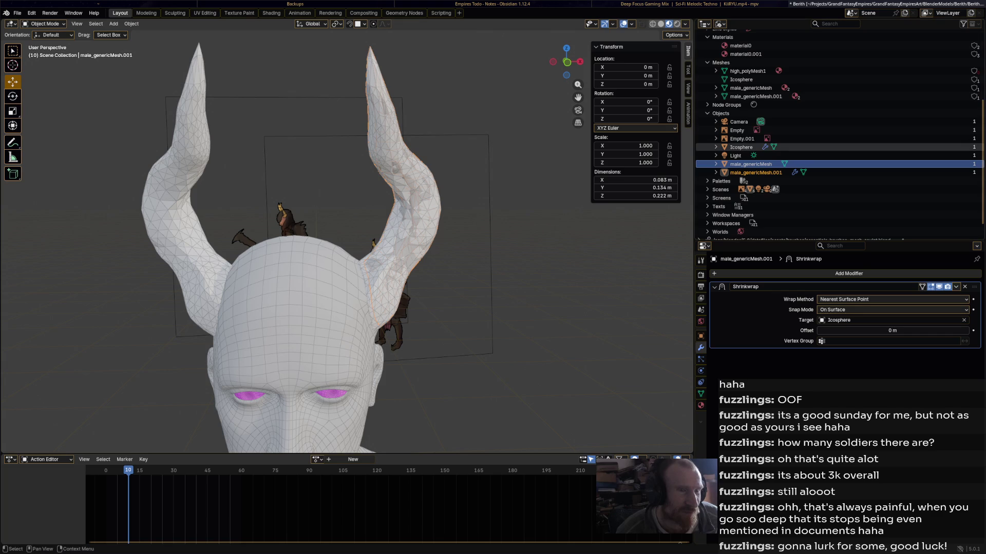
pyautogui.click(715, 147)
pyautogui.click(716, 148)
pyautogui.click(720, 23)
pyautogui.click(739, 54)
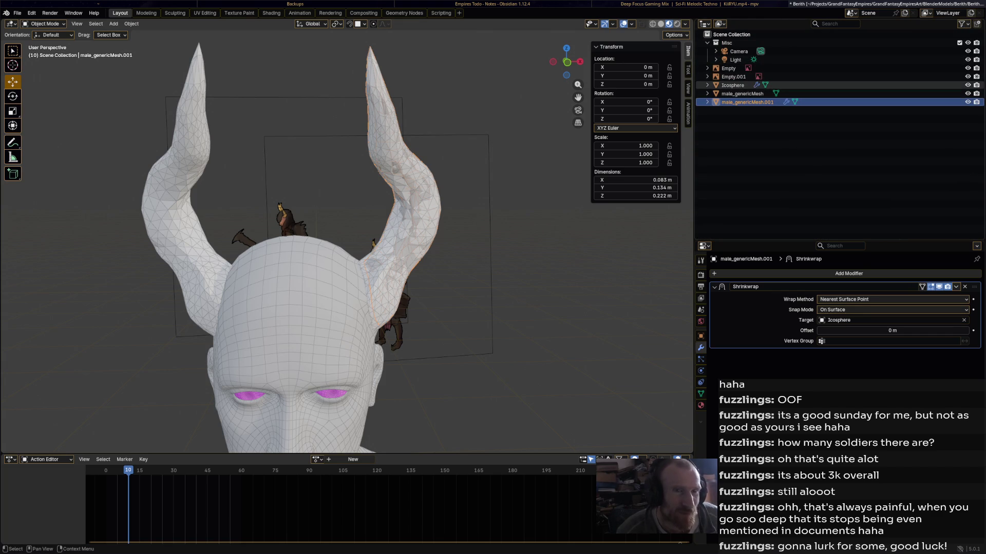
pyautogui.click(967, 85)
pyautogui.moveTo(360, 231)
pyautogui.mouseDown(button='middle')
pyautogui.moveTo(287, 257)
pyautogui.moveTo(170, 267)
pyautogui.moveTo(273, 231)
pyautogui.mouseUp(button='middle')
pyautogui.scroll(-5, 229, 241)
pyautogui.scroll(3, 256, 234)
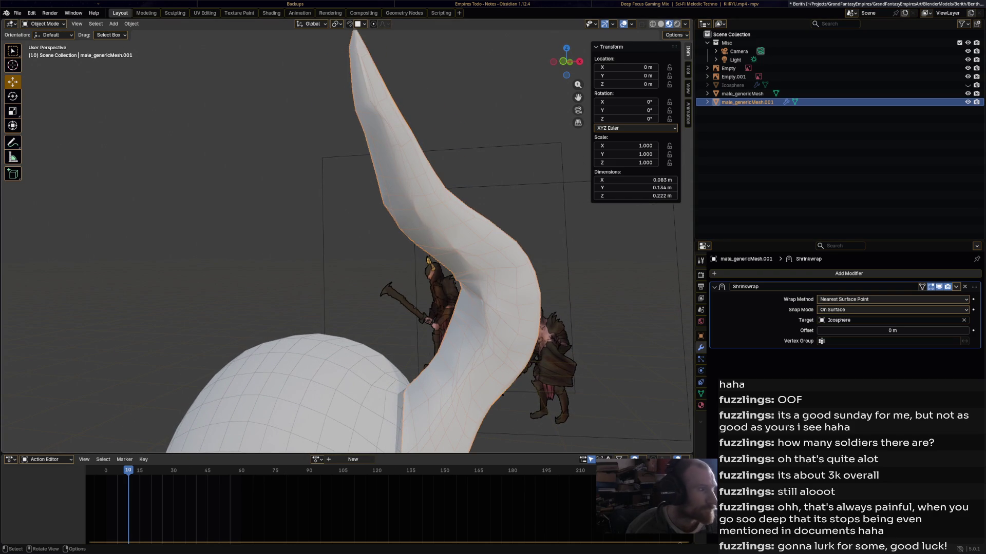
# Apply the Shrinkwrap modifier in Object Mode, then return the horn to Edit Mode.
pyautogui.click(45, 23)
pyautogui.click(44, 43)
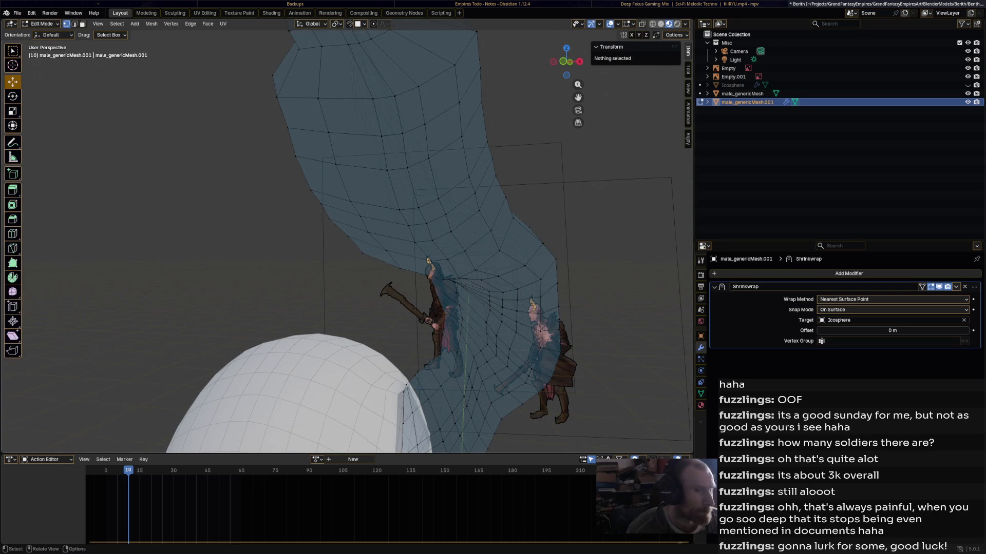
pyautogui.click(956, 286)
pyautogui.click(45, 24)
pyautogui.click(44, 33)
pyautogui.click(955, 287)
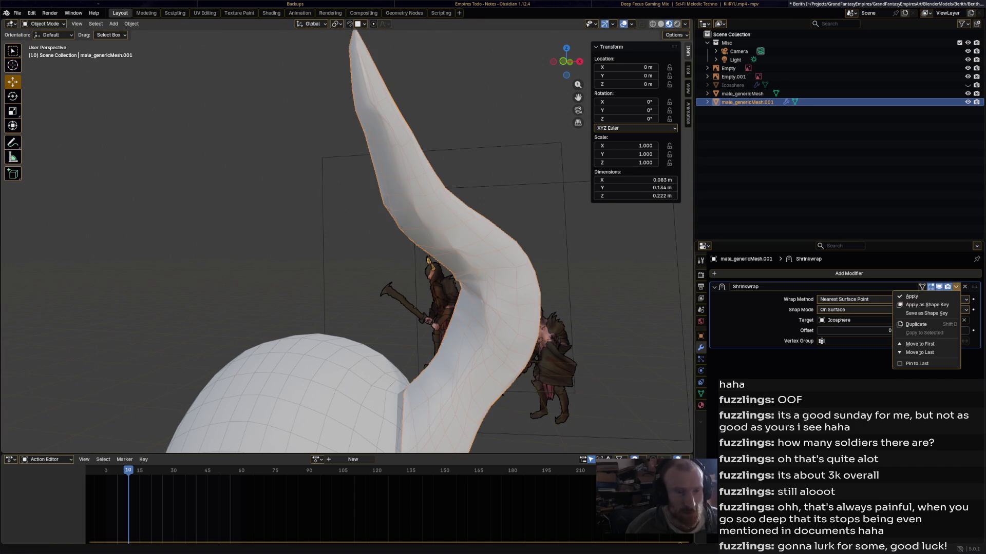
pyautogui.click(912, 296)
pyautogui.click(45, 24)
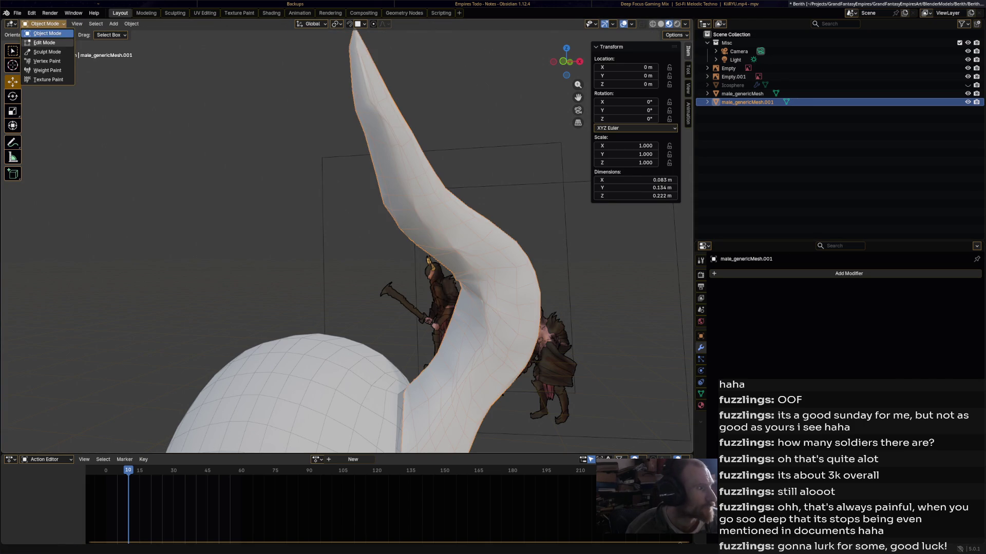
pyautogui.click(44, 43)
pyautogui.moveTo(347, 236)
pyautogui.mouseDown(button='middle')
pyautogui.moveTo(262, 154)
pyautogui.moveTo(334, 195)
pyautogui.moveTo(295, 185)
pyautogui.mouseUp(button='middle')
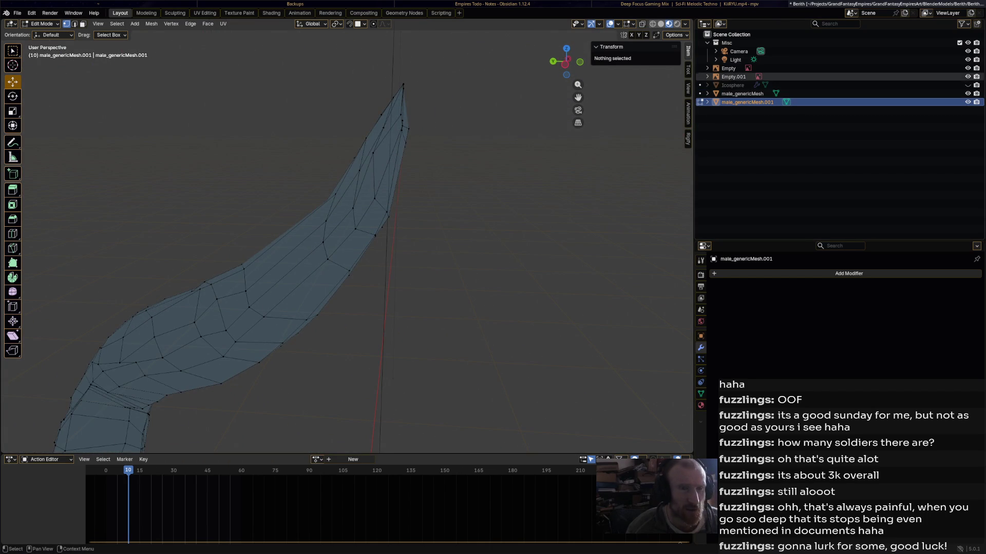
# Unhide the Icosphere and show the item transform sidebar.
pyautogui.click(968, 85)
pyautogui.moveTo(295, 185); pyautogui.dragTo(306, 183, button='middle')
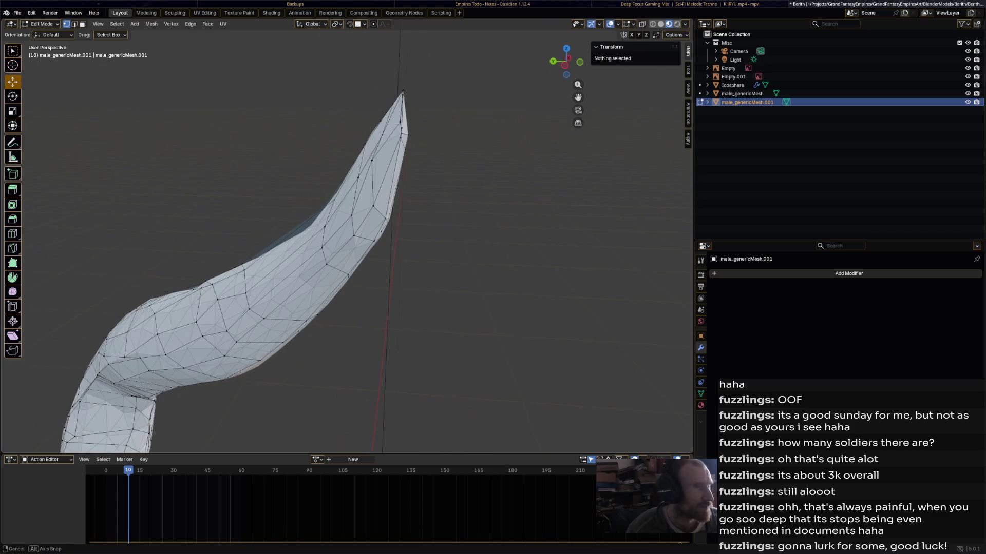
pyautogui.click(633, 24)
pyautogui.press('n')
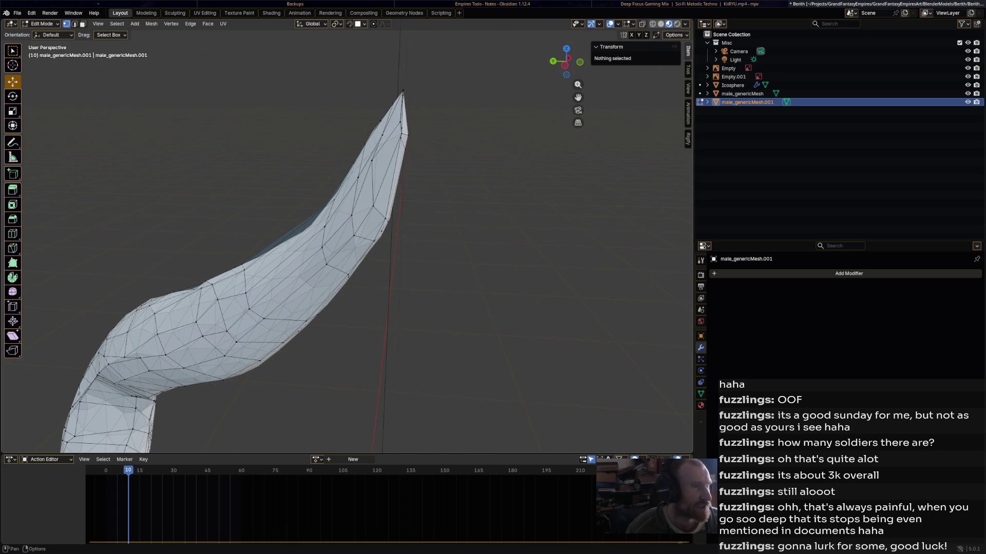
pyautogui.moveTo(308, 185)
pyautogui.mouseDown(button='middle')
pyautogui.moveTo(396, 223)
pyautogui.moveTo(344, 230)
pyautogui.mouseUp(button='middle')
# Reposition one horn vertex along the horn toward its tip.
pyautogui.click(398, 231)
pyautogui.moveTo(398, 231); pyautogui.dragTo(440, 212)
pyautogui.moveTo(440, 212); pyautogui.dragTo(460, 205, button='middle')
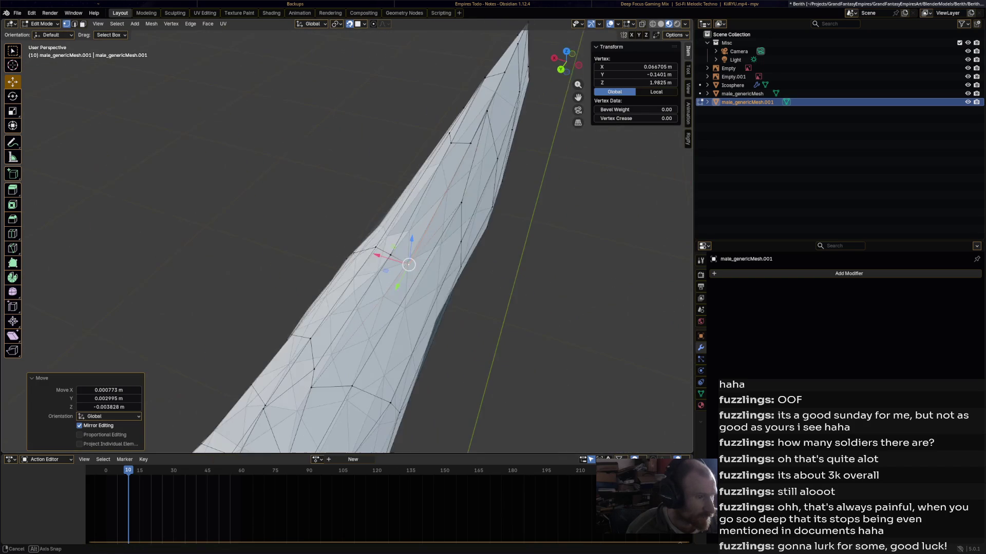
pyautogui.moveTo(460, 205); pyautogui.dragTo(439, 280)
pyautogui.moveTo(439, 280); pyautogui.dragTo(308, 205, button='middle')
pyautogui.moveTo(308, 204); pyautogui.dragTo(326, 209)
pyautogui.moveTo(325, 209); pyautogui.dragTo(359, 179, button='middle')
pyautogui.moveTo(394, 142); pyautogui.dragTo(418, 176, button='middle')
pyautogui.moveTo(418, 176)
pyautogui.mouseDown()
pyautogui.moveTo(412, 191)
pyautogui.moveTo(436, 120)
pyautogui.moveTo(410, 158)
pyautogui.mouseUp()
pyautogui.moveTo(409, 159)
pyautogui.mouseDown(button='middle')
pyautogui.moveTo(438, 79)
pyautogui.moveTo(486, 113)
pyautogui.mouseUp(button='middle')
pyautogui.moveTo(486, 113); pyautogui.dragTo(480, 142)
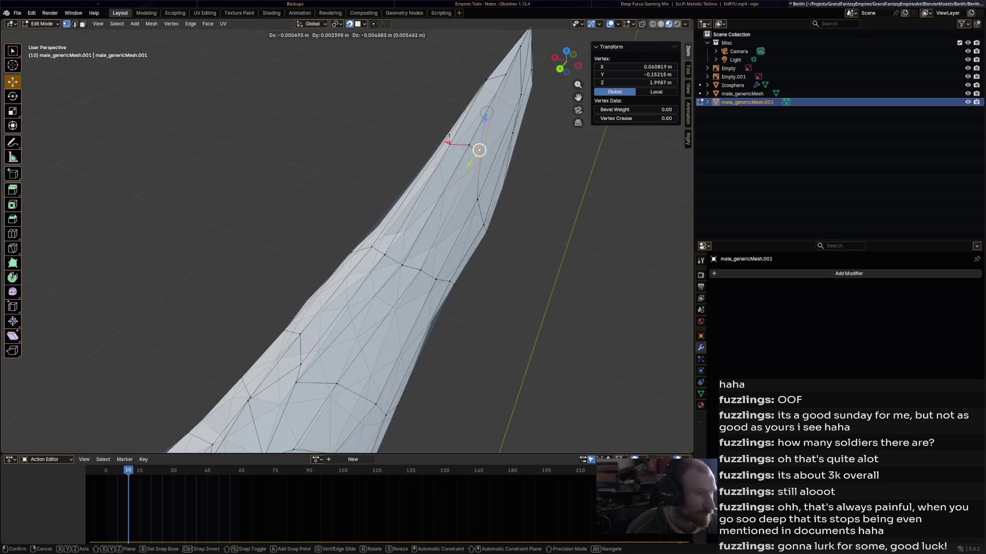
pyautogui.moveTo(468, 184)
pyautogui.mouseDown()
pyautogui.moveTo(460, 176)
pyautogui.moveTo(467, 138)
pyautogui.moveTo(456, 168)
pyautogui.moveTo(442, 153)
pyautogui.mouseUp()
# Move further horn vertices down and up the horn to even its shape.
pyautogui.hotkey('alt', 'a')
pyautogui.click(440, 154)
pyautogui.moveTo(442, 153); pyautogui.dragTo(359, 159, button='middle')
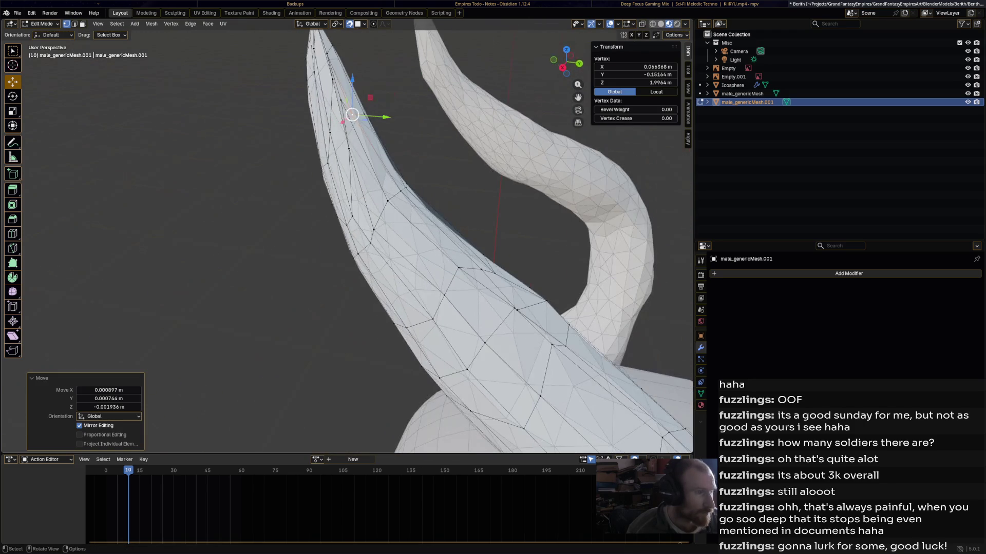
pyautogui.moveTo(352, 114)
pyautogui.mouseDown()
pyautogui.moveTo(351, 202)
pyautogui.moveTo(340, 193)
pyautogui.moveTo(341, 205)
pyautogui.mouseUp()
pyautogui.click(352, 216)
pyautogui.click(347, 226)
pyautogui.moveTo(354, 121); pyautogui.dragTo(364, 136)
# Nudge another vertex slightly and extend the selection on the horn.
pyautogui.moveTo(364, 137); pyautogui.dragTo(407, 154, button='middle')
pyautogui.click(452, 138)
pyautogui.moveTo(451, 137); pyautogui.dragTo(446, 154)
pyautogui.moveTo(447, 154); pyautogui.dragTo(349, 154, button='middle')
pyautogui.keyDown('shift'); pyautogui.click(264, 175); pyautogui.keyUp('shift')
pyautogui.moveTo(264, 175); pyautogui.dragTo(177, 170, button='middle')
# Move the horn's tip vertex to form a clean tapering point.
pyautogui.click(480, 118)
pyautogui.moveTo(468, 144)
pyautogui.mouseDown()
pyautogui.moveTo(446, 191)
pyautogui.moveTo(480, 122)
pyautogui.mouseUp()
pyautogui.moveTo(457, 196)
pyautogui.mouseDown()
pyautogui.moveTo(482, 160)
pyautogui.moveTo(464, 197)
pyautogui.mouseUp()
pyautogui.moveTo(464, 197); pyautogui.dragTo(341, 132, button='middle')
pyautogui.moveTo(341, 132); pyautogui.dragTo(345, 148)
pyautogui.moveTo(346, 147)
pyautogui.mouseDown(button='middle')
pyautogui.moveTo(476, 183)
pyautogui.moveTo(462, 171)
pyautogui.mouseUp(button='middle')
pyautogui.moveTo(428, 161)
pyautogui.mouseDown()
pyautogui.moveTo(418, 99)
pyautogui.moveTo(430, 160)
pyautogui.moveTo(398, 171)
pyautogui.mouseUp()
pyautogui.moveTo(399, 170); pyautogui.dragTo(385, 183, button='middle')
pyautogui.moveTo(385, 183); pyautogui.dragTo(381, 175)
pyautogui.moveTo(380, 174)
pyautogui.mouseDown(button='middle')
pyautogui.moveTo(282, 176)
pyautogui.moveTo(279, 191)
pyautogui.mouseUp(button='middle')
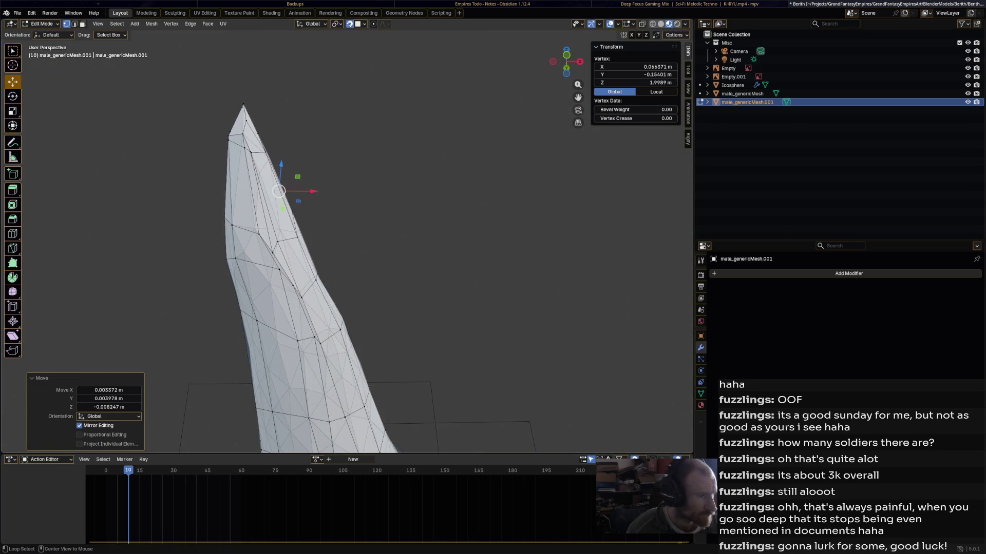
# Smooth an edge loop near the horn tip with Smooth Vertices.
pyautogui.keyDown('alt'); pyautogui.click(277, 241); pyautogui.keyUp('alt')
pyautogui.click(171, 24)
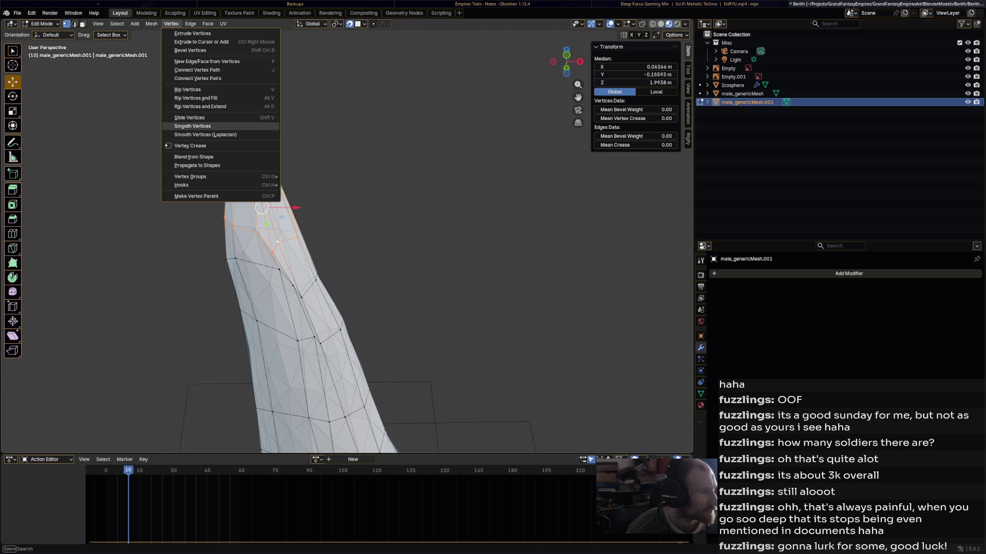
pyautogui.click(193, 125)
pyautogui.moveTo(192, 126)
pyautogui.mouseDown(button='middle')
pyautogui.moveTo(246, 139)
pyautogui.moveTo(220, 144)
pyautogui.mouseUp(button='middle')
pyautogui.moveTo(192, 451); pyautogui.dragTo(195, 449, button='middle')
# Nudge several vertices near the horn tip to sharpen its point.
pyautogui.moveTo(246, 129); pyautogui.dragTo(248, 130)
pyautogui.moveTo(248, 130); pyautogui.dragTo(266, 134, button='middle')
pyautogui.scroll(5, 342, 232)
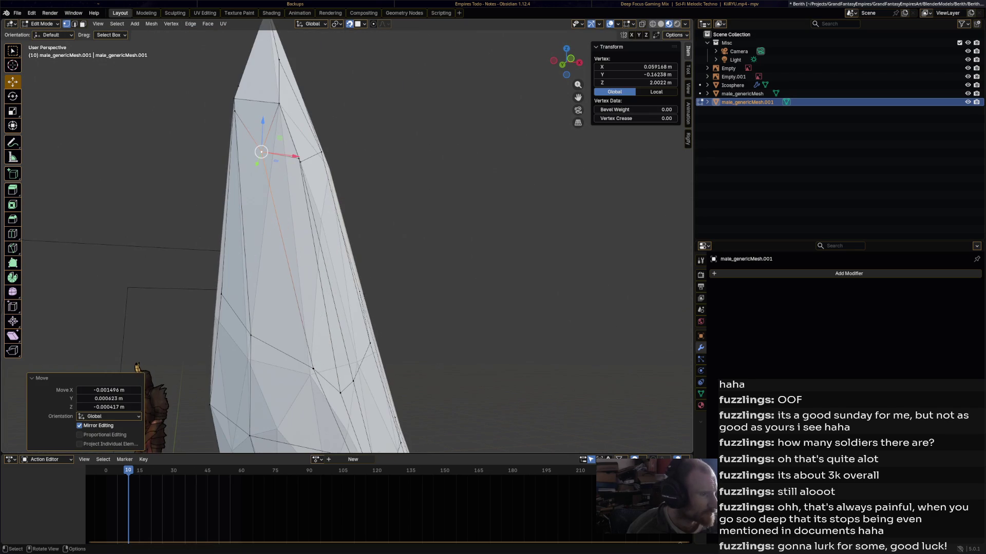
pyautogui.click(299, 159)
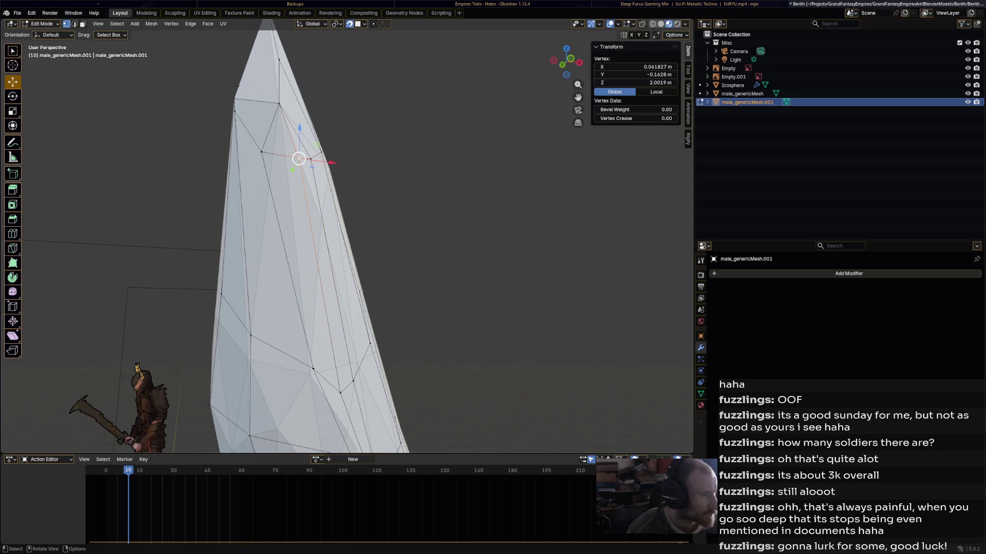
pyautogui.moveTo(299, 159); pyautogui.dragTo(299, 158)
pyautogui.moveTo(299, 158); pyautogui.dragTo(329, 154, button='middle')
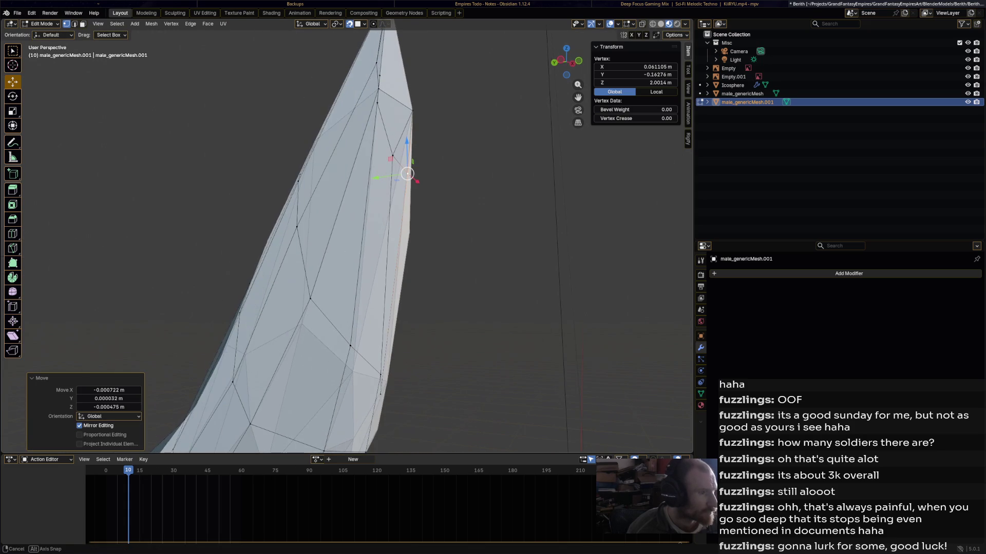
pyautogui.moveTo(380, 95)
pyautogui.mouseDown()
pyautogui.moveTo(392, 115)
pyautogui.moveTo(387, 100)
pyautogui.mouseUp()
pyautogui.moveTo(378, 90)
pyautogui.mouseDown()
pyautogui.moveTo(387, 97)
pyautogui.moveTo(366, 99)
pyautogui.moveTo(396, 74)
pyautogui.moveTo(386, 60)
pyautogui.mouseUp()
pyautogui.click(394, 86)
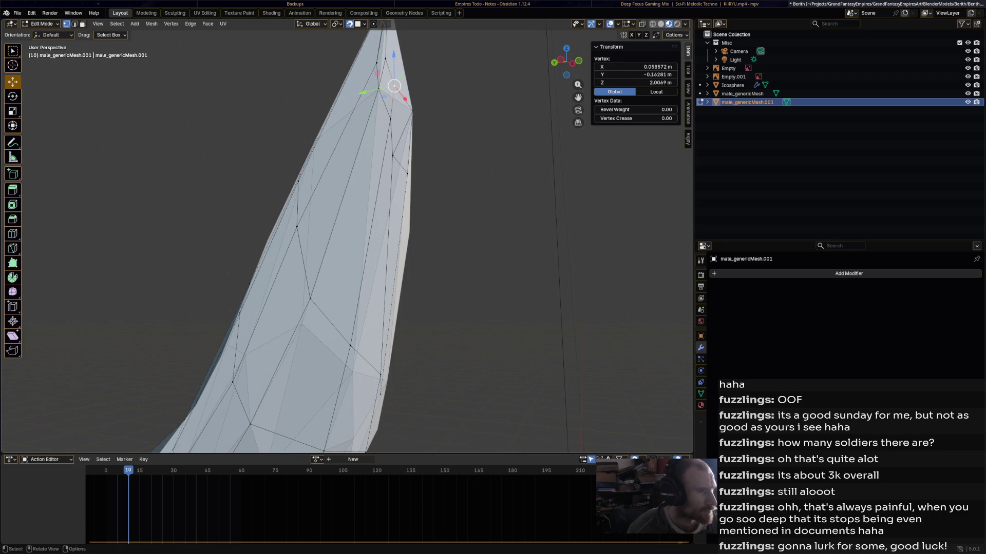
pyautogui.moveTo(390, 120); pyautogui.dragTo(389, 120)
pyautogui.moveTo(390, 120)
pyautogui.mouseDown(button='middle')
pyautogui.moveTo(458, 151)
pyautogui.moveTo(434, 138)
pyautogui.moveTo(397, 260)
pyautogui.moveTo(417, 337)
pyautogui.moveTo(316, 154)
pyautogui.moveTo(284, 128)
pyautogui.moveTo(265, 135)
pyautogui.mouseUp(button='middle')
# Merge the selected tip vertices at center and lift the merged vertex slightly.
pyautogui.keyDown('shift'); pyautogui.click(315, 154); pyautogui.keyUp('shift')
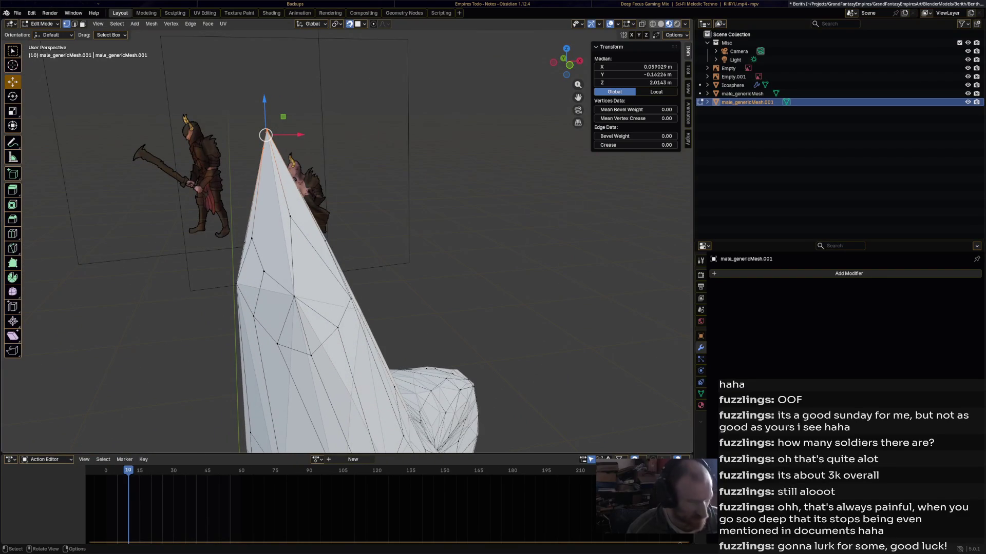
pyautogui.press('m')
pyautogui.press('Return')
pyautogui.moveTo(266, 135); pyautogui.dragTo(266, 126)
pyautogui.hotkey('alt', 'a')
# Box-select the vertices around the horn tip and merge them into a single point.
pyautogui.moveTo(266, 126)
pyautogui.mouseDown(button='middle')
pyautogui.moveTo(318, 170)
pyautogui.moveTo(319, 154)
pyautogui.mouseUp(button='middle')
pyautogui.moveTo(283, 115); pyautogui.dragTo(319, 144)
pyautogui.moveTo(319, 143)
pyautogui.mouseDown(button='middle')
pyautogui.moveTo(314, 93)
pyautogui.moveTo(370, 103)
pyautogui.mouseUp(button='middle')
pyautogui.press('m')
pyautogui.press('Escape')
pyautogui.press('m')
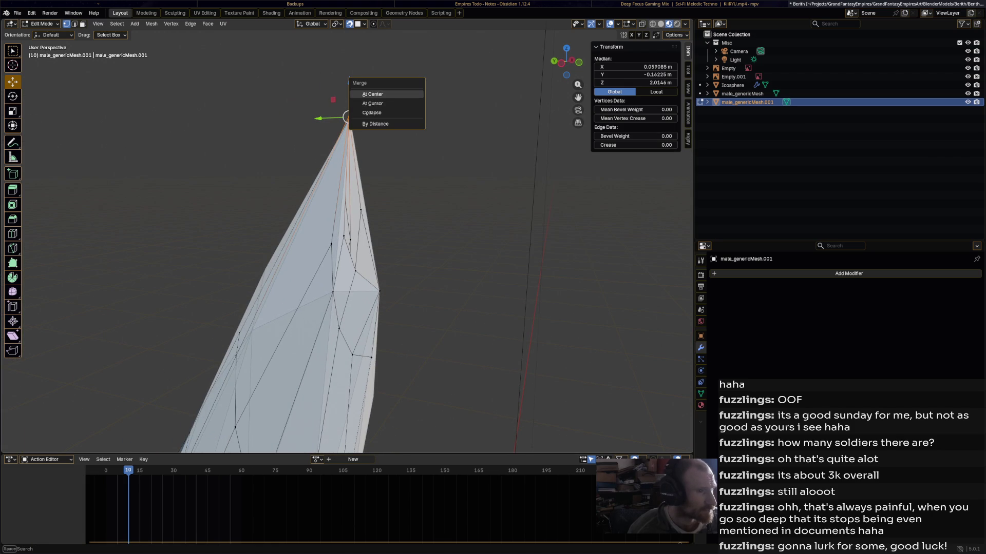
pyautogui.click(372, 94)
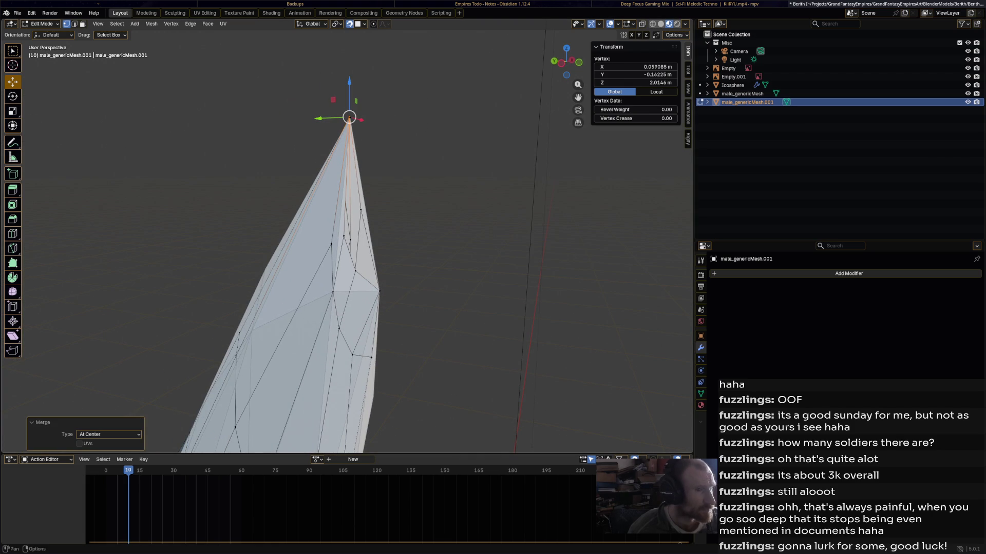
pyautogui.hotkey('ctrl', 'z')
pyautogui.click(413, 104)
pyautogui.moveTo(413, 105); pyautogui.dragTo(318, 119, button='middle')
pyautogui.moveTo(276, 205)
pyautogui.mouseDown()
pyautogui.moveTo(258, 195)
pyautogui.moveTo(276, 205)
pyautogui.mouseUp()
pyautogui.moveTo(339, 205)
pyautogui.mouseDown(button='middle')
pyautogui.moveTo(298, 212)
pyautogui.moveTo(329, 221)
pyautogui.moveTo(319, 226)
pyautogui.mouseUp(button='middle')
# Hide the Icosphere reference object and select an edge loop near the tip.
pyautogui.click(967, 85)
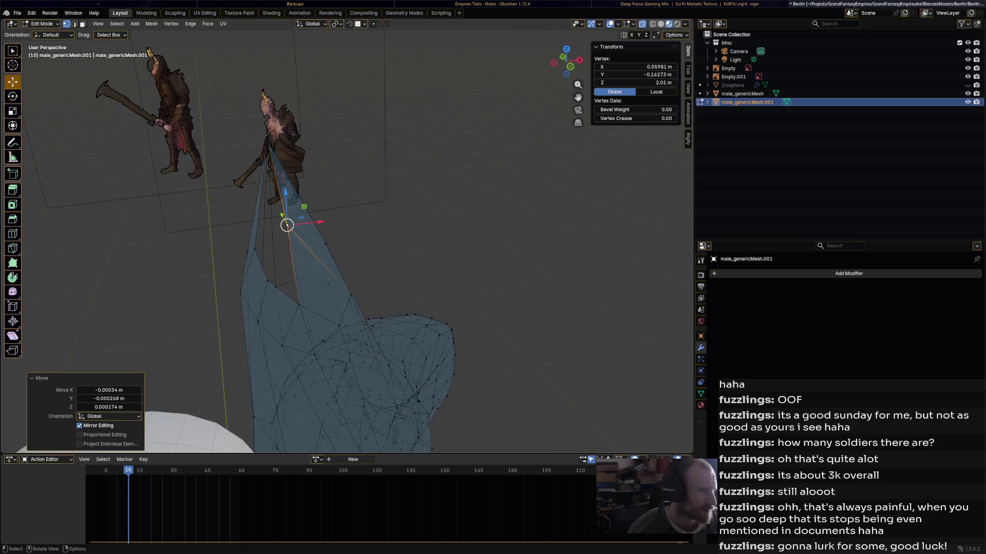
pyautogui.keyDown('alt'); pyautogui.click(297, 280); pyautogui.keyUp('alt')
pyautogui.click(287, 225)
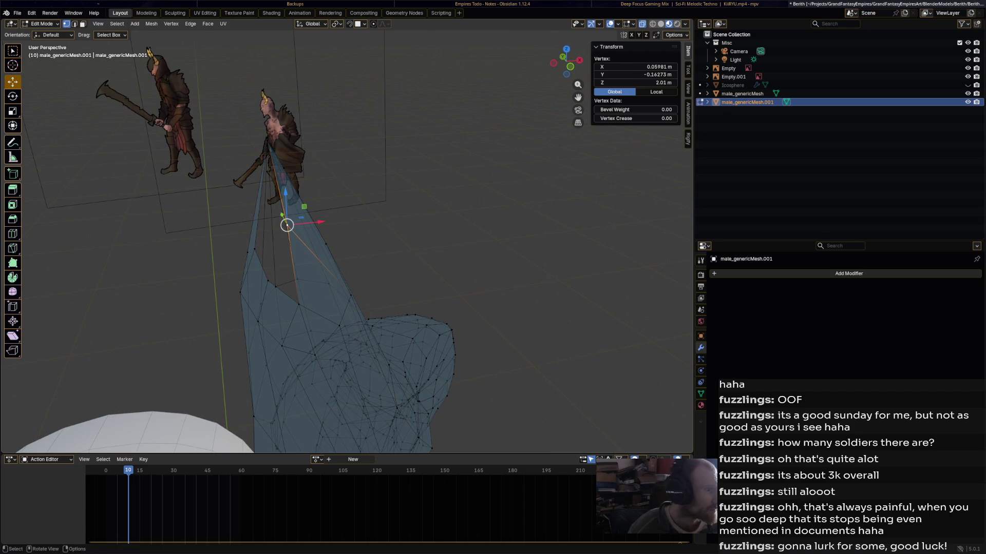
pyautogui.keyDown('alt'); pyautogui.click(271, 283); pyautogui.keyUp('alt')
pyautogui.hotkey('alt', 'a')
pyautogui.moveTo(359, 231)
pyautogui.mouseDown(button='middle')
pyautogui.moveTo(323, 277)
pyautogui.moveTo(360, 252)
pyautogui.mouseUp(button='middle')
pyautogui.keyDown('alt'); pyautogui.click(380, 197); pyautogui.keyUp('alt')
# Smooth three crosswise edge loops near the horn tip with Smooth Vertices.
pyautogui.keyDown('alt'); pyautogui.click(389, 231); pyautogui.keyUp('alt')
pyautogui.click(171, 24)
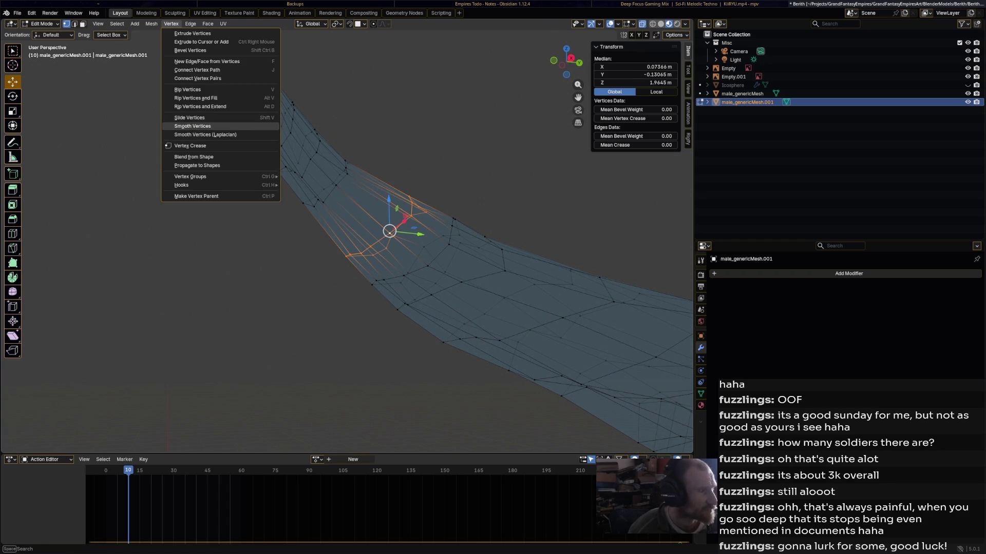
pyautogui.click(185, 126)
pyautogui.keyDown('alt'); pyautogui.click(415, 251); pyautogui.keyUp('alt')
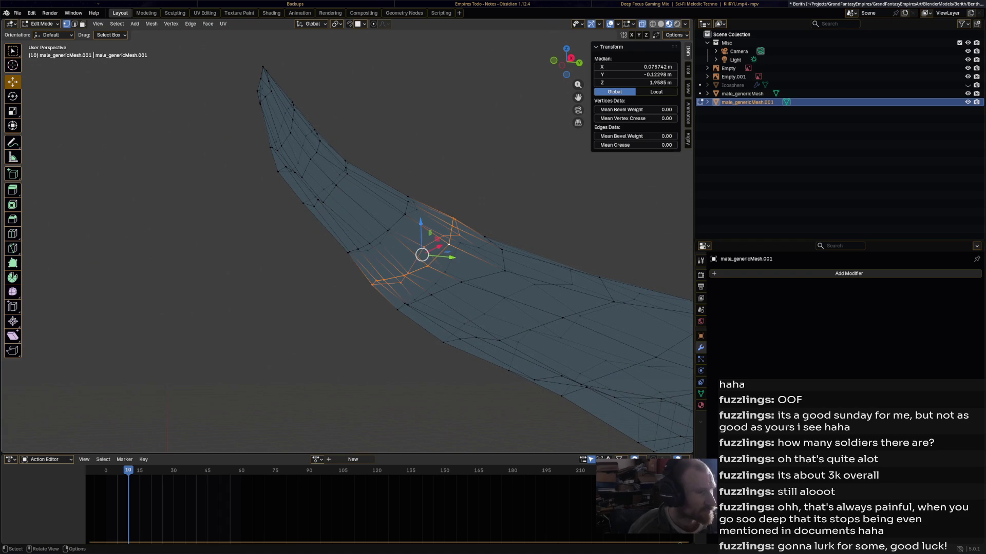
pyautogui.click(171, 24)
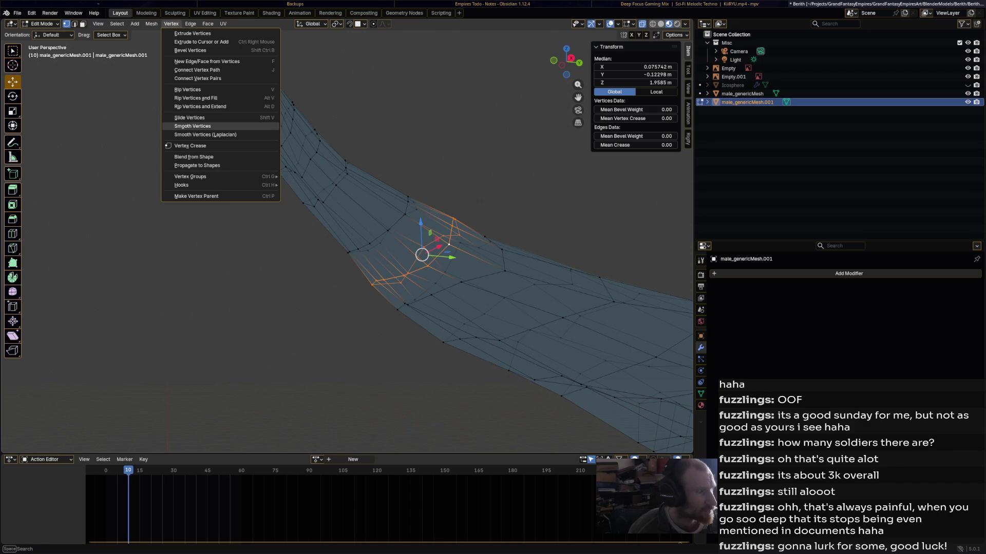
pyautogui.click(192, 126)
pyautogui.keyDown('alt'); pyautogui.click(505, 271); pyautogui.keyUp('alt')
pyautogui.keyDown('alt'); pyautogui.click(485, 276); pyautogui.keyUp('alt')
pyautogui.click(171, 24)
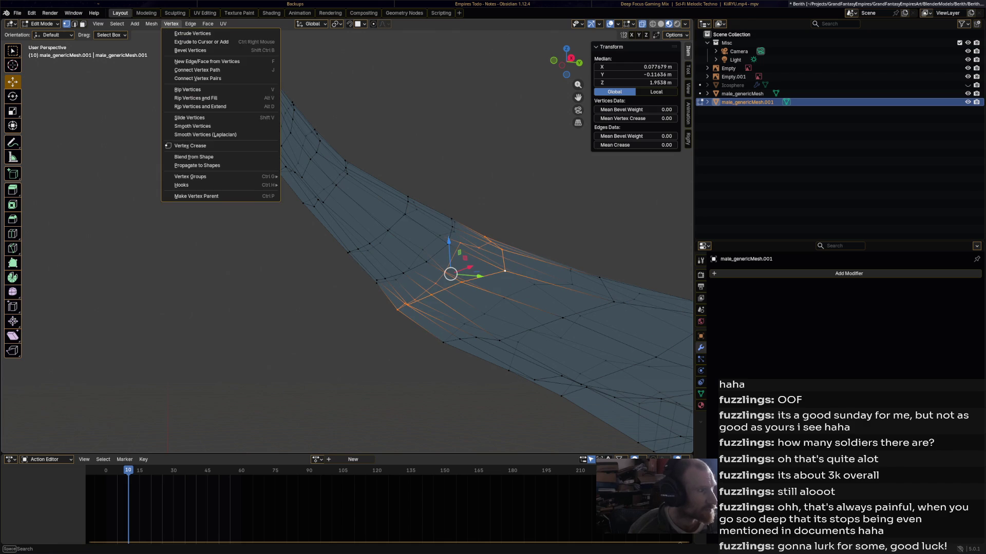
pyautogui.click(193, 126)
# Redo the last loop's smoothing and smooth a loop on the horn's upper part.
pyautogui.moveTo(328, 257); pyautogui.dragTo(370, 247, button='middle')
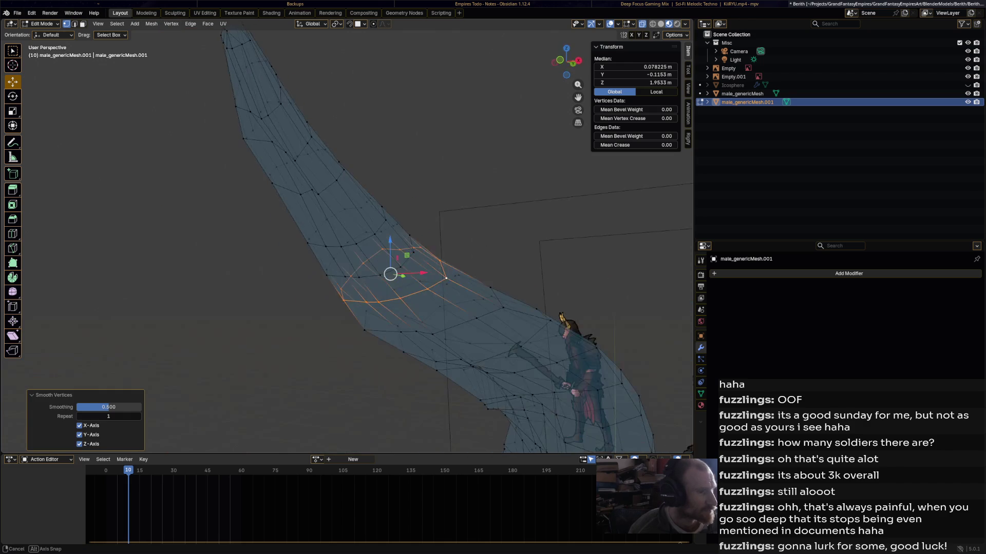
pyautogui.hotkey('ctrl', 'z')
pyautogui.scroll(4, 565, 369)
pyautogui.click(151, 23)
pyautogui.click(171, 24)
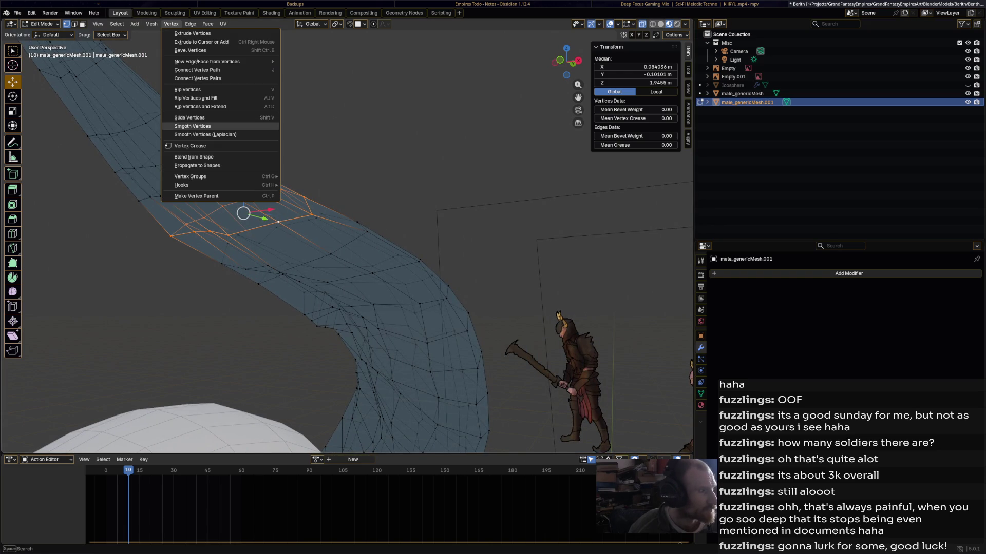
pyautogui.click(192, 126)
pyautogui.moveTo(329, 257); pyautogui.dragTo(380, 241, button='middle')
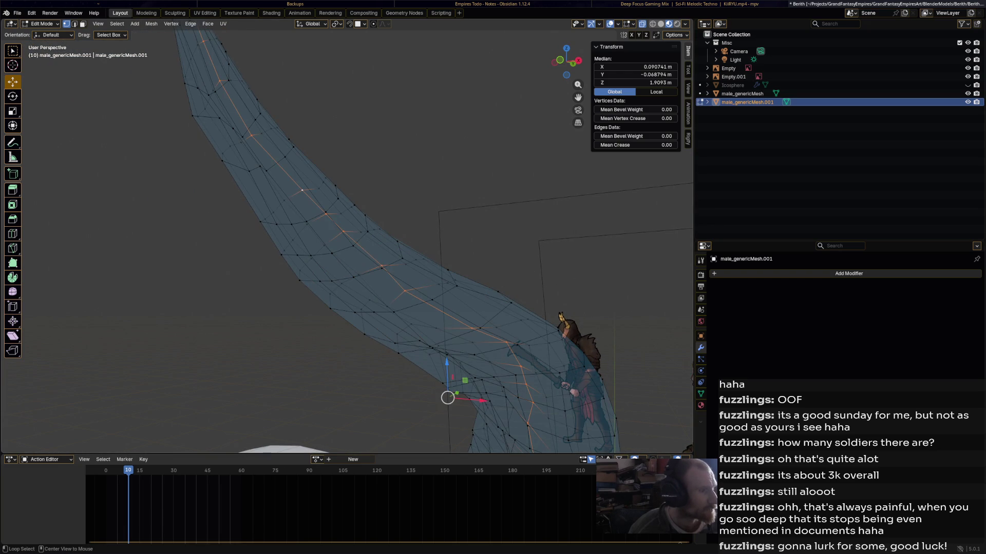
pyautogui.keyDown('alt'); pyautogui.click(259, 171); pyautogui.keyUp('alt')
pyautogui.click(171, 24)
pyautogui.click(192, 126)
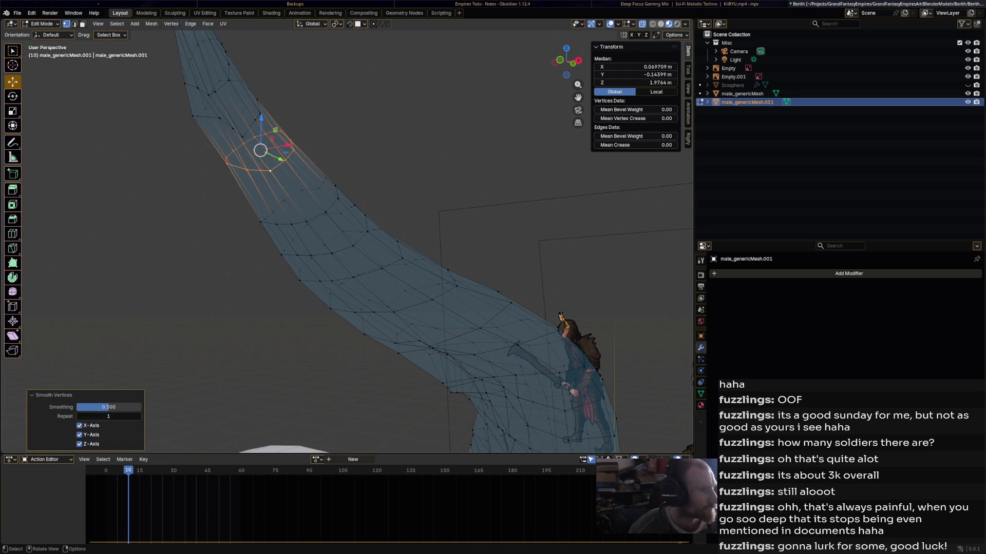
# Smooth a loop near the top of the horn and another loop below it.
pyautogui.keyDown('alt'); pyautogui.click(447, 396); pyautogui.keyUp('alt')
pyautogui.moveTo(446, 396); pyautogui.dragTo(349, 406, button='middle')
pyautogui.keyDown('alt'); pyautogui.click(228, 50); pyautogui.keyUp('alt')
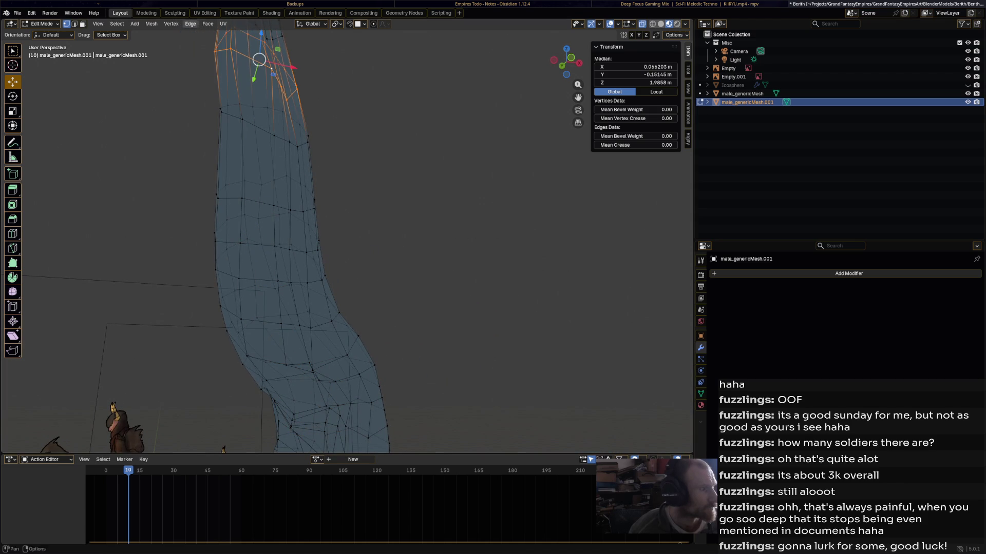
pyautogui.click(171, 23)
pyautogui.click(193, 126)
pyautogui.moveTo(329, 206); pyautogui.dragTo(390, 241, button='middle')
pyautogui.keyDown('alt'); pyautogui.click(390, 242); pyautogui.keyUp('alt')
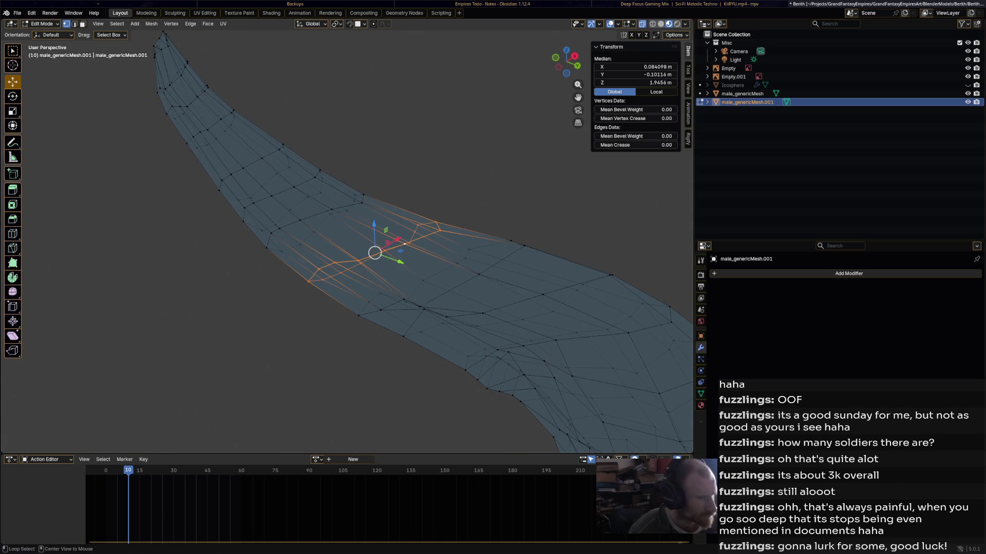
pyautogui.click(171, 23)
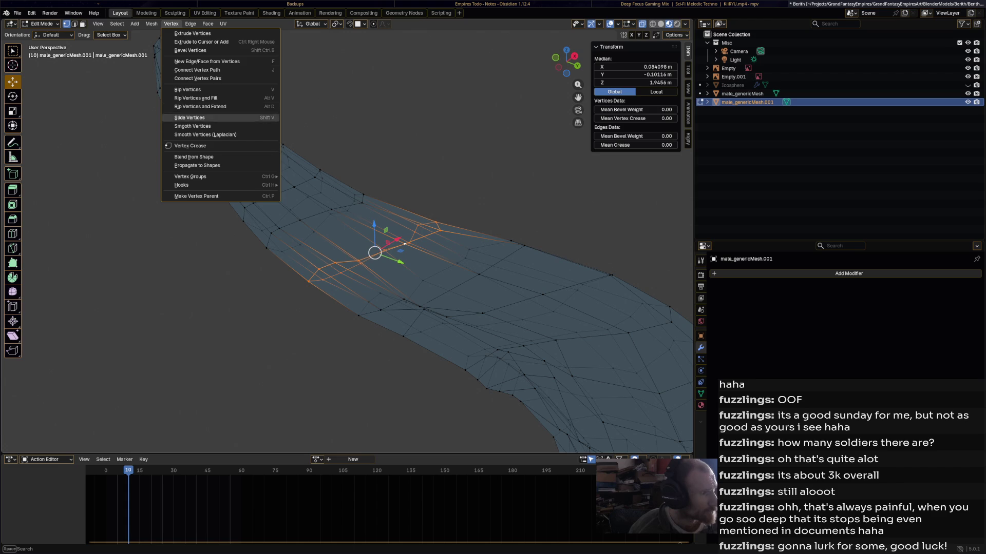
pyautogui.click(192, 126)
# Smooth a crosswise edge loop around the horn, undoing and retrying the result.
pyautogui.keyDown('alt'); pyautogui.click(479, 275); pyautogui.keyUp('alt')
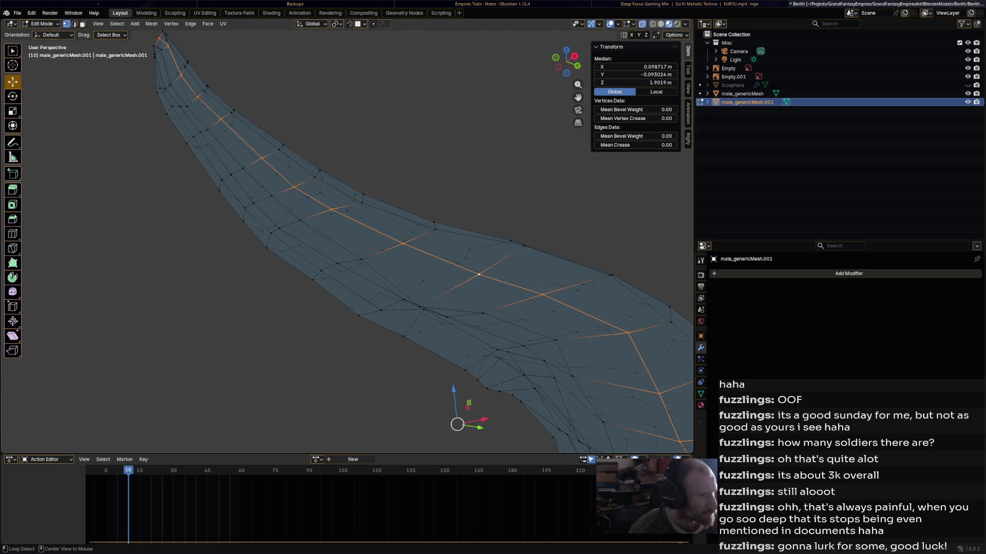
pyautogui.keyDown('alt'); pyautogui.click(436, 278); pyautogui.keyUp('alt')
pyautogui.moveTo(436, 277)
pyautogui.mouseDown(button='middle')
pyautogui.moveTo(405, 297)
pyautogui.moveTo(315, 225)
pyautogui.mouseUp(button='middle')
pyautogui.click(171, 23)
pyautogui.click(193, 126)
pyautogui.hotkey('ctrl', 'z')
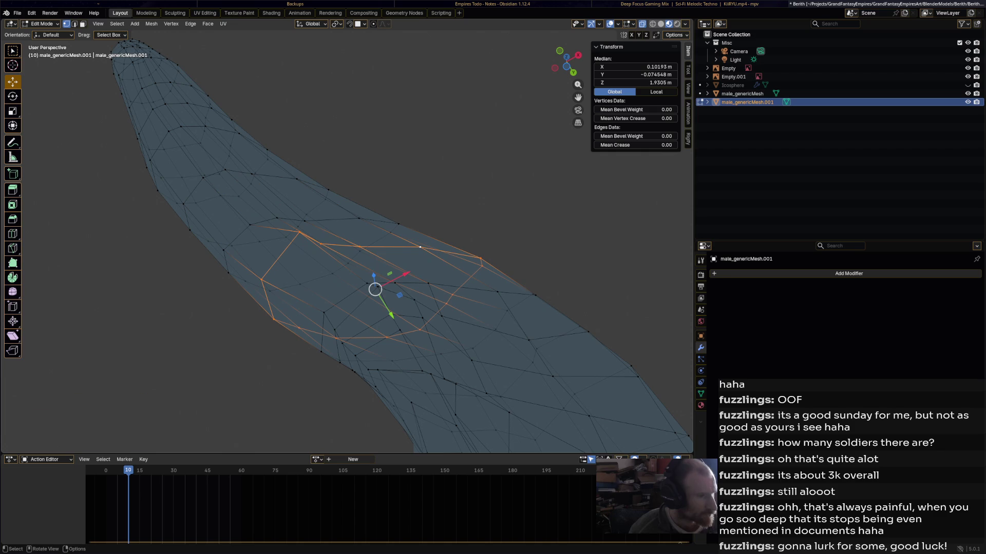
pyautogui.click(171, 23)
pyautogui.click(192, 126)
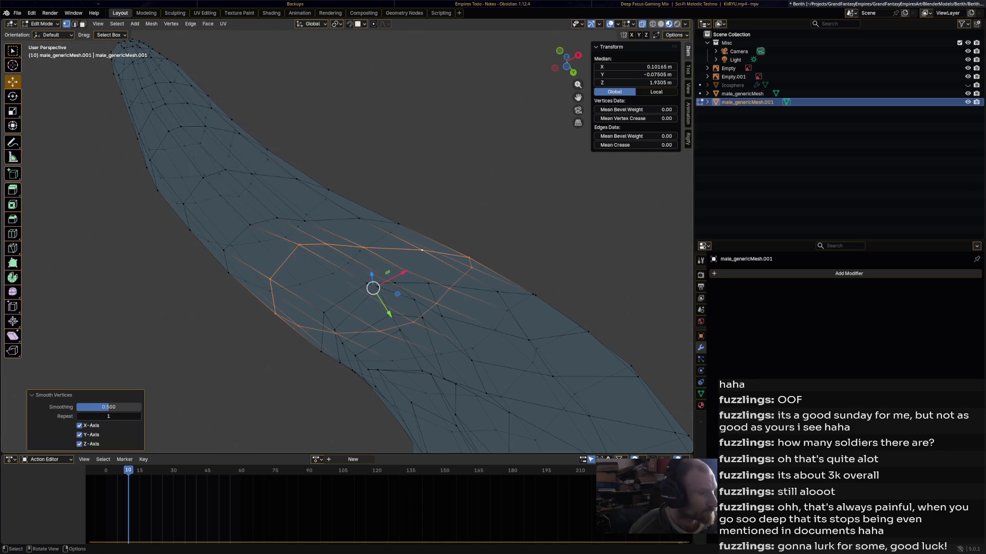
pyautogui.moveTo(375, 287); pyautogui.dragTo(442, 303, button='middle')
pyautogui.hotkey('ctrl', 'z')
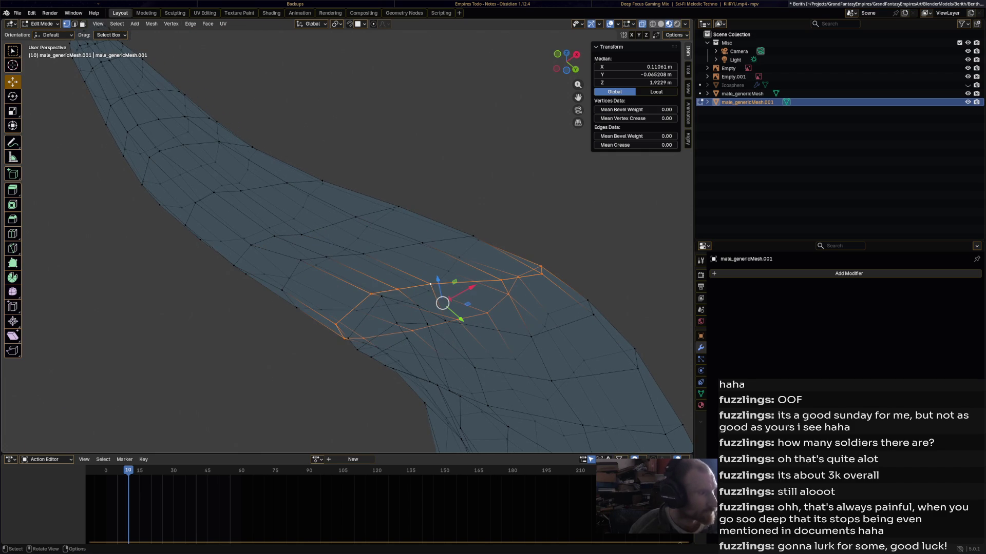
pyautogui.click(151, 24)
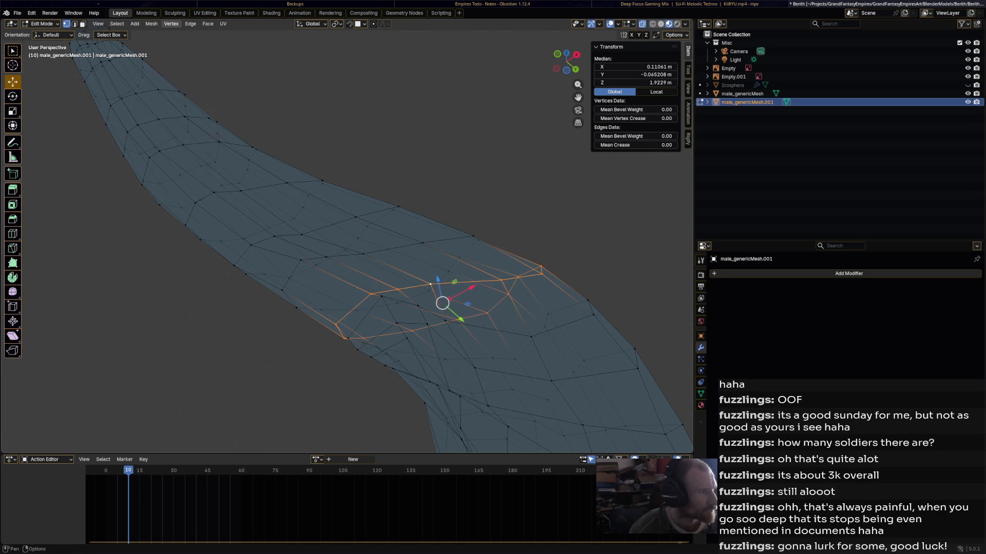
pyautogui.click(171, 23)
pyautogui.click(191, 126)
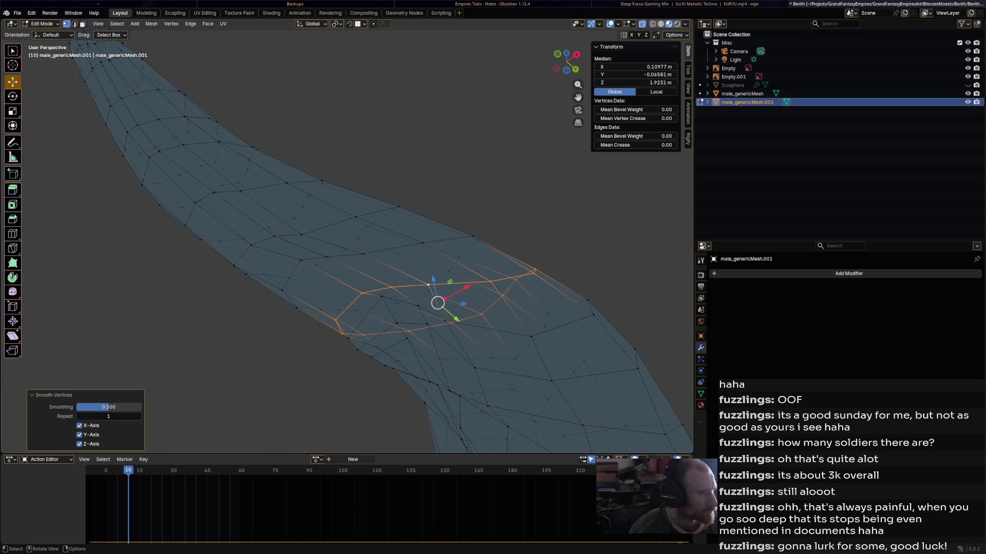
# Smooth the next loops along the horn toward its bend, undoing the last one.
pyautogui.keyDown('alt'); pyautogui.click(488, 329); pyautogui.keyUp('alt')
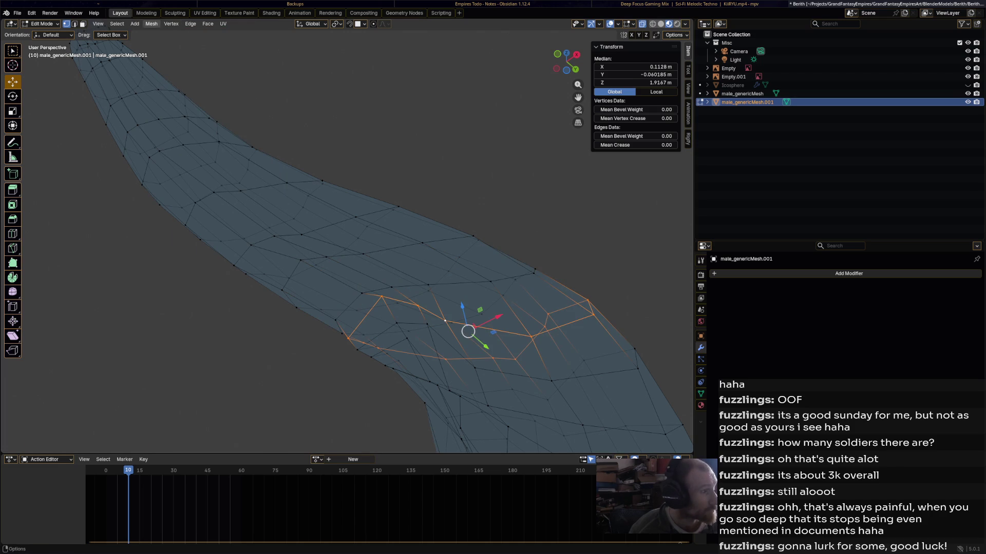
pyautogui.click(171, 24)
pyautogui.click(191, 125)
pyautogui.moveTo(462, 308)
pyautogui.mouseDown(button='middle')
pyautogui.moveTo(689, 426)
pyautogui.moveTo(686, 411)
pyautogui.mouseUp(button='middle')
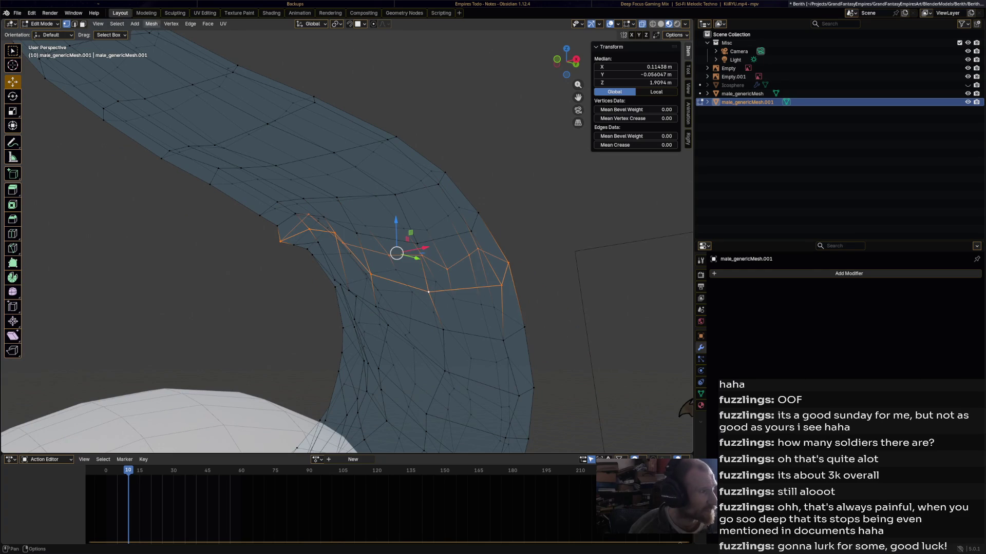
pyautogui.click(151, 24)
pyautogui.moveTo(171, 23)
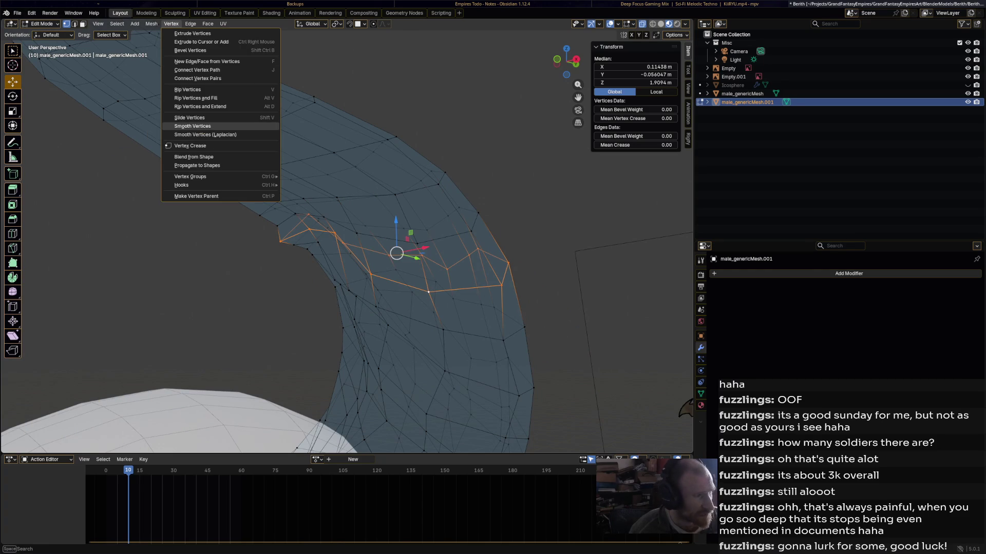
pyautogui.click(193, 126)
pyautogui.moveTo(329, 231)
pyautogui.mouseDown(button='middle')
pyautogui.moveTo(421, 244)
pyautogui.moveTo(401, 246)
pyautogui.mouseUp(button='middle')
pyautogui.hotkey('ctrl', 'z')
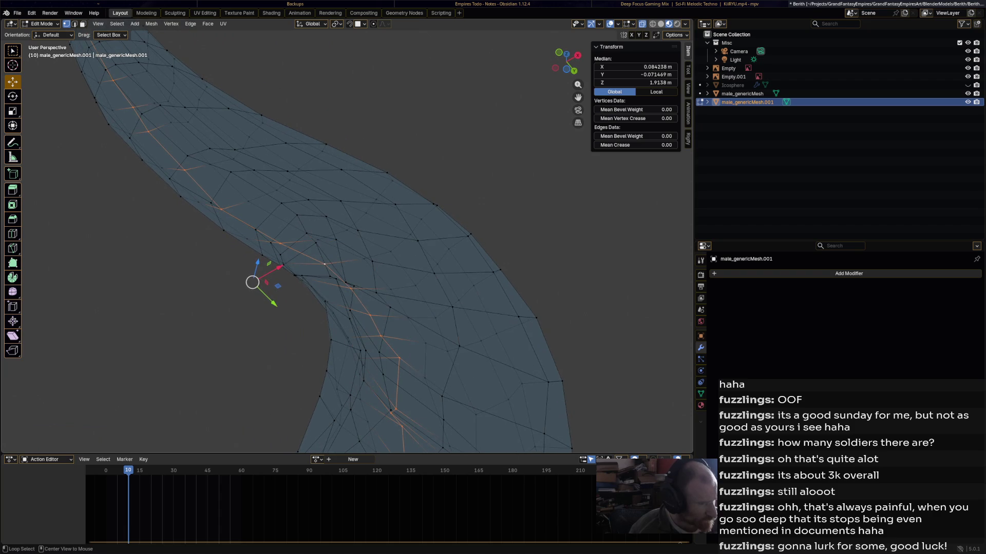
# Move a vertex at the horn's inner bend, toggling X-ray to see it.
pyautogui.click(346, 277)
pyautogui.press('g')
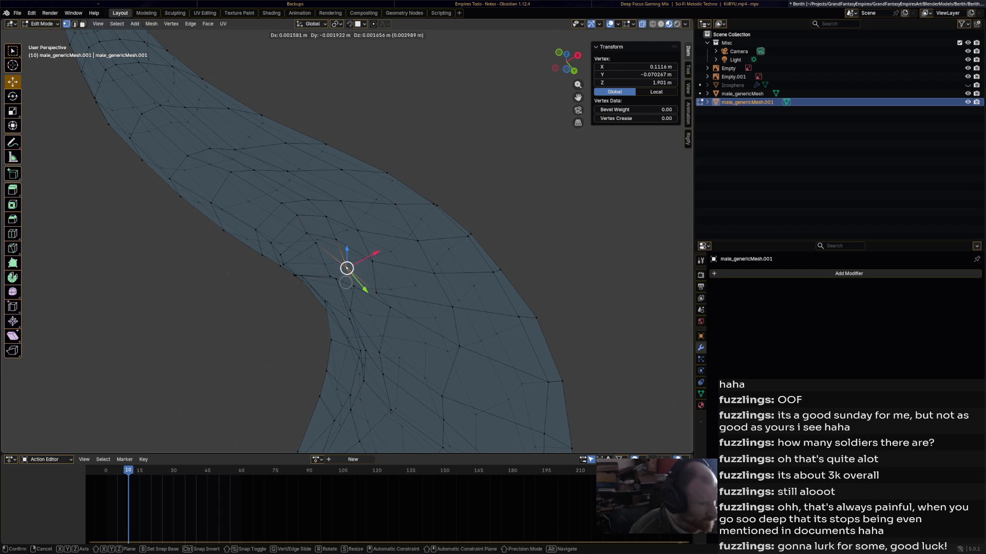
pyautogui.press('Return')
pyautogui.hotkey('alt', 'z')
pyautogui.press('g')
pyautogui.click(343, 265)
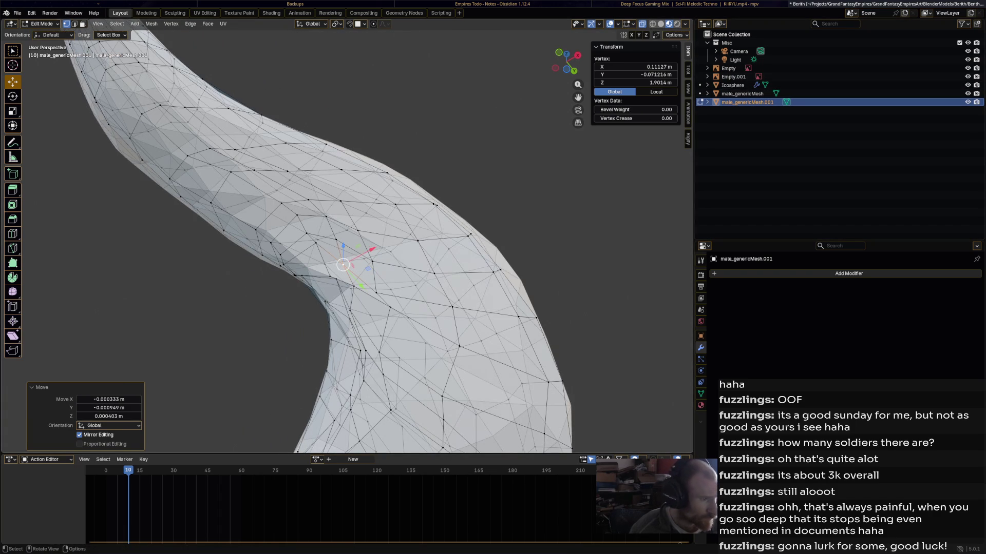
pyautogui.press('g')
pyautogui.click(318, 250)
pyautogui.moveTo(318, 250)
pyautogui.mouseDown(button='middle')
pyautogui.moveTo(349, 226)
pyautogui.moveTo(338, 216)
pyautogui.mouseUp(button='middle')
# Reposition the bend vertex twice more while toggling X-ray off.
pyautogui.press('g')
pyautogui.click(295, 187)
pyautogui.moveTo(296, 187)
pyautogui.mouseDown(button='middle')
pyautogui.moveTo(330, 190)
pyautogui.moveTo(338, 206)
pyautogui.moveTo(331, 210)
pyautogui.mouseUp(button='middle')
pyautogui.hotkey('alt', 'z')
pyautogui.press('g')
pyautogui.click(327, 176)
pyautogui.moveTo(327, 176); pyautogui.dragTo(347, 194, button='middle')
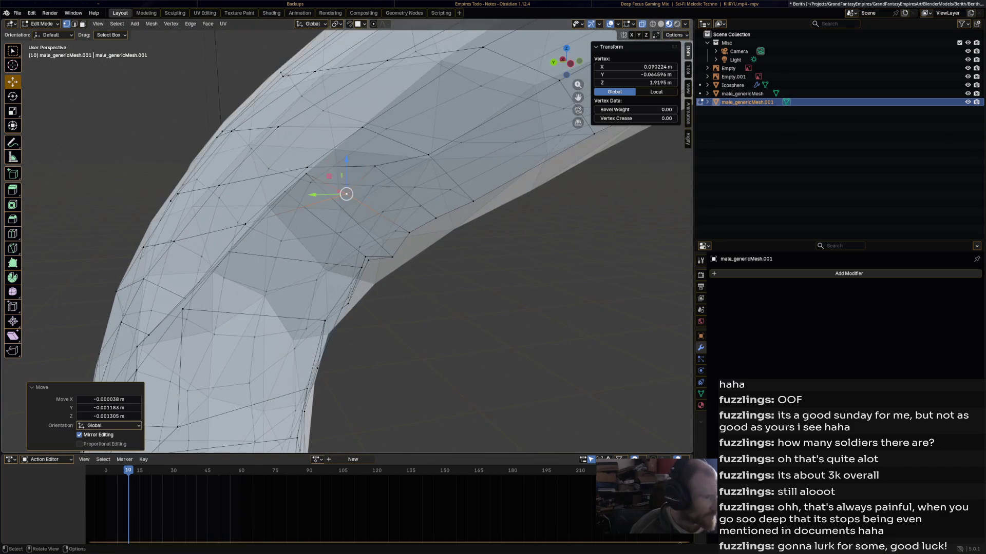
# Drag another bend vertex into a smoother spot and toggle the retopology overlay.
pyautogui.click(310, 182)
pyautogui.moveTo(306, 174); pyautogui.dragTo(289, 190)
pyautogui.moveTo(289, 190); pyautogui.dragTo(297, 197, button='middle')
pyautogui.moveTo(268, 98); pyautogui.dragTo(299, 132)
pyautogui.moveTo(248, 106); pyautogui.dragTo(251, 154)
pyautogui.moveTo(252, 154)
pyautogui.mouseDown(button='middle')
pyautogui.moveTo(429, 220)
pyautogui.moveTo(344, 207)
pyautogui.mouseUp(button='middle')
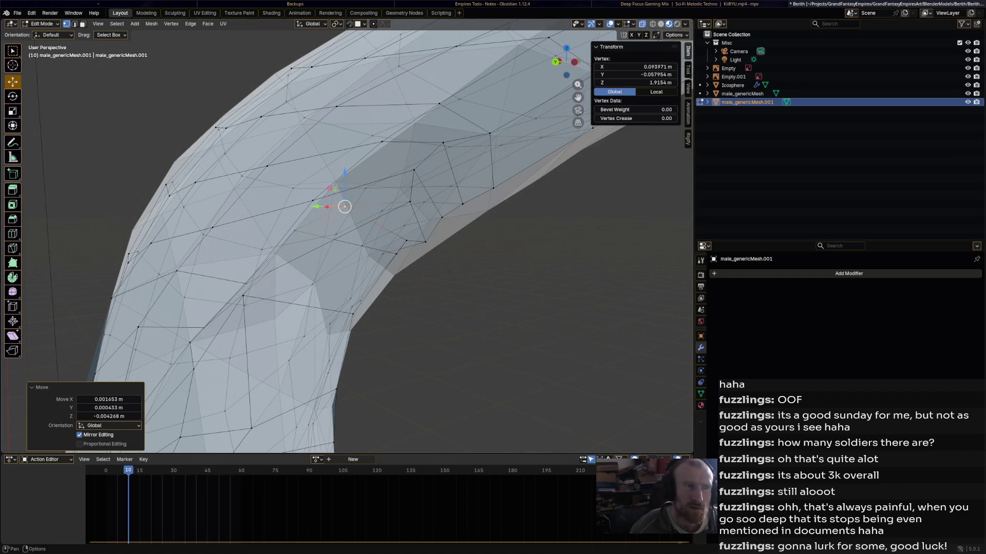
pyautogui.click(633, 24)
pyautogui.click(573, 96)
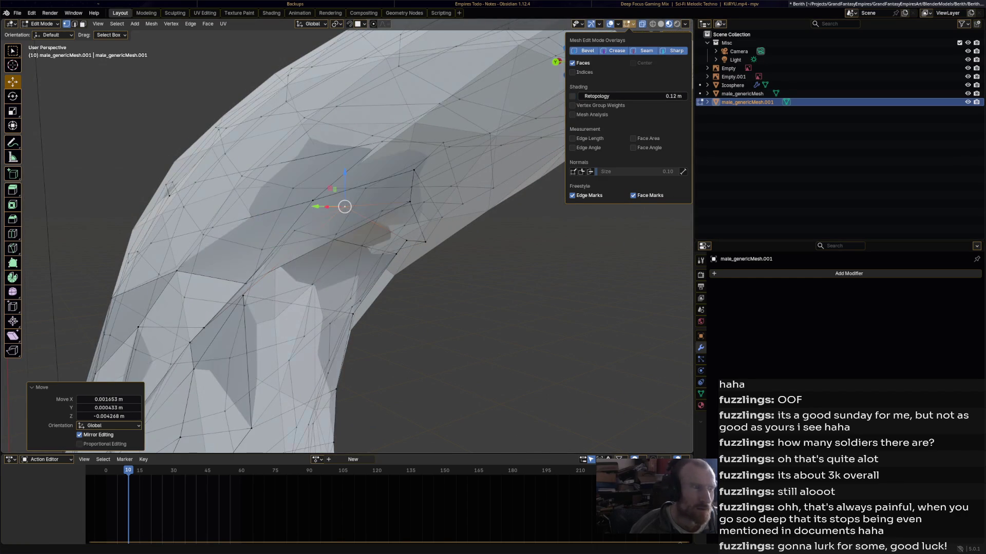
pyautogui.moveTo(344, 207)
pyautogui.mouseDown(button='middle')
pyautogui.moveTo(238, 149)
pyautogui.moveTo(205, 172)
pyautogui.moveTo(228, 255)
pyautogui.moveTo(253, 260)
pyautogui.moveTo(209, 218)
pyautogui.moveTo(269, 260)
pyautogui.moveTo(308, 246)
pyautogui.moveTo(200, 211)
pyautogui.moveTo(202, 181)
pyautogui.moveTo(257, 187)
pyautogui.moveTo(341, 218)
pyautogui.moveTo(440, 229)
pyautogui.moveTo(513, 220)
pyautogui.moveTo(368, 235)
pyautogui.moveTo(195, 197)
pyautogui.moveTo(238, 233)
pyautogui.moveTo(296, 213)
pyautogui.mouseUp(button='middle')
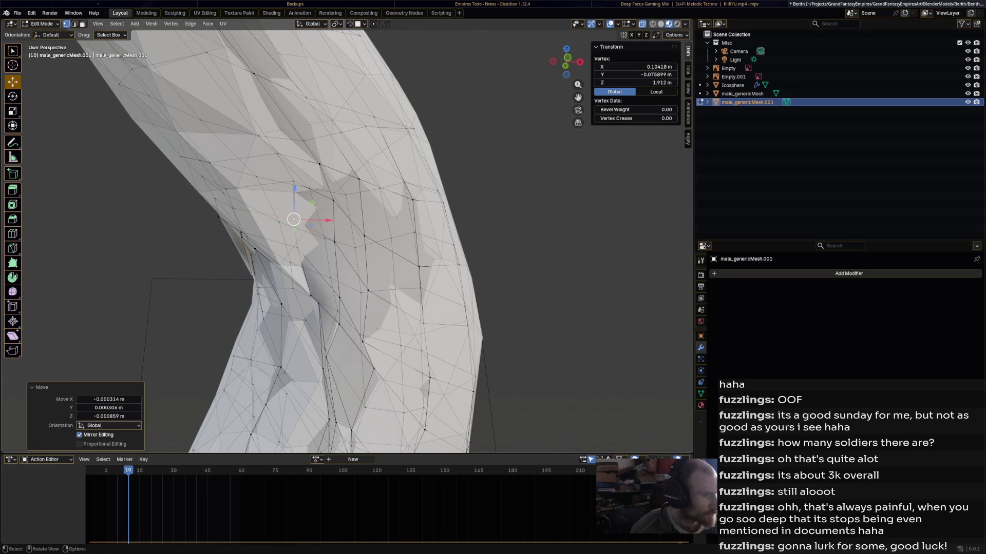
# Nudge several more vertices on the horn's lower bend to even out the dents.
pyautogui.hotkey('alt', 'a')
pyautogui.click(369, 288)
pyautogui.moveTo(369, 288); pyautogui.dragTo(369, 288)
pyautogui.moveTo(370, 288)
pyautogui.mouseDown(button='middle')
pyautogui.moveTo(330, 293)
pyautogui.moveTo(345, 291)
pyautogui.mouseUp(button='middle')
pyautogui.moveTo(252, 201); pyautogui.dragTo(264, 230)
pyautogui.moveTo(264, 230); pyautogui.dragTo(308, 234, button='middle')
pyautogui.moveTo(251, 240)
pyautogui.mouseDown()
pyautogui.moveTo(308, 279)
pyautogui.moveTo(302, 286)
pyautogui.moveTo(328, 311)
pyautogui.mouseUp()
pyautogui.moveTo(328, 312); pyautogui.dragTo(337, 290, button='middle')
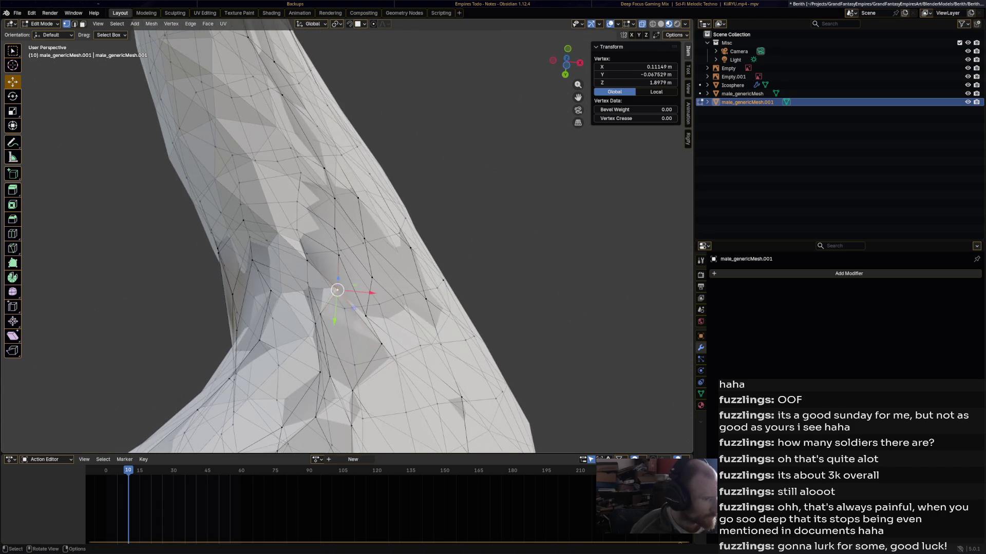
pyautogui.moveTo(321, 315); pyautogui.dragTo(303, 280)
pyautogui.moveTo(303, 281)
pyautogui.mouseDown(button='middle')
pyautogui.moveTo(297, 273)
pyautogui.moveTo(306, 282)
pyautogui.moveTo(299, 294)
pyautogui.mouseUp(button='middle')
pyautogui.moveTo(299, 294)
pyautogui.mouseDown()
pyautogui.moveTo(301, 359)
pyautogui.moveTo(286, 352)
pyautogui.moveTo(287, 335)
pyautogui.mouseUp()
pyautogui.moveTo(287, 334)
pyautogui.mouseDown(button='middle')
pyautogui.moveTo(295, 348)
pyautogui.moveTo(314, 339)
pyautogui.mouseUp(button='middle')
# Smooth two edge loops around the horn's lower bend with Smooth Vertices.
pyautogui.keyDown('alt'); pyautogui.click(295, 349); pyautogui.keyUp('alt')
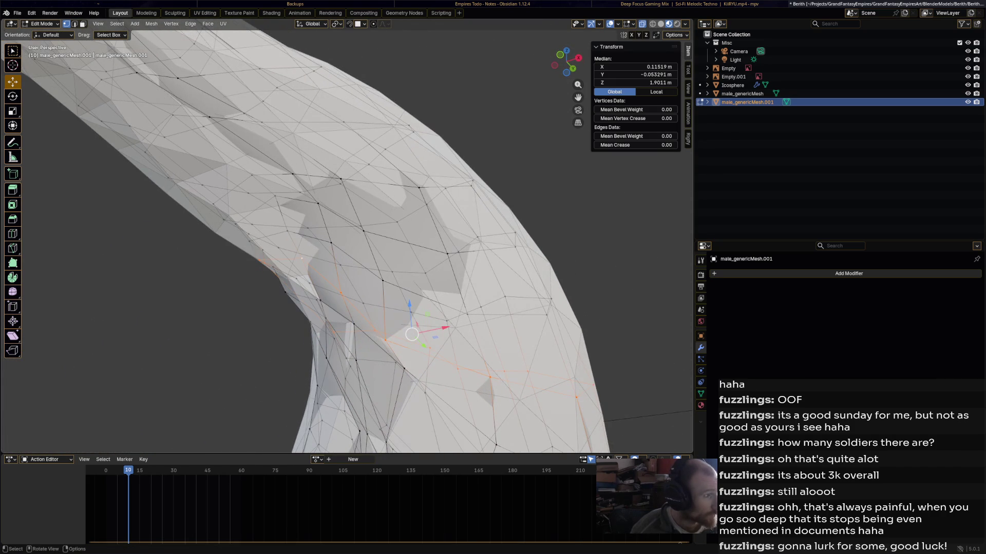
pyautogui.click(171, 24)
pyautogui.click(200, 126)
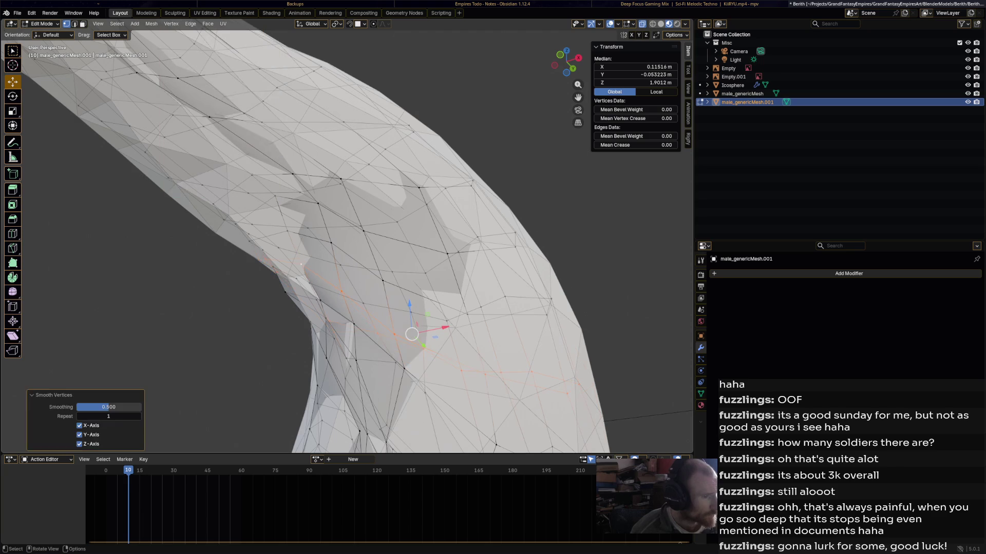
pyautogui.keyDown('alt'); pyautogui.click(404, 368); pyautogui.keyUp('alt')
pyautogui.click(171, 23)
pyautogui.click(200, 126)
# Smooth two more edge loops higher up the horn.
pyautogui.keyDown('shift'); pyautogui.moveTo(404, 376); pyautogui.dragTo(402, 310, button='middle'); pyautogui.keyUp('shift')
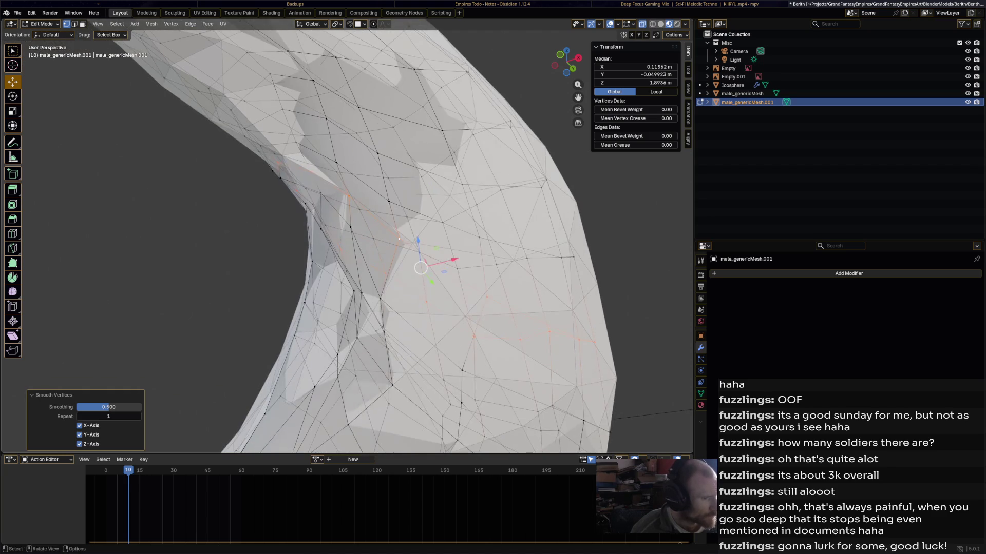
pyautogui.keyDown('alt'); pyautogui.click(380, 298); pyautogui.keyUp('alt')
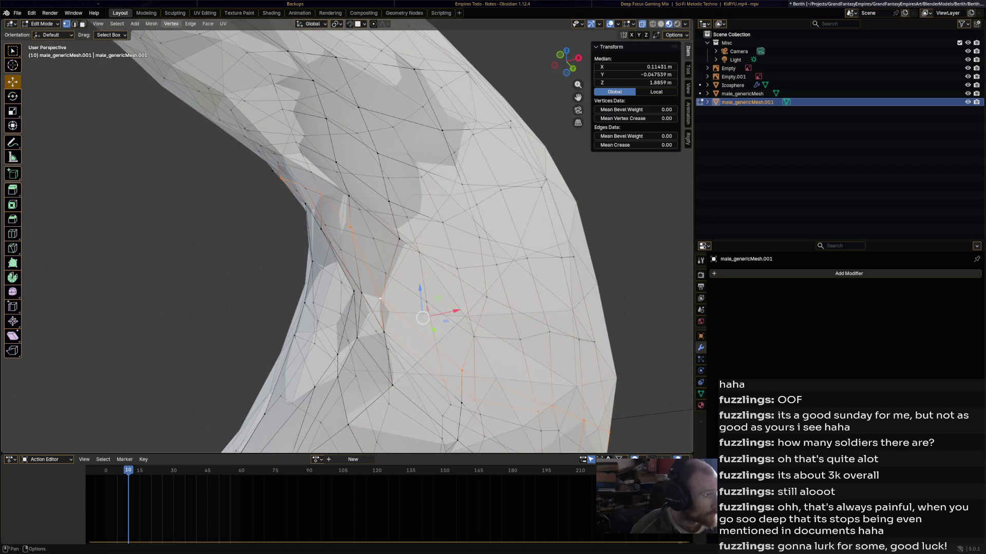
pyautogui.click(171, 24)
pyautogui.click(201, 126)
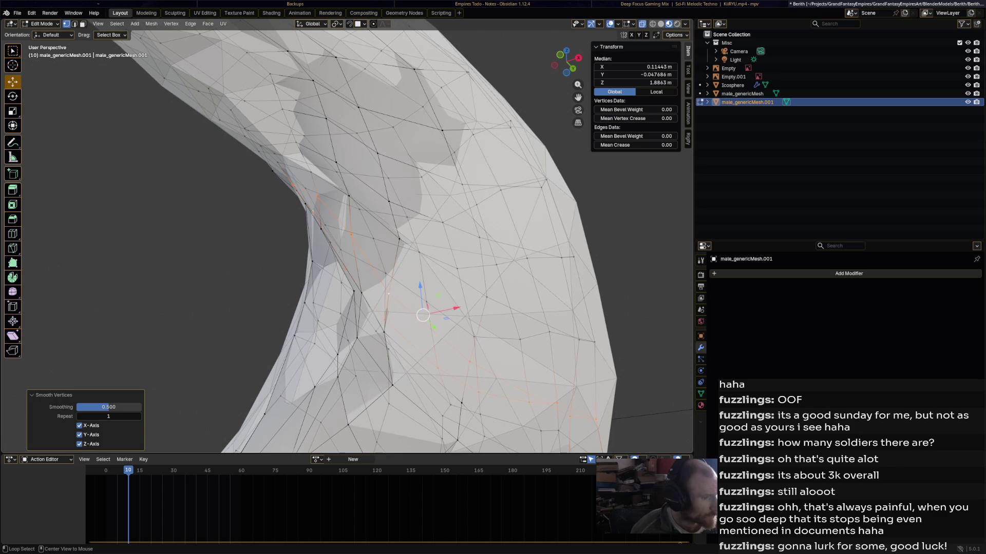
pyautogui.keyDown('alt'); pyautogui.click(373, 312); pyautogui.keyUp('alt')
pyautogui.click(171, 23)
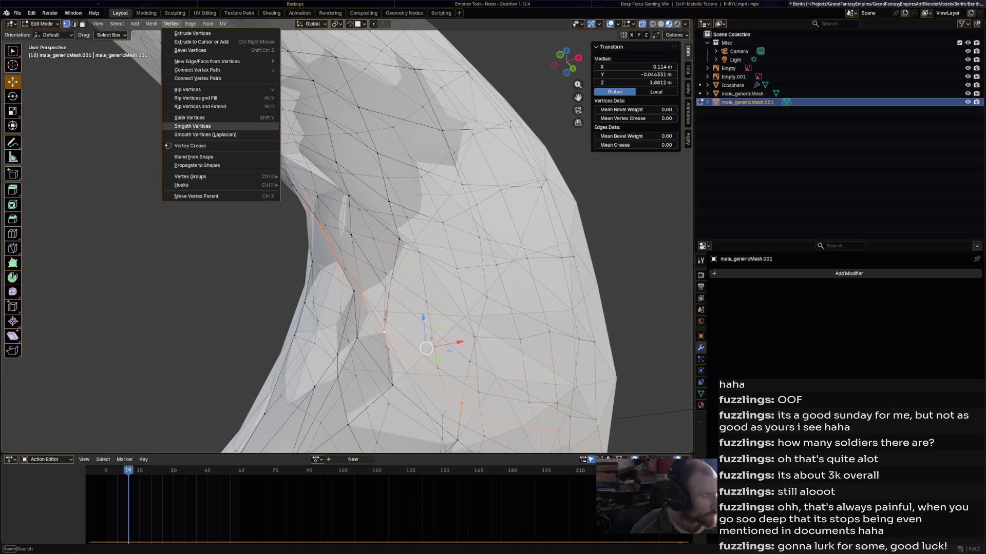
pyautogui.click(195, 127)
# Re-smooth the current loop, then smooth two further loops around the horn.
pyautogui.moveTo(360, 257); pyautogui.dragTo(241, 216, button='middle')
pyautogui.moveTo(374, 217); pyautogui.dragTo(352, 214, button='middle')
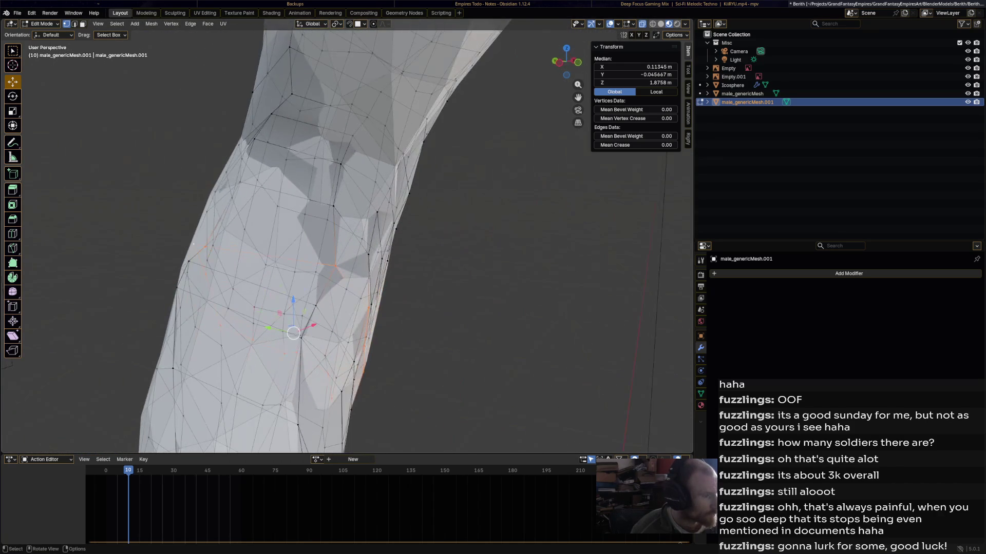
pyautogui.click(151, 23)
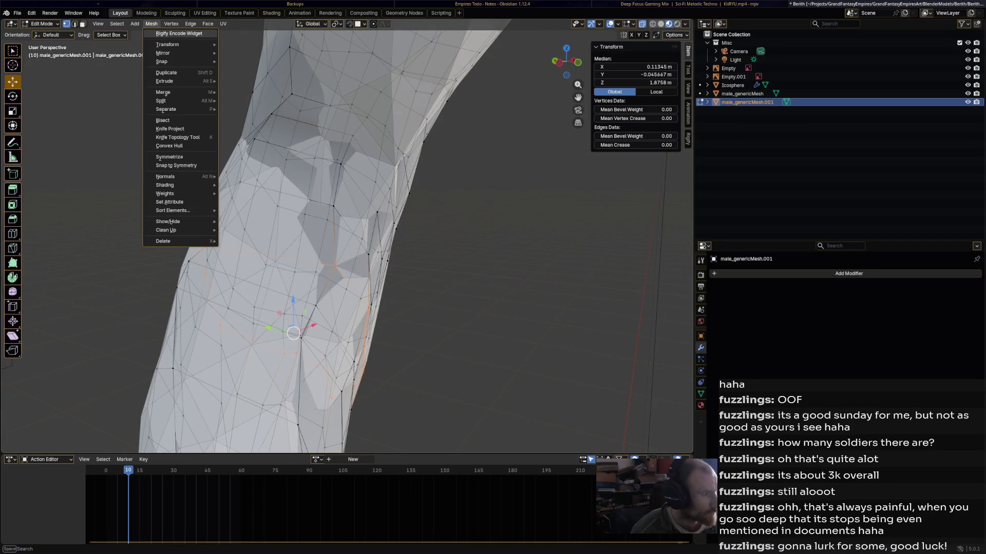
pyautogui.click(171, 23)
pyautogui.click(196, 126)
pyautogui.moveTo(195, 126); pyautogui.dragTo(257, 139, button='middle')
pyautogui.keyDown('alt'); pyautogui.click(382, 272); pyautogui.keyUp('alt')
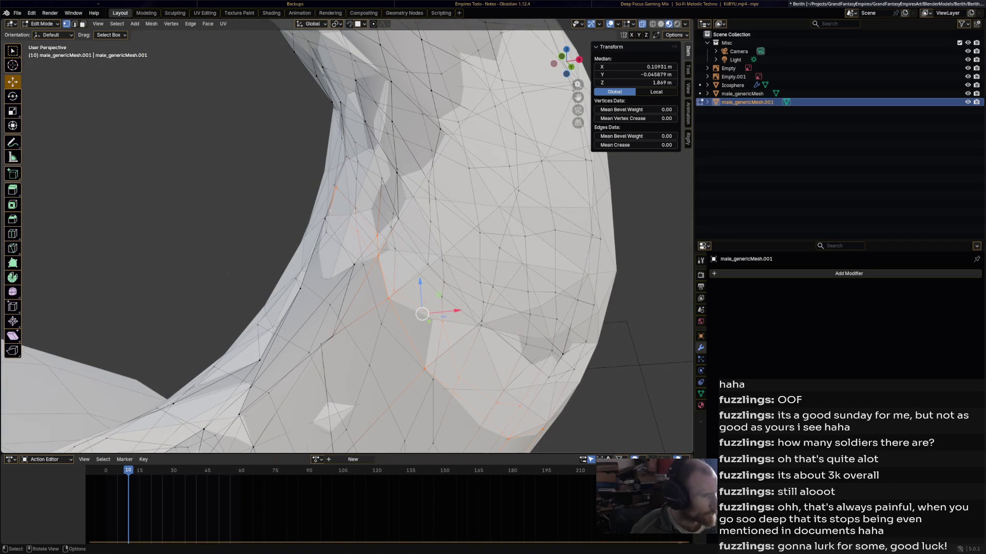
pyautogui.click(171, 23)
pyautogui.click(195, 127)
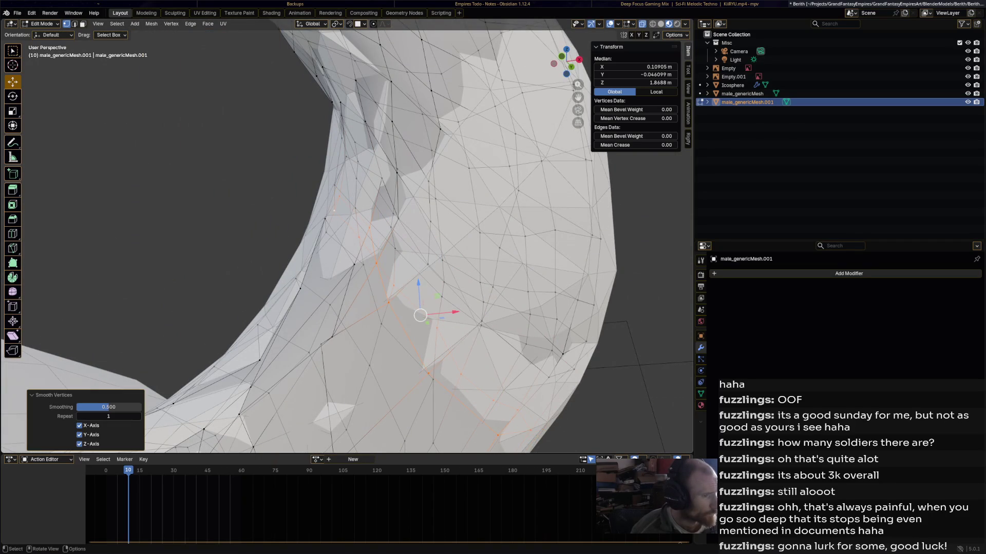
pyautogui.keyDown('alt'); pyautogui.click(354, 265); pyautogui.keyUp('alt')
pyautogui.click(171, 24)
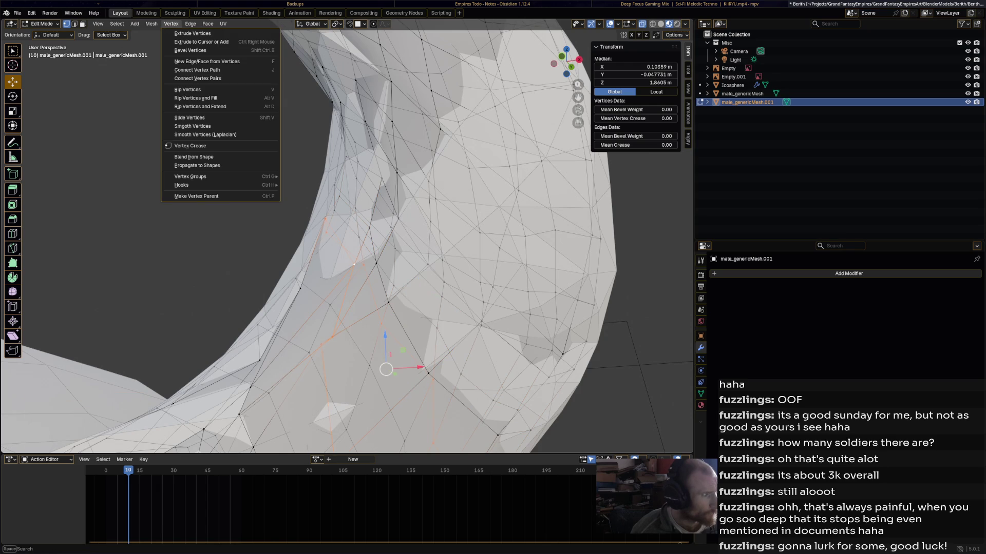
pyautogui.click(192, 126)
# Smooth two edge loops near the horn's base.
pyautogui.moveTo(360, 231); pyautogui.dragTo(308, 208, button='middle')
pyautogui.moveTo(479, 241); pyautogui.dragTo(431, 325, button='middle')
pyautogui.keyDown('alt'); pyautogui.click(382, 247); pyautogui.keyUp('alt')
pyautogui.click(171, 24)
pyautogui.click(193, 126)
pyautogui.keyDown('alt'); pyautogui.click(363, 283); pyautogui.keyUp('alt')
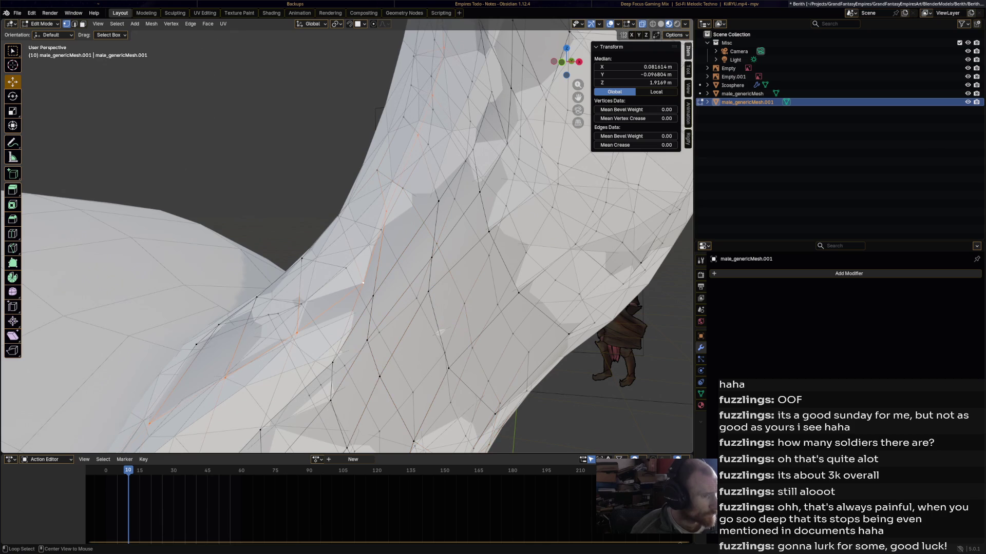
pyautogui.moveTo(363, 283)
pyautogui.mouseDown(button='middle')
pyautogui.moveTo(404, 284)
pyautogui.moveTo(383, 181)
pyautogui.mouseUp(button='middle')
pyautogui.keyDown('alt'); pyautogui.click(405, 285); pyautogui.keyUp('alt')
pyautogui.click(171, 24)
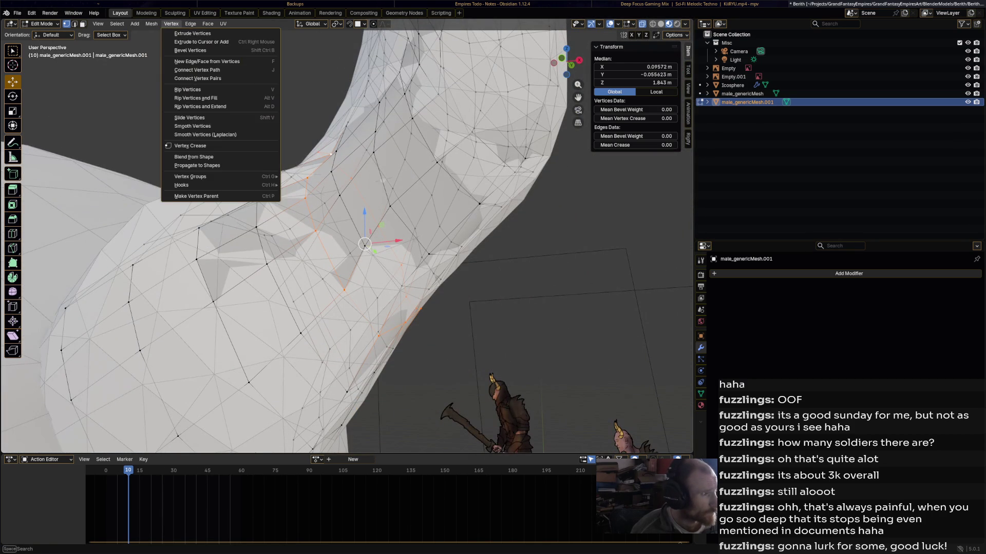
pyautogui.click(191, 126)
# Smooth loops on the horn base's left side and through its middle.
pyautogui.moveTo(277, 288); pyautogui.dragTo(246, 308, button='middle')
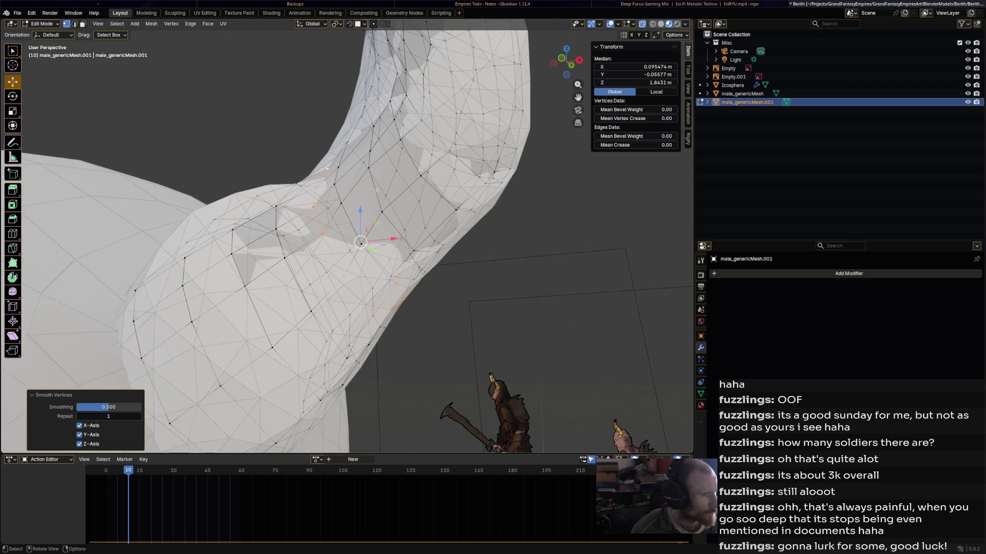
pyautogui.keyDown('alt'); pyautogui.click(185, 288); pyautogui.keyUp('alt')
pyautogui.keyDown('alt'); pyautogui.click(298, 284); pyautogui.keyUp('alt')
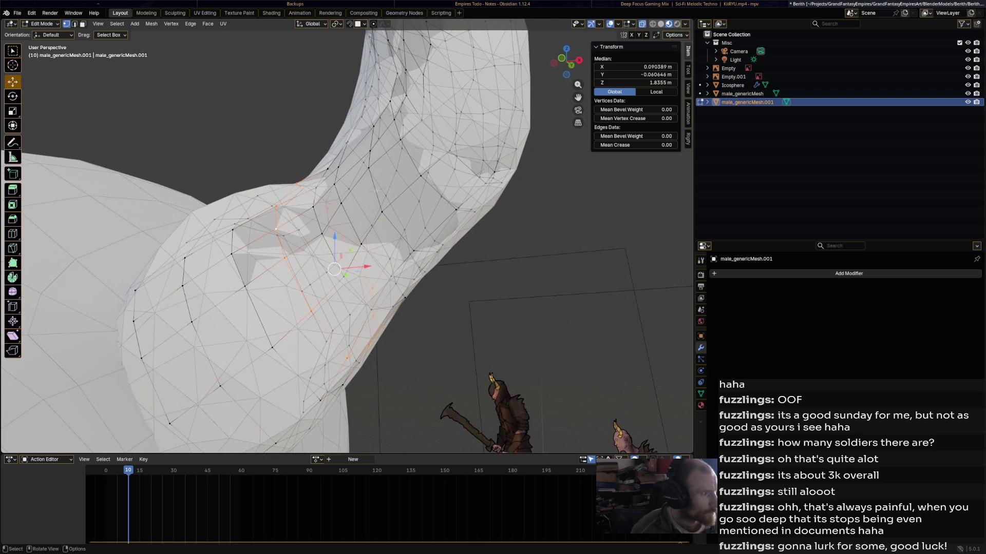
pyautogui.click(171, 24)
pyautogui.click(191, 126)
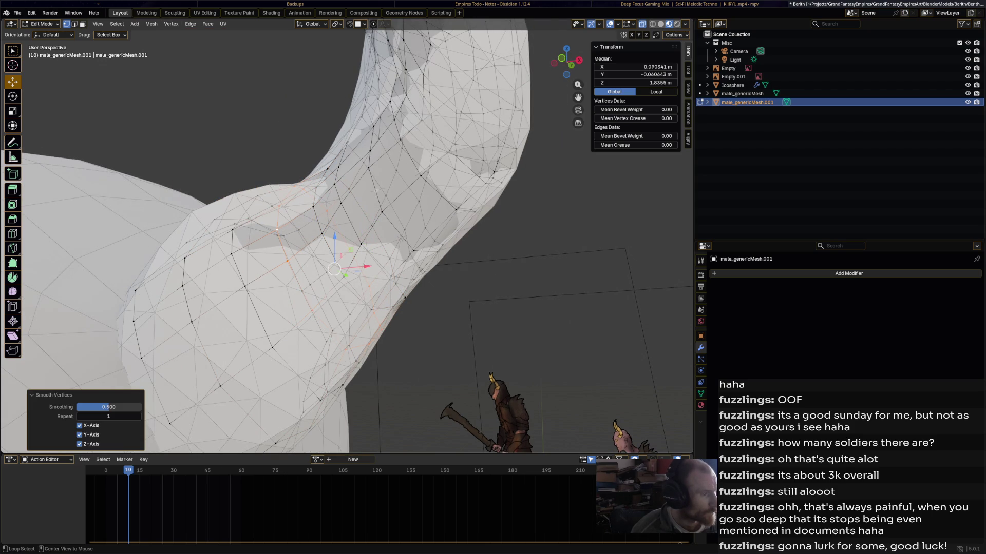
pyautogui.keyDown('alt'); pyautogui.click(239, 270); pyautogui.keyUp('alt')
pyautogui.click(171, 23)
pyautogui.click(192, 125)
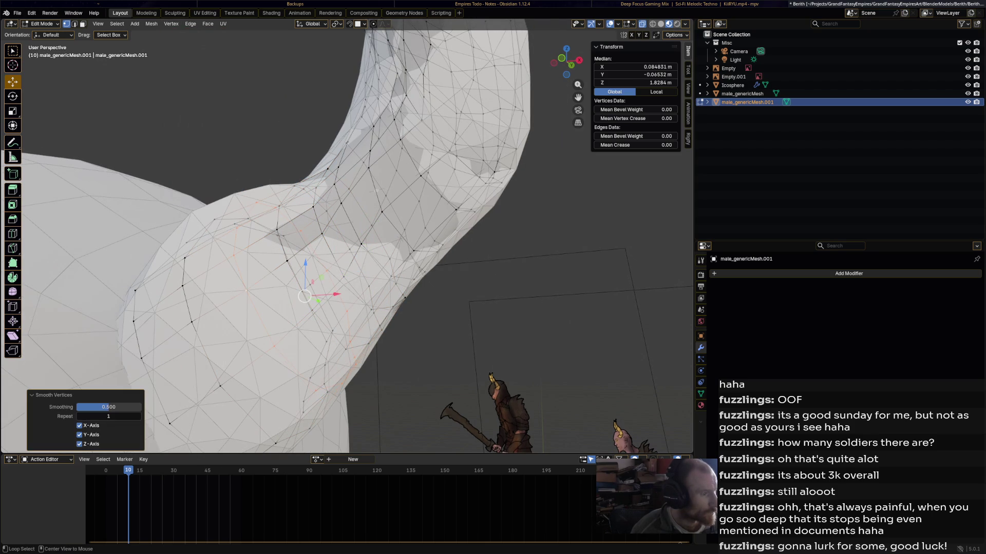
# Cancel the stray Slide Vertices and smooth two loops on the horn's left edge at factor 0.500.
pyautogui.keyDown('alt'); pyautogui.keyDown('shift'); pyautogui.click(191, 322); pyautogui.keyUp('shift'); pyautogui.keyUp('alt')
pyautogui.click(171, 23)
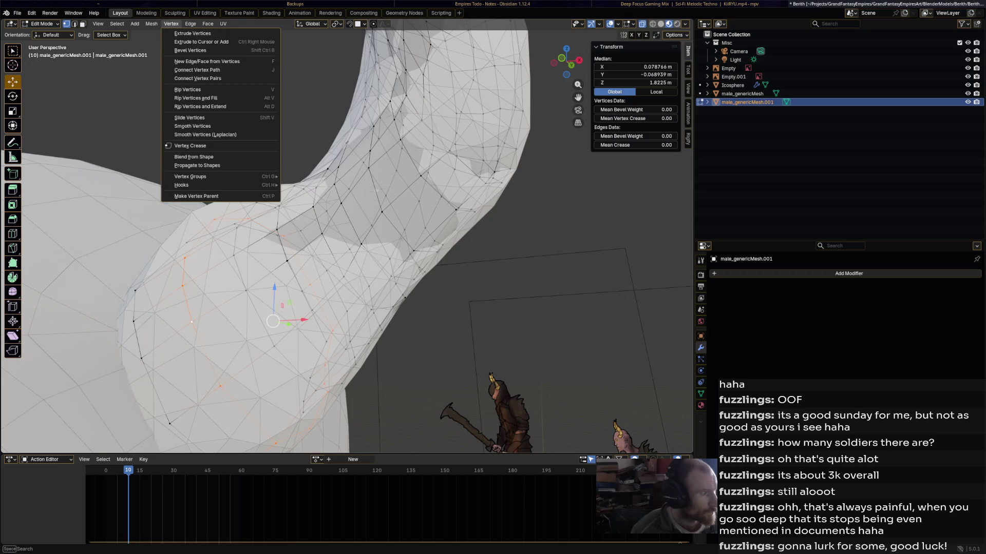
pyautogui.click(192, 117)
pyautogui.click(193, 117)
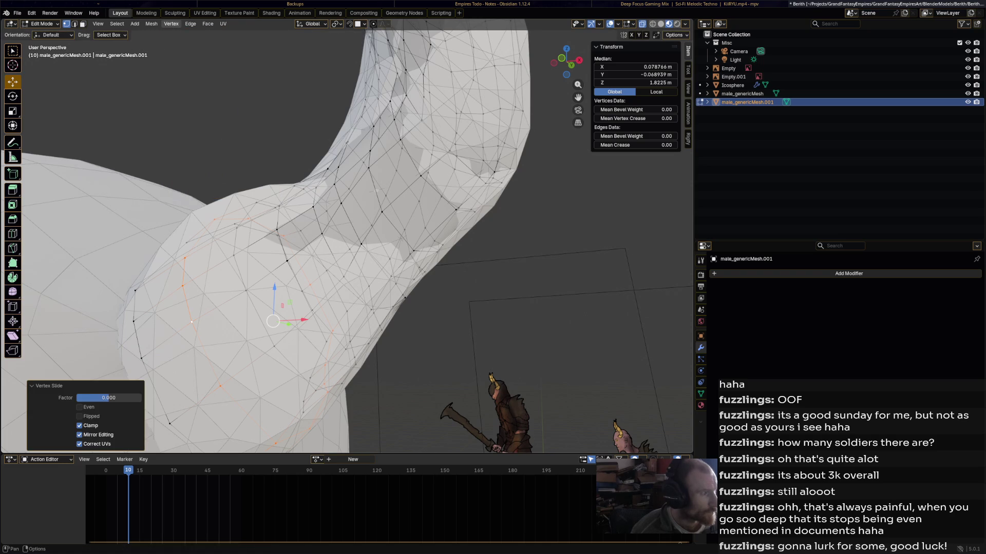
pyautogui.click(171, 24)
pyautogui.click(189, 117)
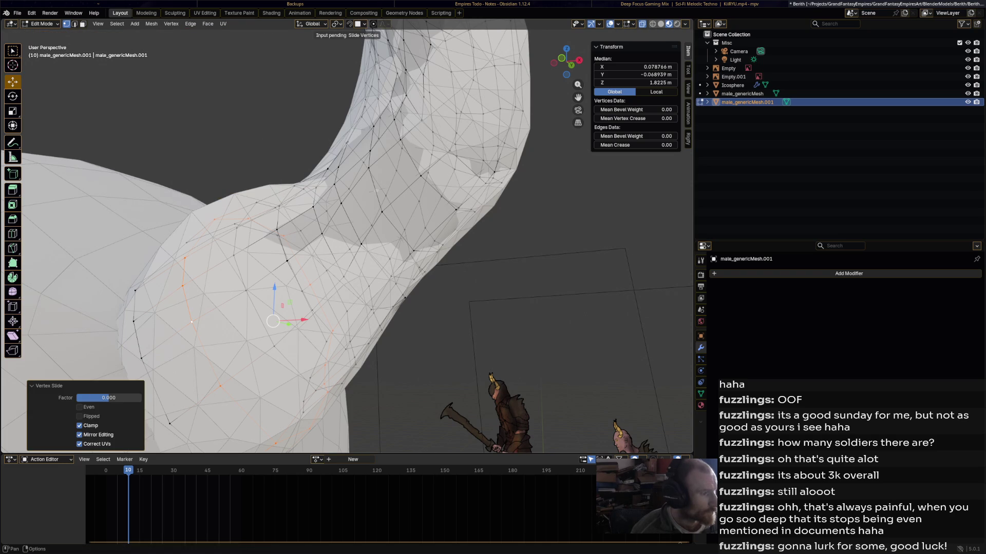
pyautogui.press('Escape')
pyautogui.click(171, 23)
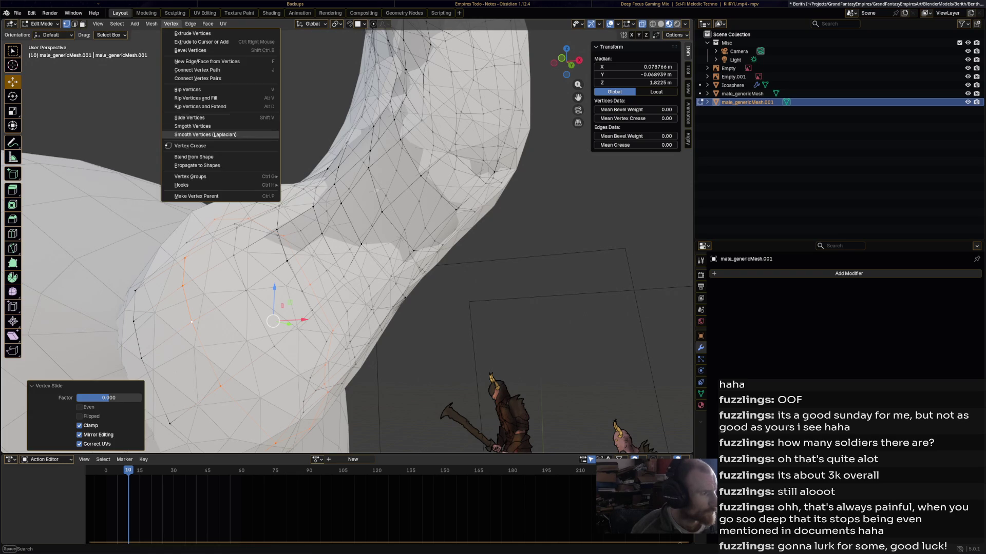
pyautogui.click(190, 134)
pyautogui.keyDown('alt'); pyautogui.click(139, 344); pyautogui.keyUp('alt')
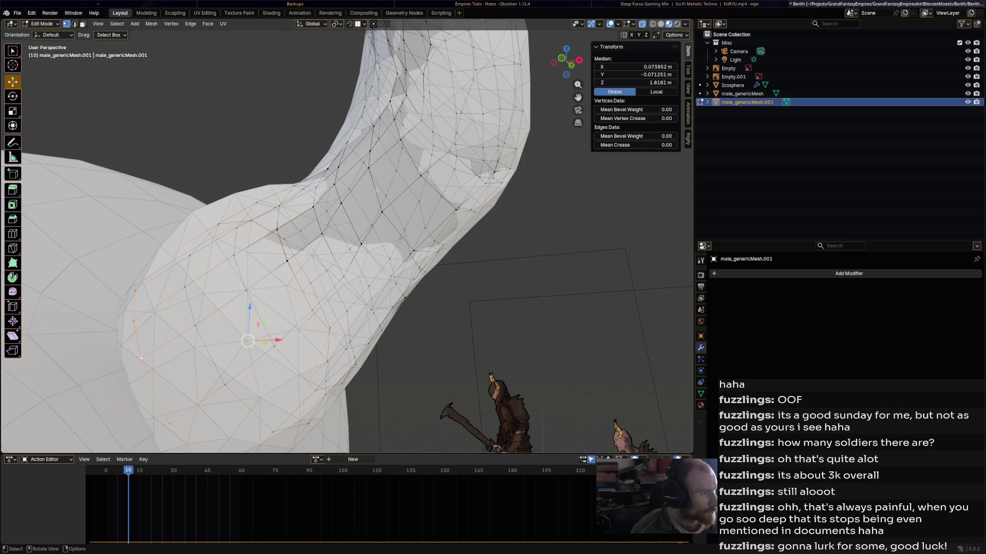
pyautogui.click(171, 23)
pyautogui.click(189, 127)
pyautogui.moveTo(195, 133)
pyautogui.mouseDown(button='middle')
pyautogui.moveTo(154, 142)
pyautogui.moveTo(190, 122)
pyautogui.mouseUp(button='middle')
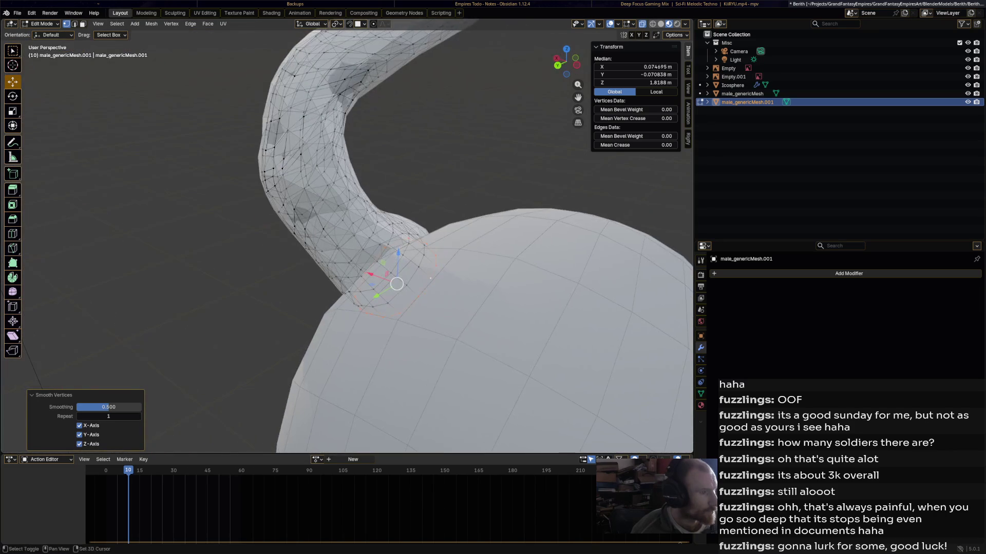
# Drag single vertices on the horn's upper bend into a cleaner curve.
pyautogui.scroll(5, 347, 236)
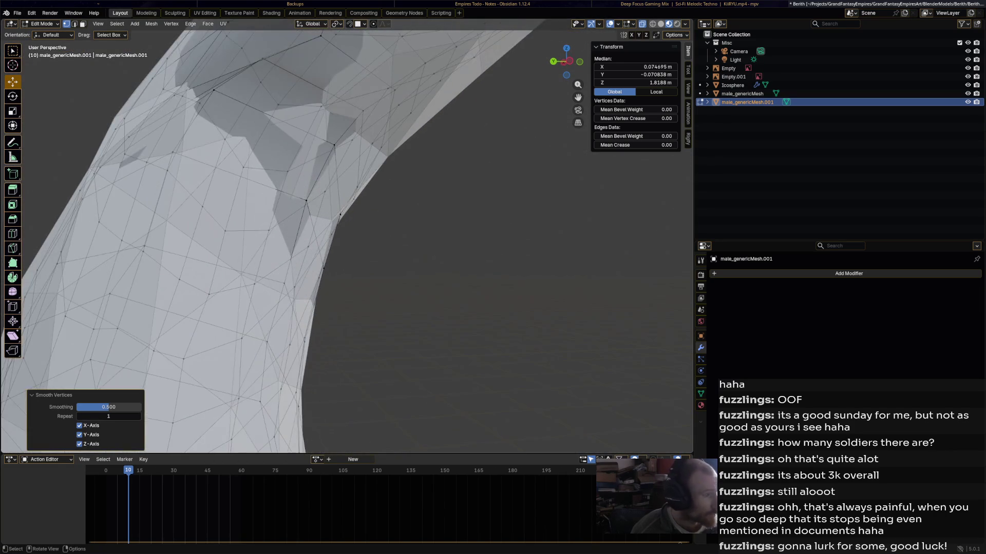
pyautogui.click(262, 58)
pyautogui.moveTo(262, 58)
pyautogui.mouseDown()
pyautogui.moveTo(289, 91)
pyautogui.moveTo(284, 82)
pyautogui.moveTo(214, 89)
pyautogui.moveTo(244, 139)
pyautogui.moveTo(258, 121)
pyautogui.mouseUp()
pyautogui.moveTo(257, 121); pyautogui.dragTo(275, 115, button='middle')
pyautogui.click(185, 141)
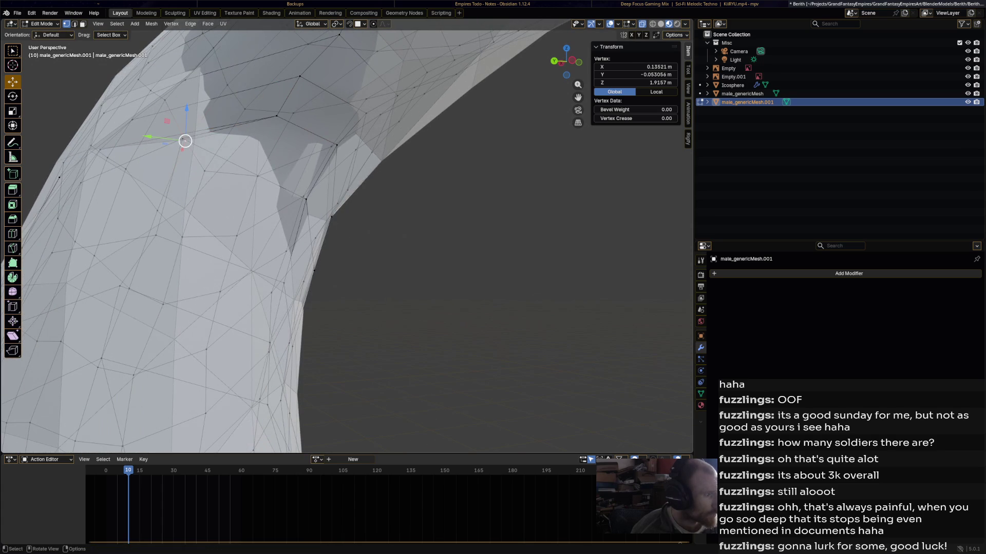
pyautogui.moveTo(183, 139); pyautogui.dragTo(238, 158)
pyautogui.moveTo(238, 159); pyautogui.dragTo(249, 197, button='middle')
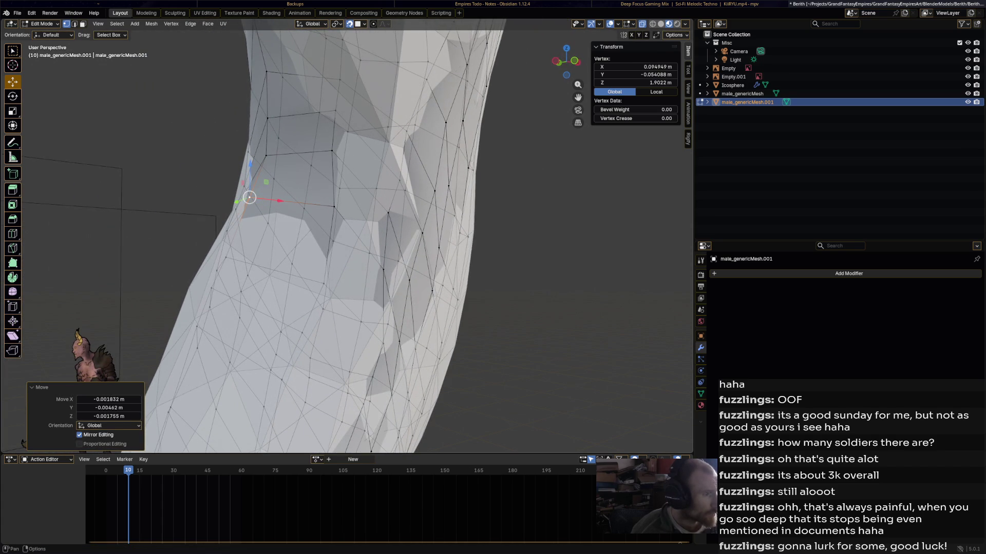
pyautogui.moveTo(249, 197); pyautogui.dragTo(266, 154)
pyautogui.moveTo(332, 151); pyautogui.dragTo(335, 152)
# Reposition a vertex lower on the horn and hide the Icosphere in the Outliner.
pyautogui.click(334, 207)
pyautogui.moveTo(333, 206); pyautogui.dragTo(334, 205)
pyautogui.moveTo(334, 206)
pyautogui.mouseDown(button='middle')
pyautogui.moveTo(345, 223)
pyautogui.moveTo(313, 211)
pyautogui.mouseUp(button='middle')
pyautogui.moveTo(276, 164); pyautogui.dragTo(276, 163)
pyautogui.moveTo(276, 163); pyautogui.dragTo(326, 168, button='middle')
pyautogui.click(968, 85)
pyautogui.moveTo(326, 168)
pyautogui.mouseDown()
pyautogui.moveTo(277, 205)
pyautogui.moveTo(288, 206)
pyautogui.mouseUp()
pyautogui.moveTo(287, 206)
pyautogui.mouseDown(button='middle')
pyautogui.moveTo(329, 208)
pyautogui.moveTo(265, 204)
pyautogui.moveTo(392, 221)
pyautogui.moveTo(375, 264)
pyautogui.moveTo(351, 256)
pyautogui.moveTo(374, 185)
pyautogui.moveTo(356, 203)
pyautogui.moveTo(359, 193)
pyautogui.moveTo(369, 203)
pyautogui.moveTo(395, 195)
pyautogui.moveTo(421, 164)
pyautogui.moveTo(380, 157)
pyautogui.moveTo(351, 178)
pyautogui.moveTo(282, 177)
pyautogui.moveTo(310, 185)
pyautogui.moveTo(293, 180)
pyautogui.mouseUp(button='middle')
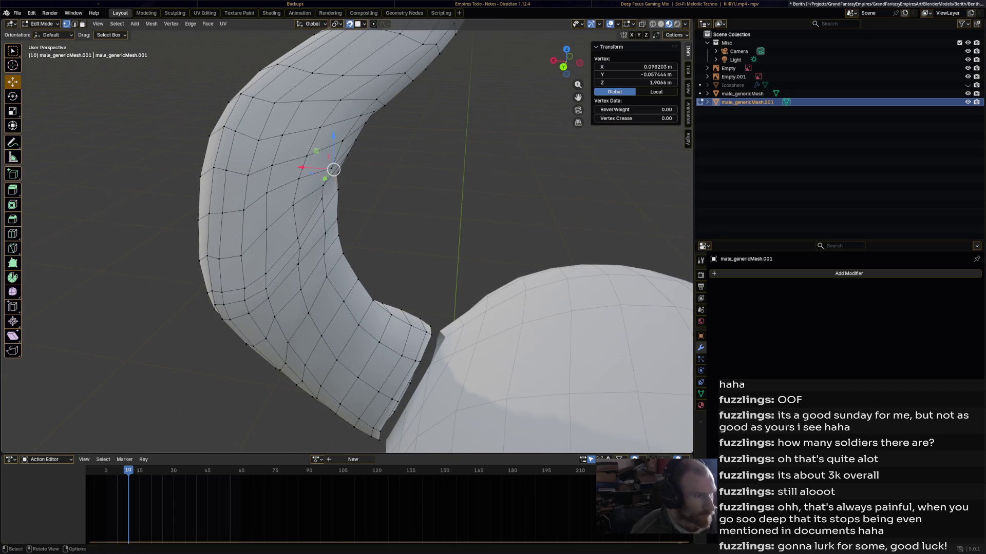
# Move a horn vertex along X, then shift it together with a second vertex.
pyautogui.press('g')
pyautogui.press('x')
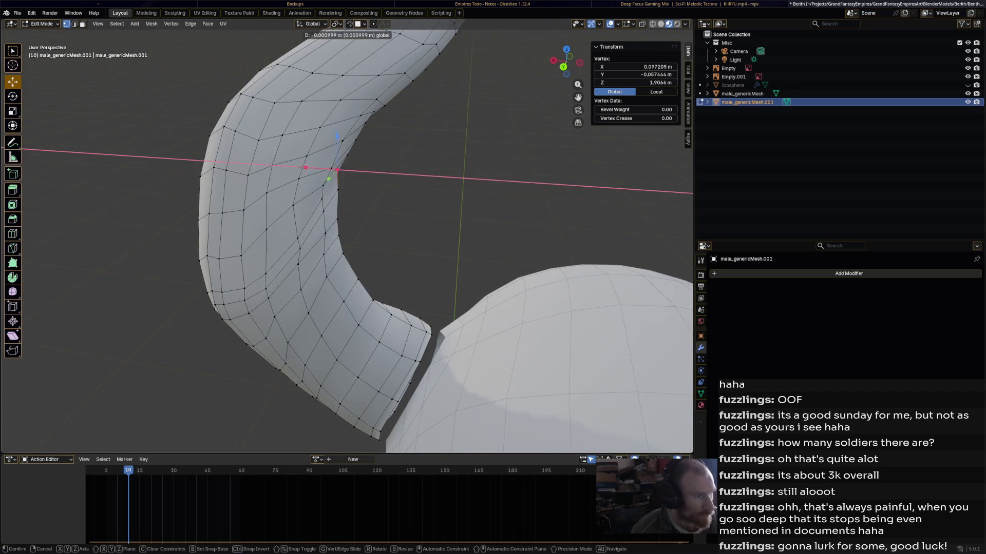
pyautogui.press('Return')
pyautogui.moveTo(308, 179); pyautogui.dragTo(290, 180, button='middle')
pyautogui.keyDown('shift'); pyautogui.click(361, 62); pyautogui.keyUp('shift')
pyautogui.press('g')
pyautogui.press('Return')
# Select a vertical horn loop, clear the selection, then select the whole horn mesh.
pyautogui.moveTo(288, 215)
pyautogui.mouseDown(button='middle')
pyautogui.moveTo(359, 226)
pyautogui.moveTo(270, 239)
pyautogui.moveTo(298, 236)
pyautogui.mouseUp(button='middle')
pyautogui.keyDown('alt'); pyautogui.click(359, 226); pyautogui.keyUp('alt')
pyautogui.hotkey('alt', 'a')
pyautogui.scroll(5, 267, 241)
pyautogui.press('a')
pyautogui.scroll(4, 288, 238)
pyautogui.moveTo(437, 25); pyautogui.dragTo(440, 30, button='middle')
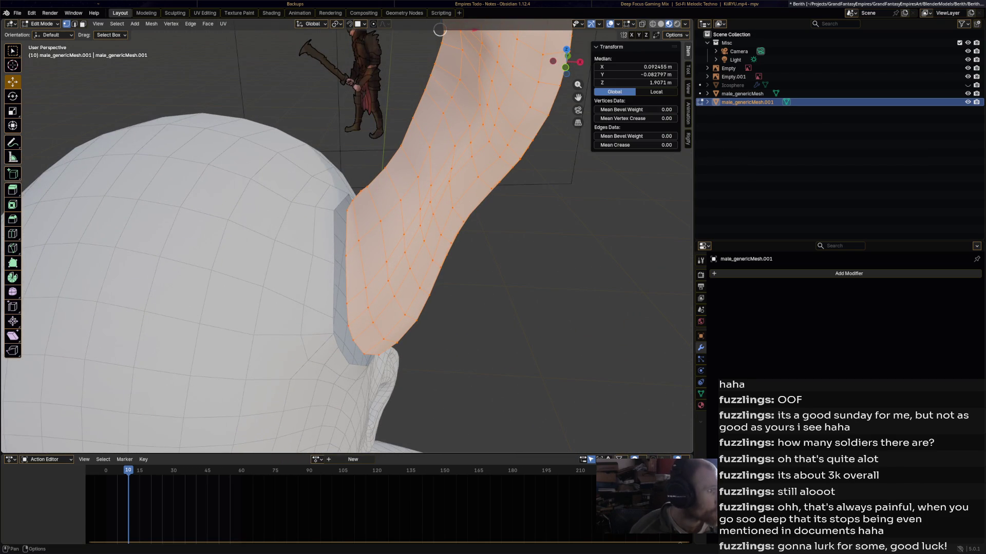
# Return the horn to Object Mode and open the Add Modifier list.
pyautogui.click(41, 23)
pyautogui.click(47, 33)
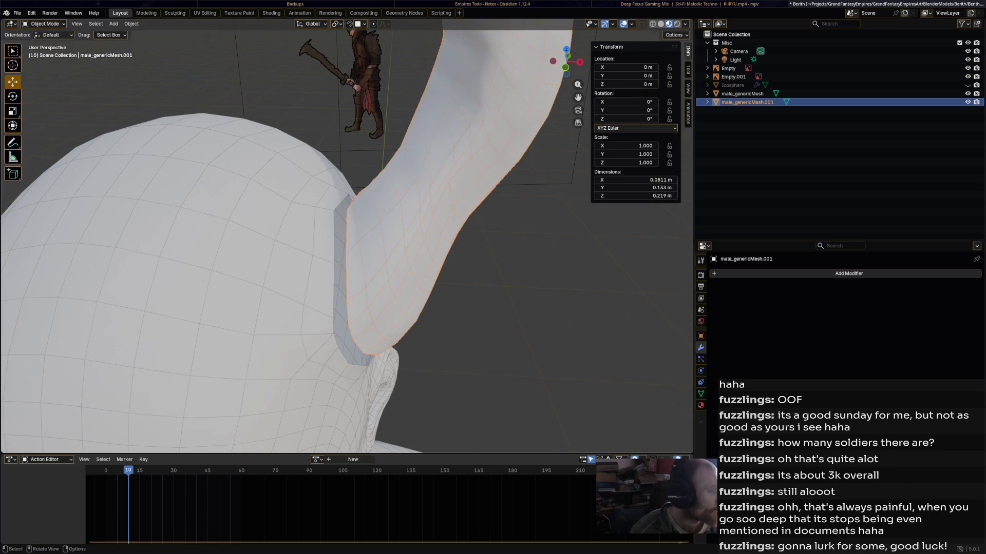
pyautogui.scroll(-10, 295, 237)
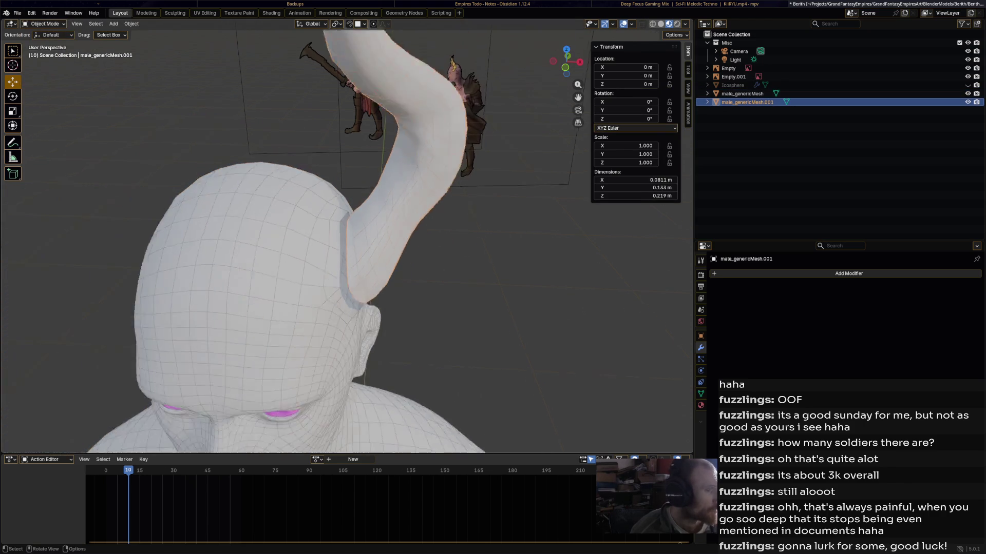
pyautogui.click(749, 272)
pyautogui.moveTo(750, 266)
# Inspect both profiles of the head and select the body mesh.
pyautogui.moveTo(359, 257)
pyautogui.mouseDown(button='middle')
pyautogui.moveTo(403, 253)
pyautogui.moveTo(375, 236)
pyautogui.moveTo(367, 277)
pyautogui.mouseUp(button='middle')
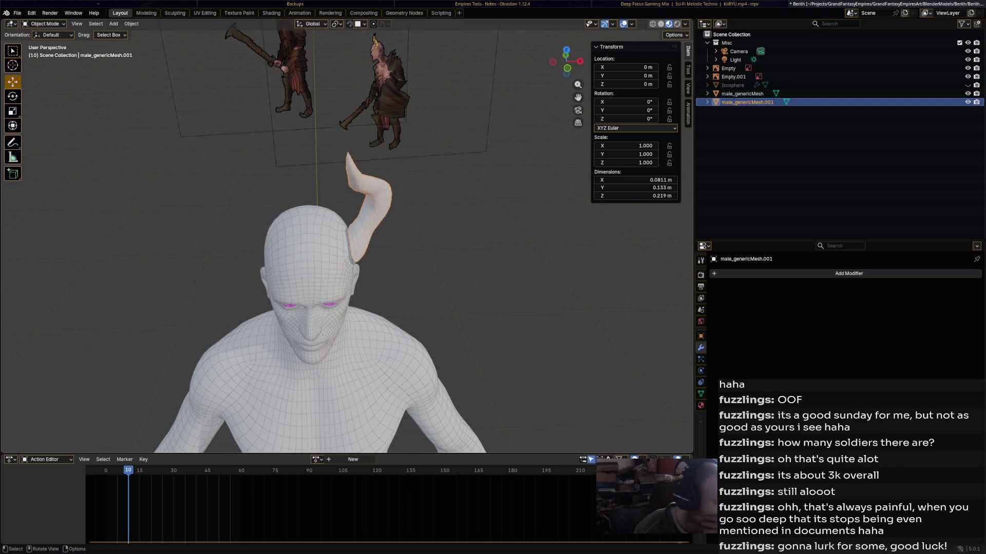
pyautogui.moveTo(334, 257); pyautogui.dragTo(282, 245, button='middle')
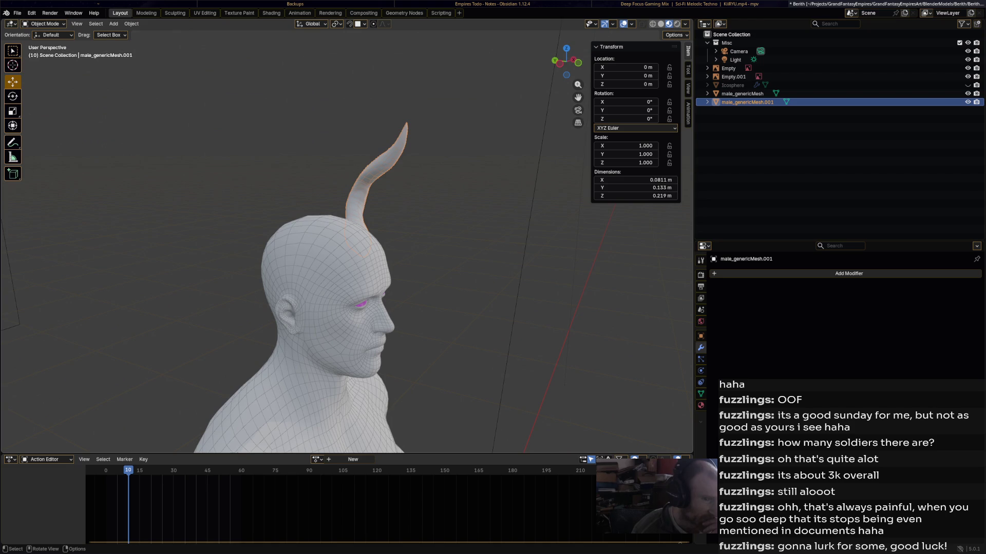
pyautogui.moveTo(334, 257); pyautogui.dragTo(216, 257, button='middle')
pyautogui.click(328, 257)
pyautogui.moveTo(329, 257); pyautogui.dragTo(298, 257, button='middle')
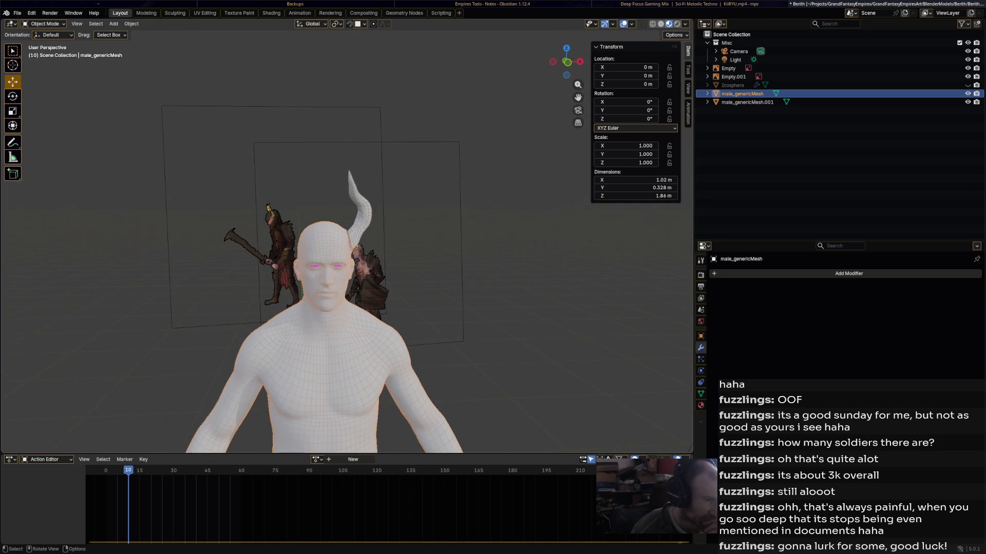
pyautogui.press('shift')
# Run Mesh > Symmetrize on the body in Edit Mode with direction +X to -X, then save Berith.blend.
pyautogui.click(45, 24)
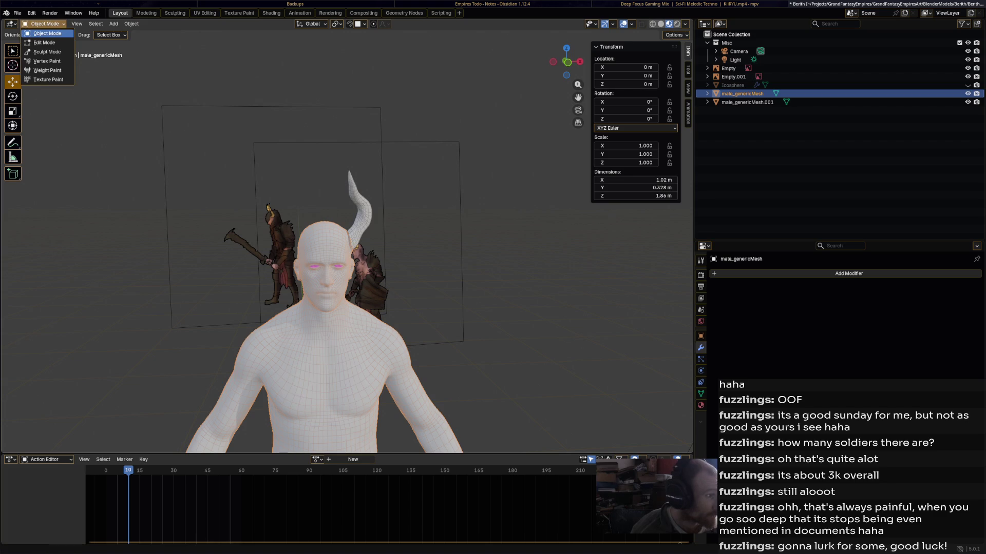
pyautogui.click(45, 42)
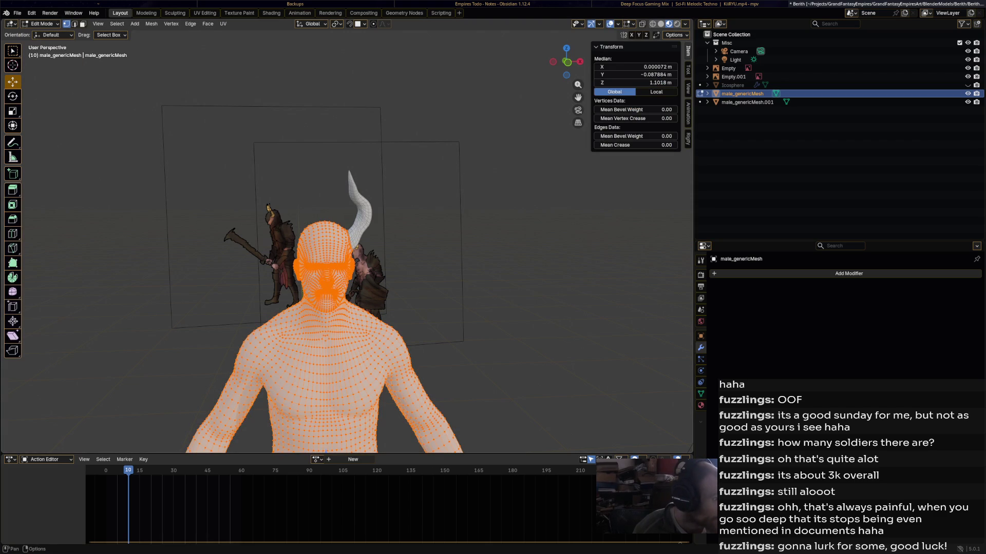
pyautogui.click(152, 24)
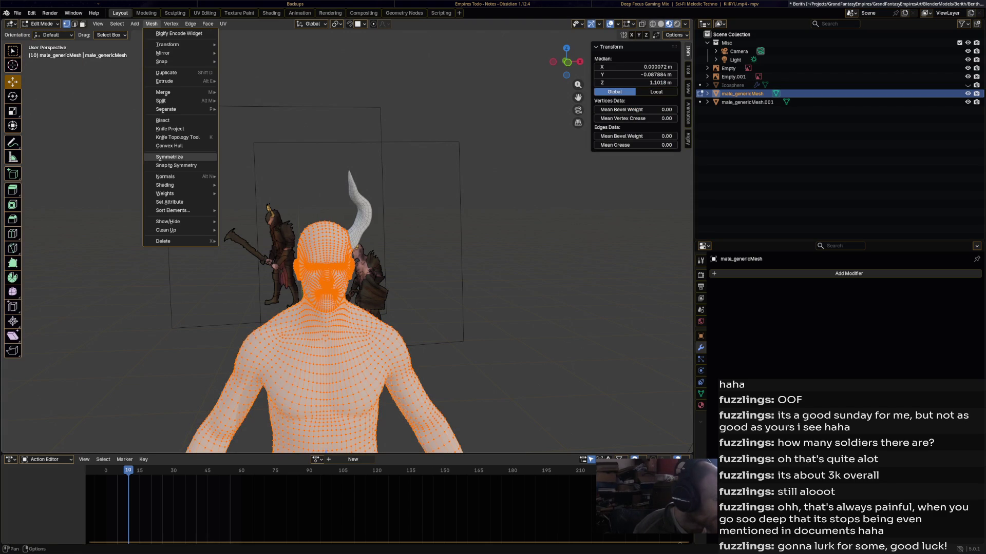
pyautogui.click(169, 156)
pyautogui.moveTo(328, 257)
pyautogui.mouseDown(button='middle')
pyautogui.moveTo(401, 257)
pyautogui.moveTo(349, 257)
pyautogui.mouseUp(button='middle')
pyautogui.scroll(5, 334, 282)
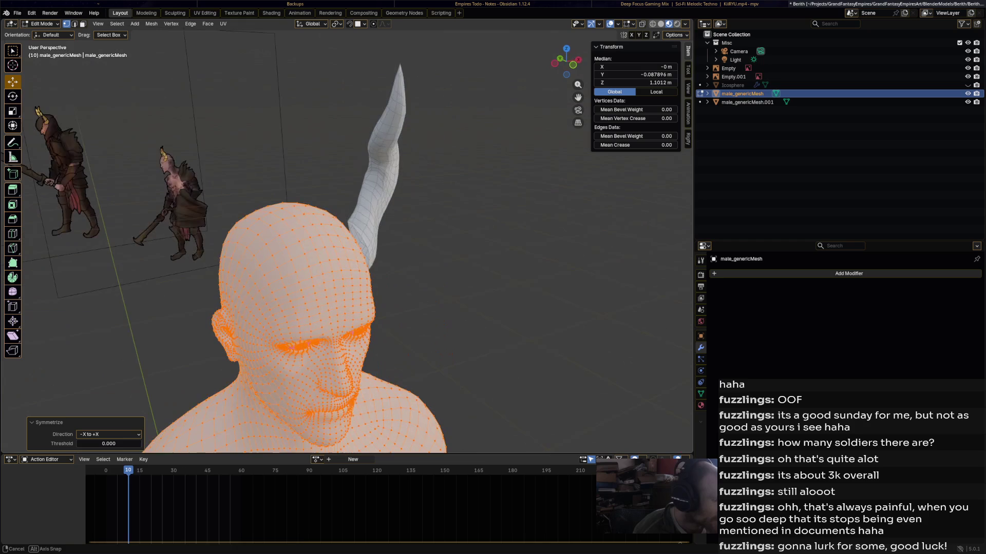
pyautogui.click(109, 434)
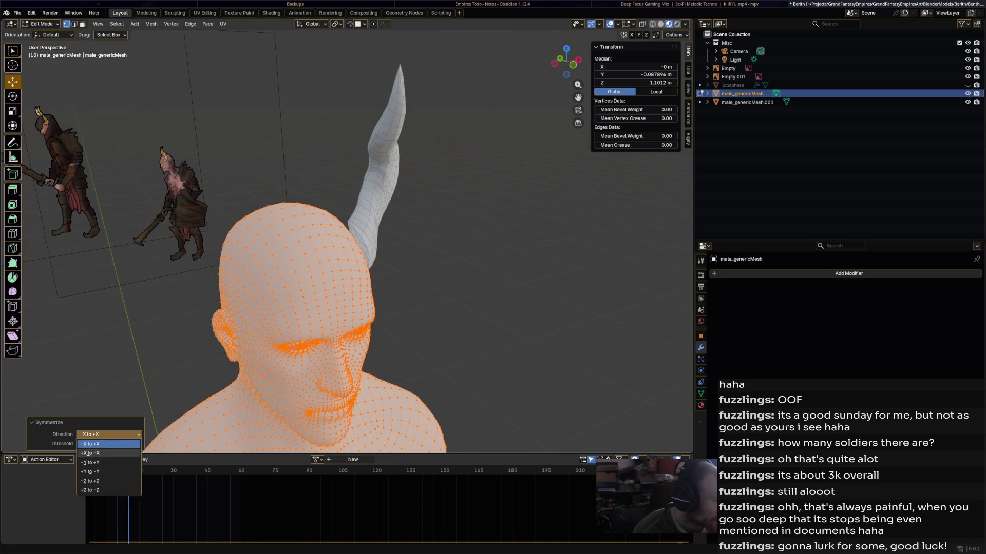
pyautogui.click(90, 453)
pyautogui.moveTo(328, 257); pyautogui.dragTo(519, 256, button='middle')
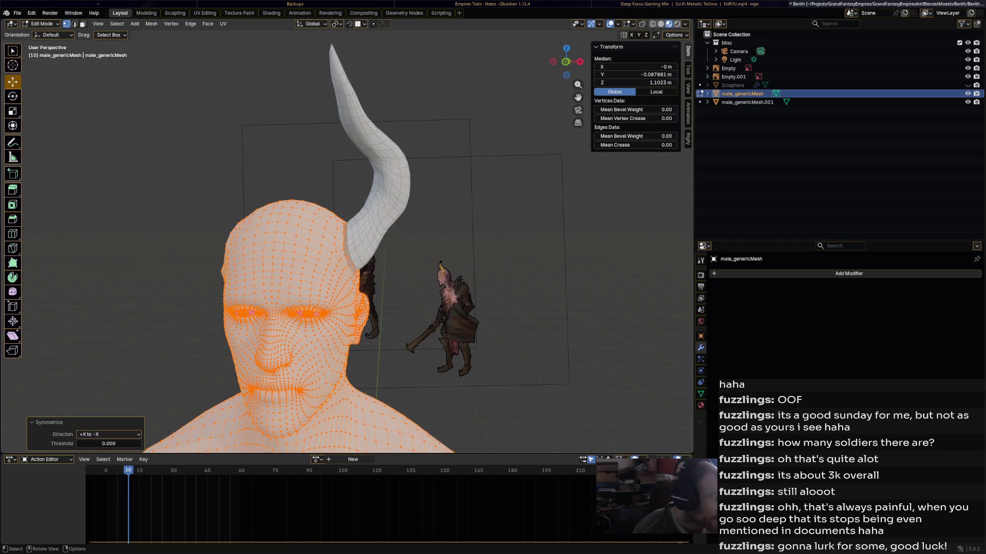
pyautogui.hotkey('ctrl', 's')
pyautogui.moveTo(359, 257)
pyautogui.mouseDown(button='middle')
pyautogui.moveTo(333, 256)
pyautogui.moveTo(352, 242)
pyautogui.mouseUp(button='middle')
# Switch to Object Mode, select the horn, and show the Add Modifier Deform list.
pyautogui.click(42, 23)
pyautogui.click(43, 34)
pyautogui.click(747, 102)
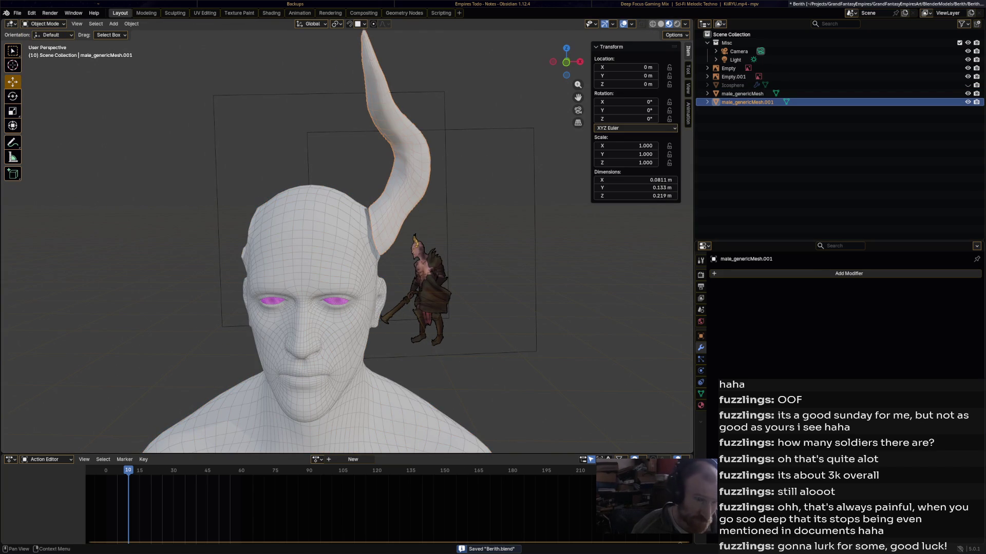
pyautogui.click(778, 274)
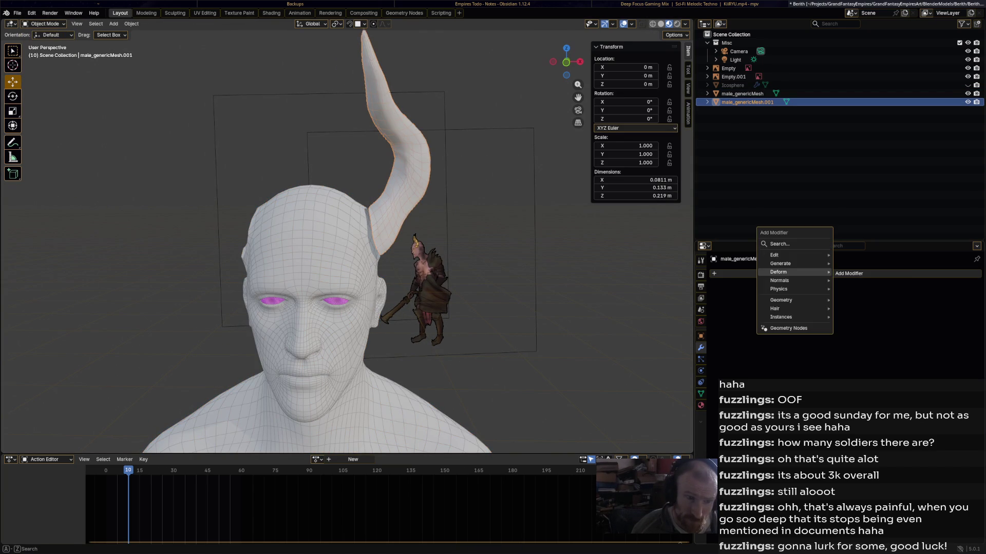
pyautogui.moveTo(777, 272)
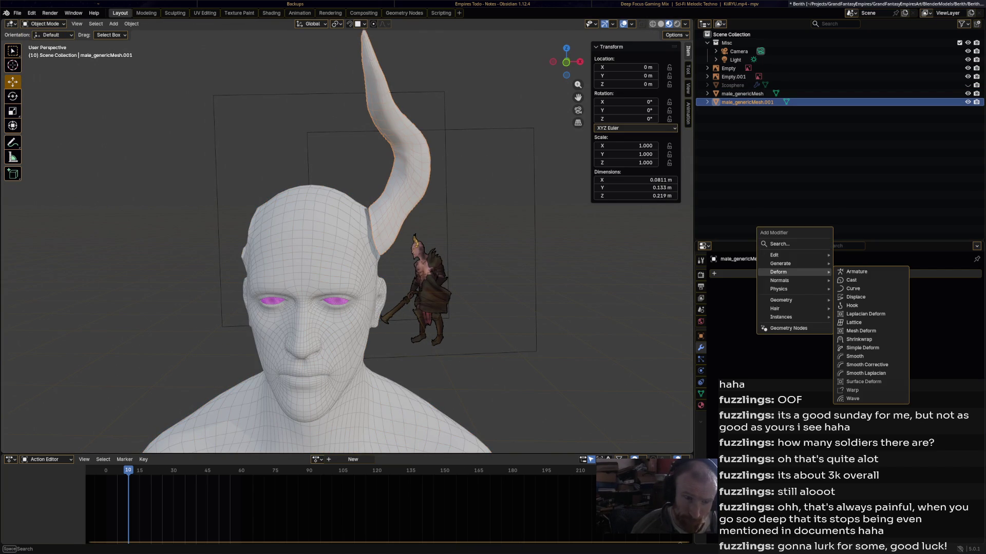
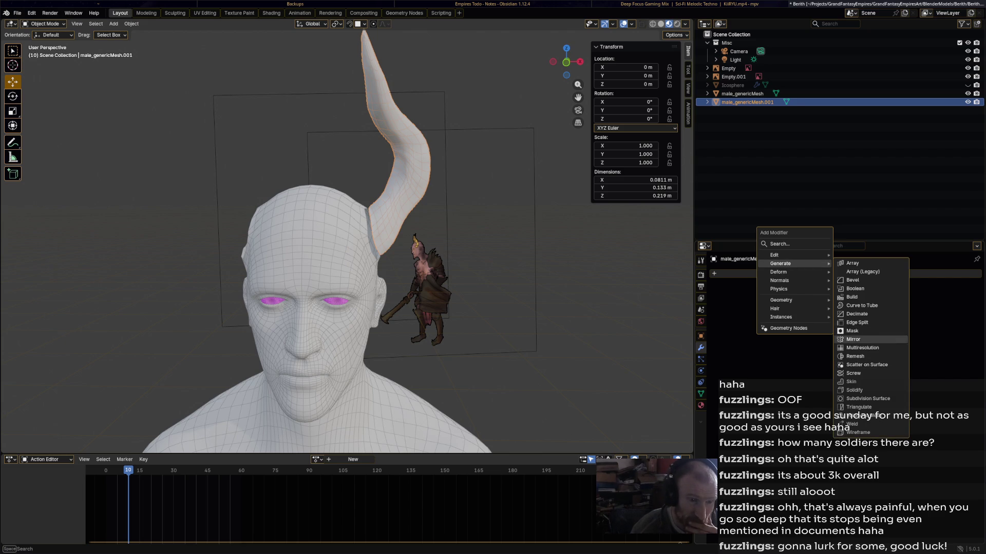
# Add and apply a Mirror modifier so the horn appears on both sides of the head.
pyautogui.click(850, 340)
pyautogui.click(955, 286)
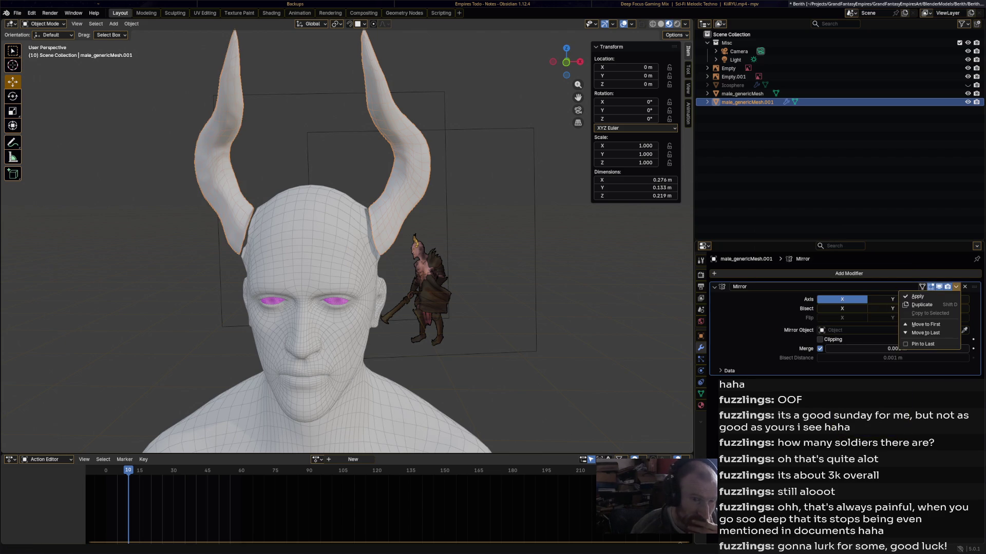
pyautogui.click(917, 296)
pyautogui.moveTo(347, 237)
pyautogui.mouseDown(button='middle')
pyautogui.moveTo(390, 239)
pyautogui.moveTo(349, 239)
pyautogui.mouseUp(button='middle')
pyautogui.scroll(6, 346, 236)
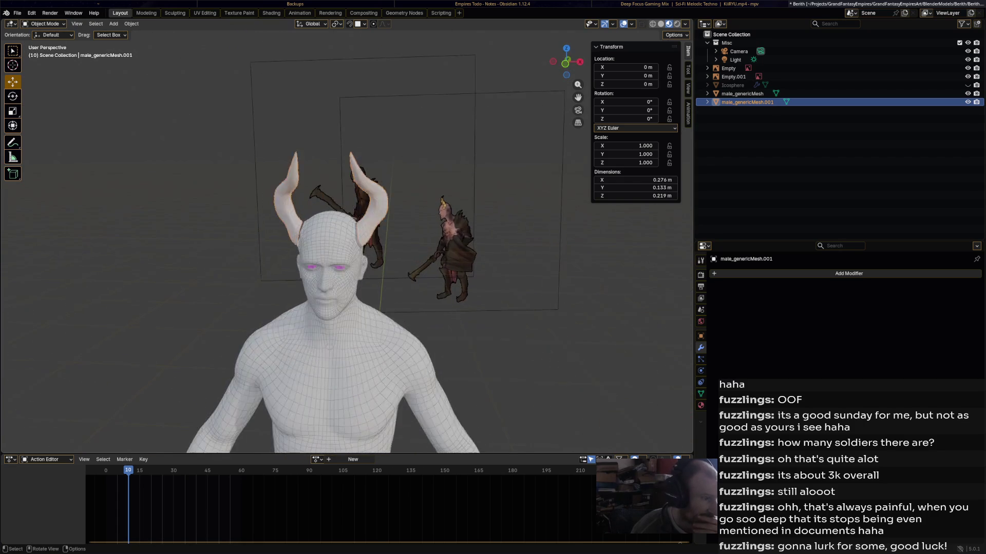
# Toggle the horns through Edit Mode and back, then join them into male_genericMesh.
pyautogui.click(44, 24)
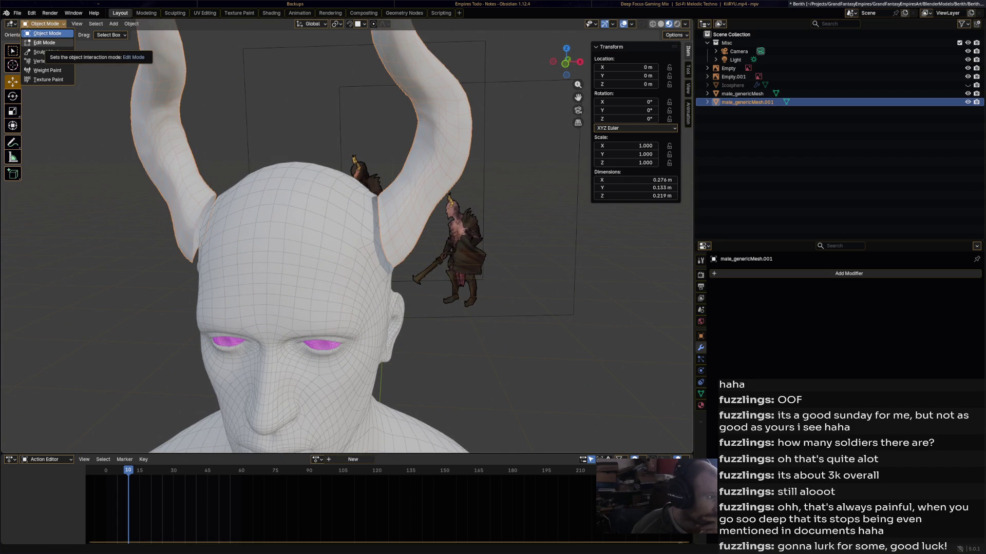
pyautogui.click(44, 43)
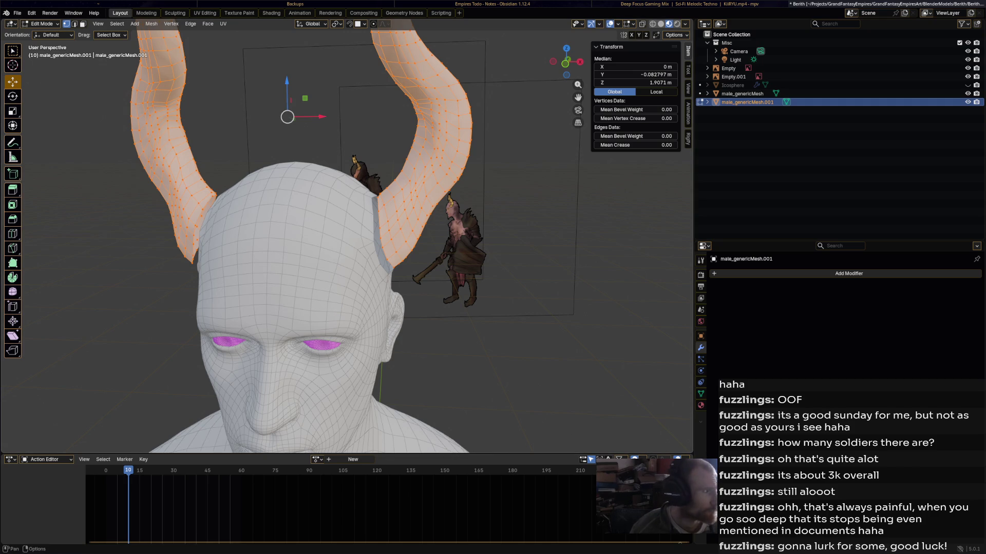
pyautogui.click(41, 24)
pyautogui.click(46, 33)
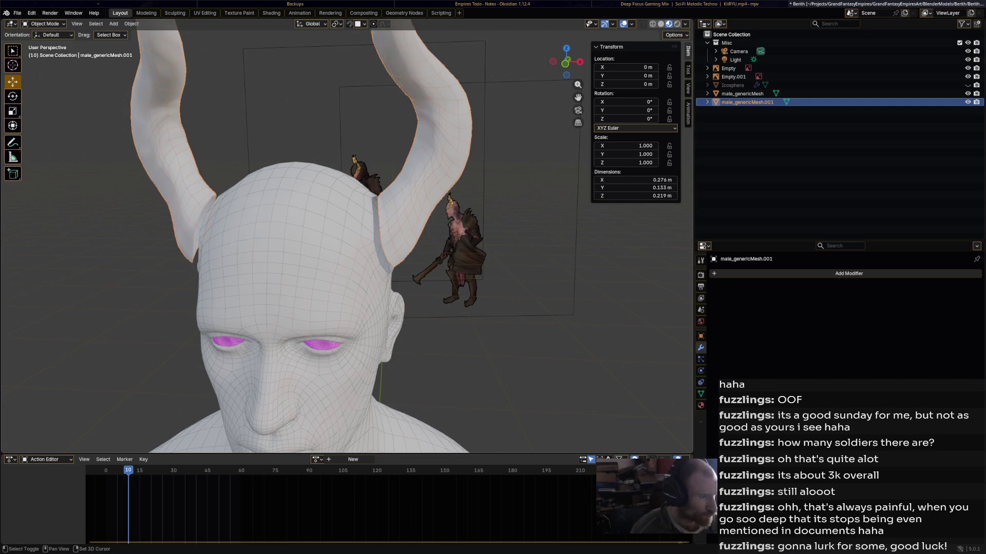
pyautogui.keyDown('ctrl'); pyautogui.click(742, 94); pyautogui.keyUp('ctrl')
pyautogui.hotkey('ctrl', 'j')
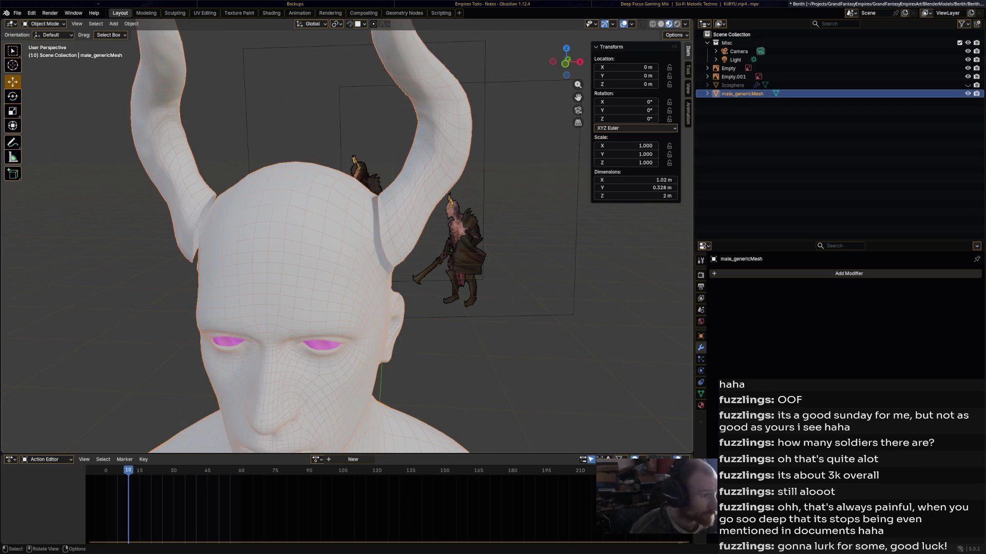
# Enter Edit Mode on the joined mesh and select the edge loop along the horn-base crack.
pyautogui.click(41, 23)
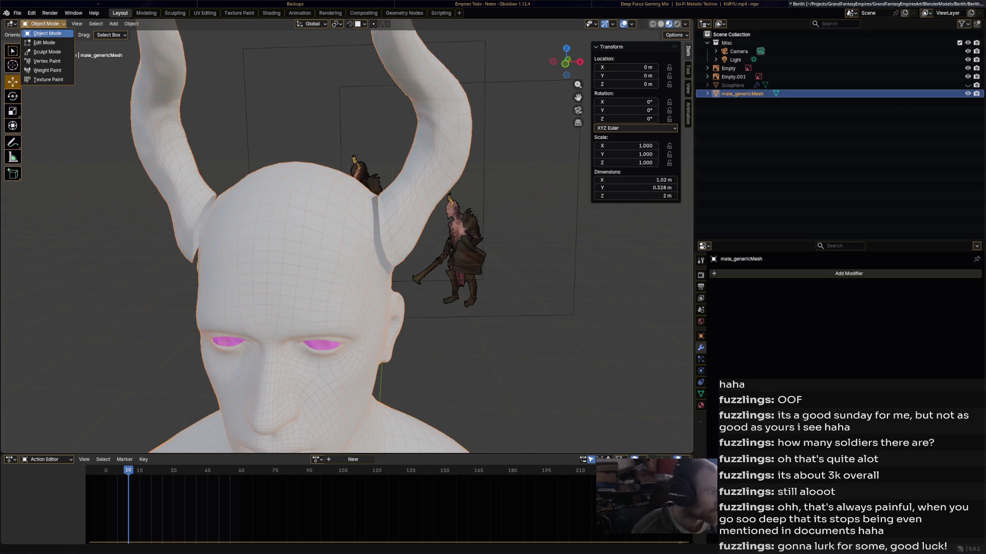
pyautogui.click(43, 42)
pyautogui.scroll(-6, 347, 236)
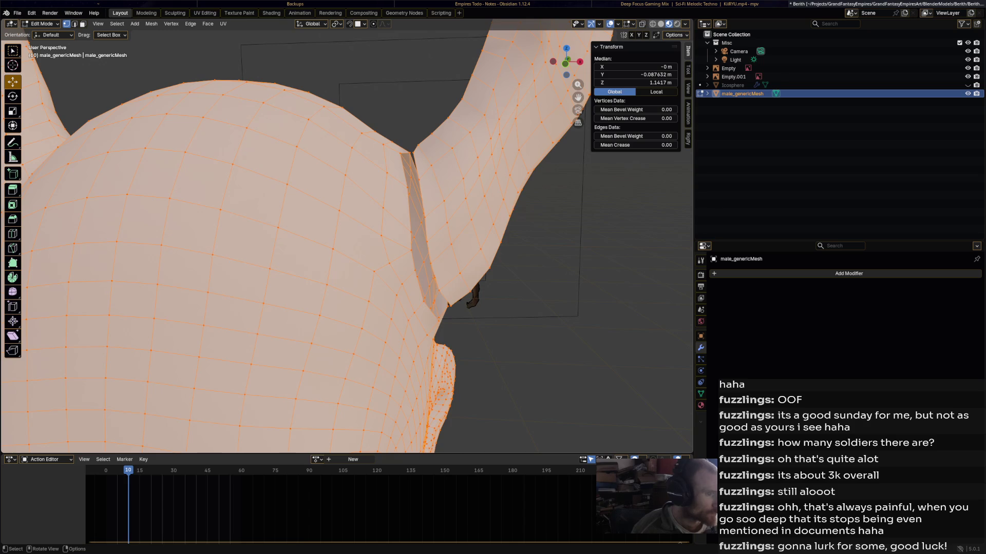
pyautogui.click(410, 152)
pyautogui.moveTo(411, 152)
pyautogui.mouseDown(button='middle')
pyautogui.moveTo(441, 162)
pyautogui.moveTo(426, 229)
pyautogui.mouseUp(button='middle')
pyautogui.keyDown('alt'); pyautogui.click(408, 165); pyautogui.keyUp('alt')
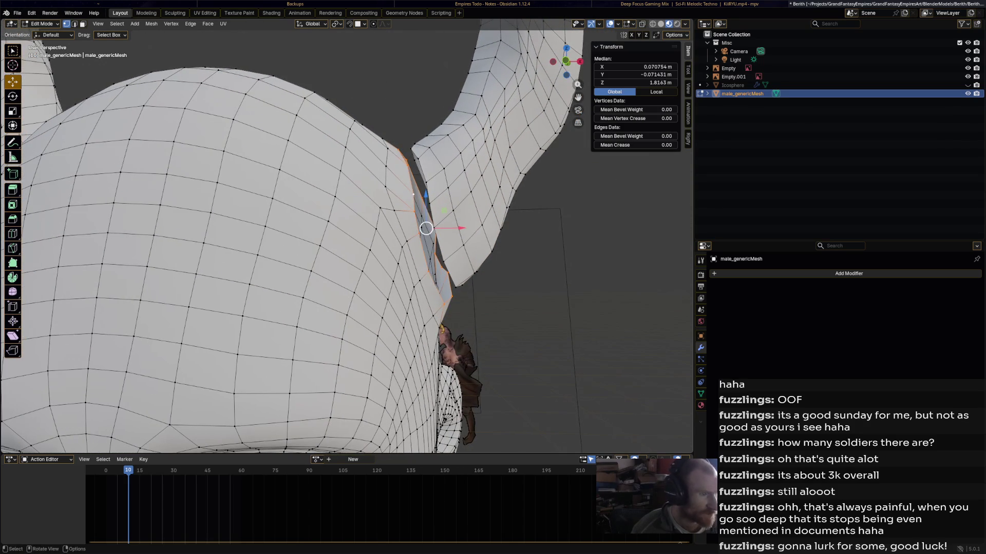
# Scale the crack loop slightly and extrude it outward into a short collar.
pyautogui.press('s')
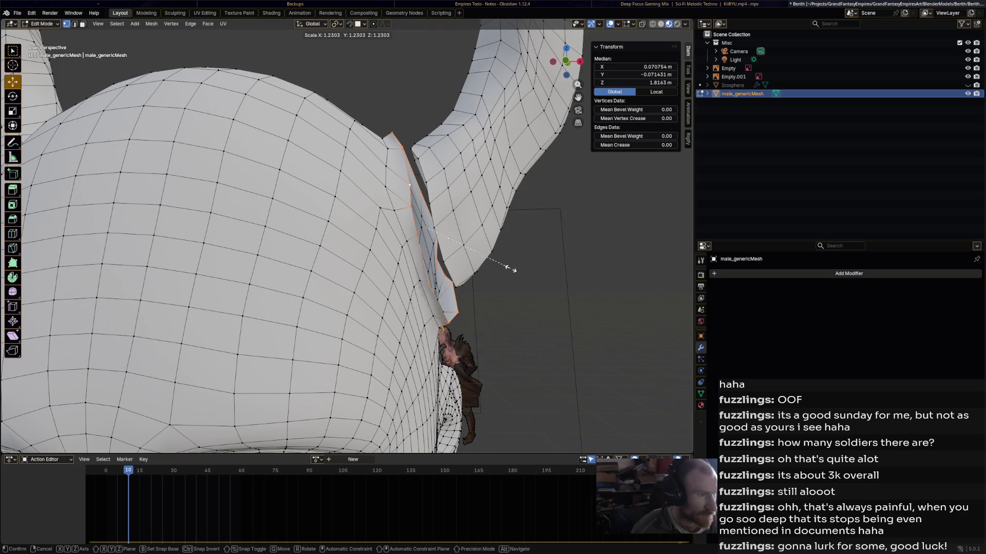
pyautogui.click(511, 268)
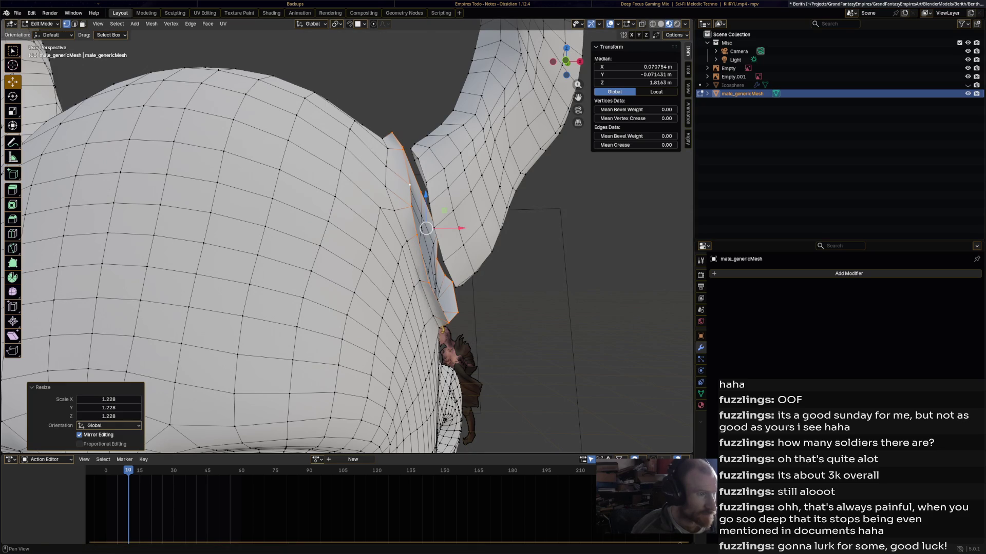
pyautogui.hotkey('ctrl', 'z')
pyautogui.scroll(-6, 346, 236)
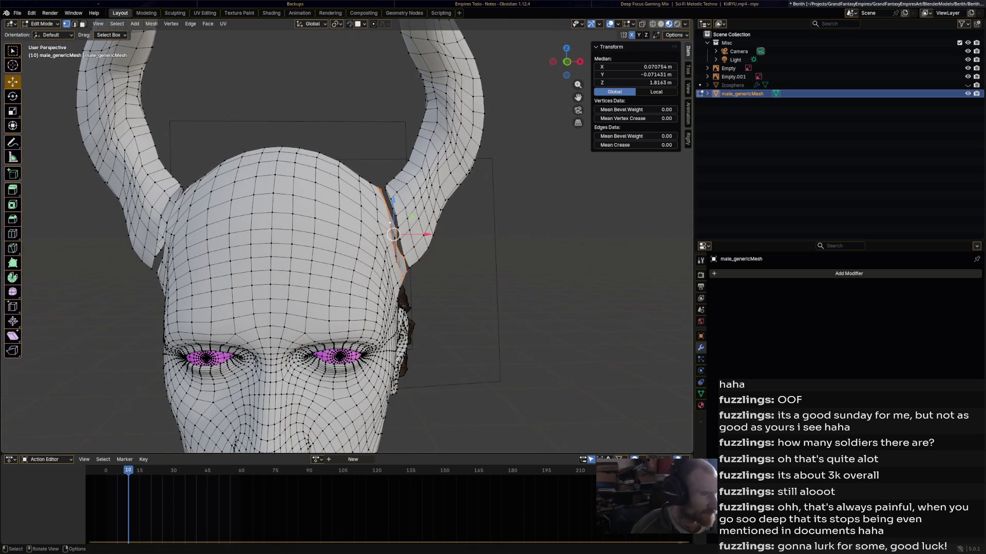
pyautogui.press('s')
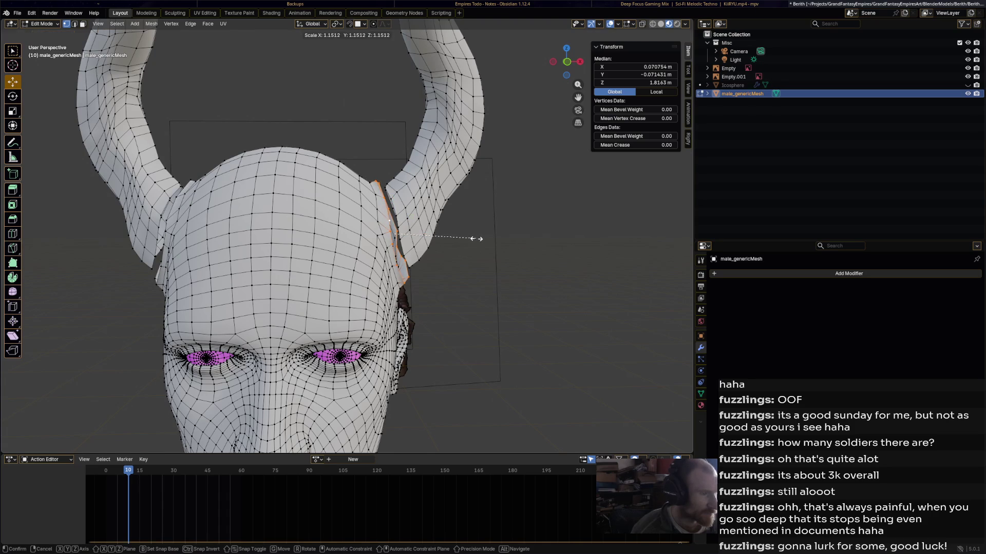
pyautogui.click(476, 239)
pyautogui.press('g')
pyautogui.press('Return')
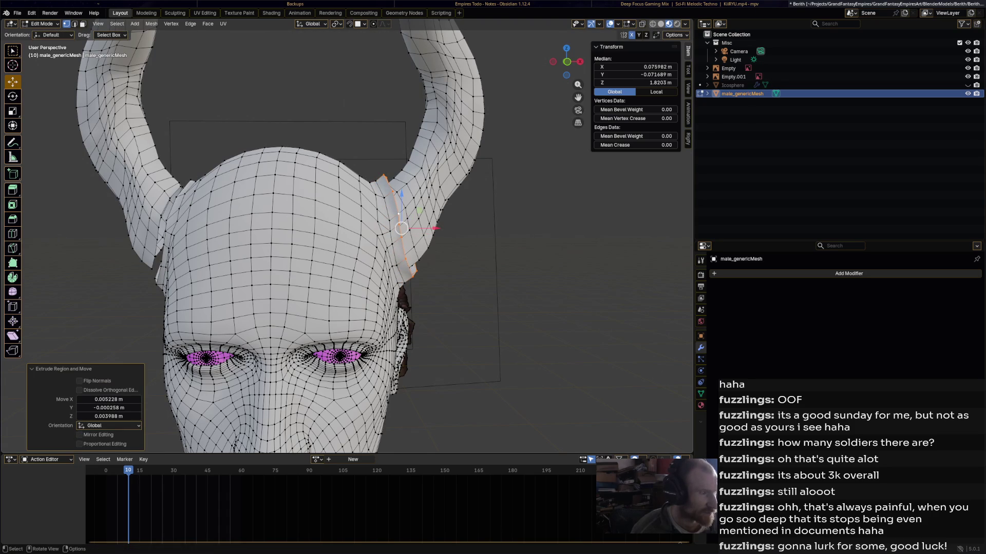
pyautogui.moveTo(400, 231)
pyautogui.mouseDown(button='middle')
pyautogui.moveTo(329, 226)
pyautogui.moveTo(277, 170)
pyautogui.mouseUp(button='middle')
pyautogui.scroll(3, 401, 231)
pyautogui.moveTo(308, 231); pyautogui.dragTo(339, 216, button='middle')
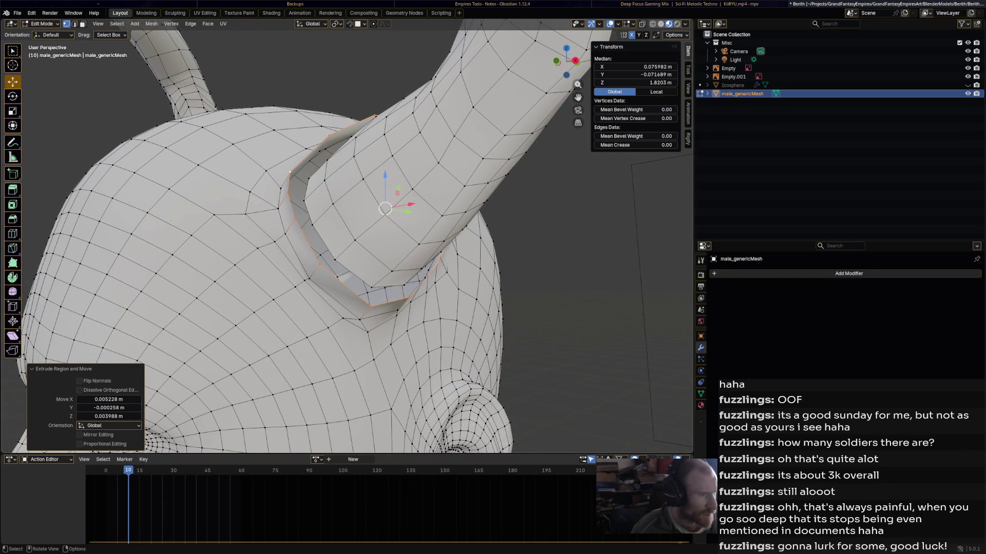
# Select the inner and outer edge loops at the horn base and fill between them with faces.
pyautogui.click(318, 215)
pyautogui.click(326, 205)
pyautogui.keyDown('alt'); pyautogui.click(312, 224); pyautogui.keyUp('alt')
pyautogui.keyDown('alt'); pyautogui.keyDown('shift'); pyautogui.click(319, 264); pyautogui.keyUp('shift'); pyautogui.keyUp('alt')
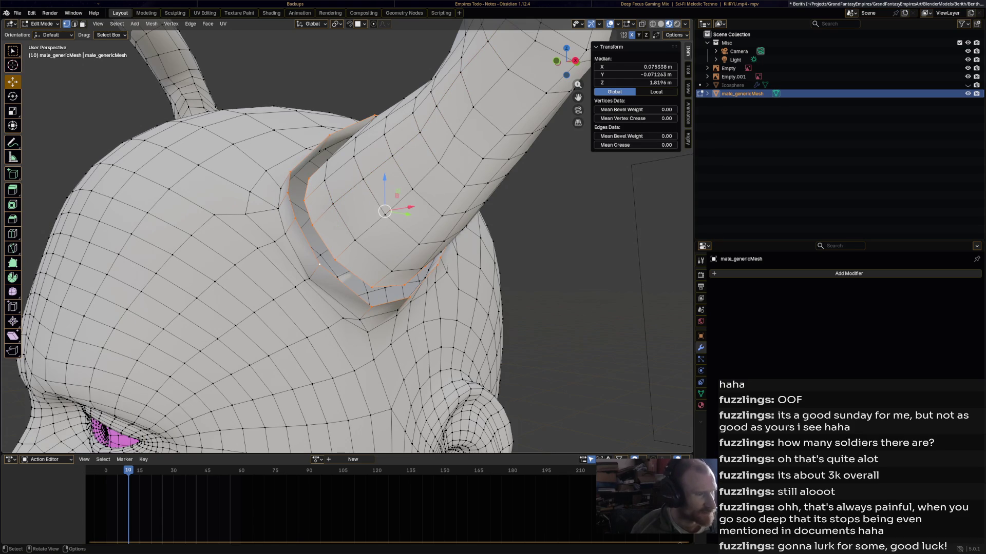
pyautogui.press('f')
# Rotate the collar loop about 4.5° in two passes and nudge it against the head.
pyautogui.moveTo(319, 264); pyautogui.dragTo(165, 123, button='middle')
pyautogui.moveTo(329, 246)
pyautogui.mouseDown(button='middle')
pyautogui.moveTo(380, 324)
pyautogui.moveTo(298, 262)
pyautogui.mouseUp(button='middle')
pyautogui.moveTo(347, 241)
pyautogui.mouseDown(button='middle')
pyautogui.moveTo(380, 146)
pyautogui.moveTo(352, 167)
pyautogui.moveTo(385, 146)
pyautogui.moveTo(359, 162)
pyautogui.mouseUp(button='middle')
pyautogui.press('r')
pyautogui.click(383, 137)
pyautogui.press('r')
pyautogui.click(386, 142)
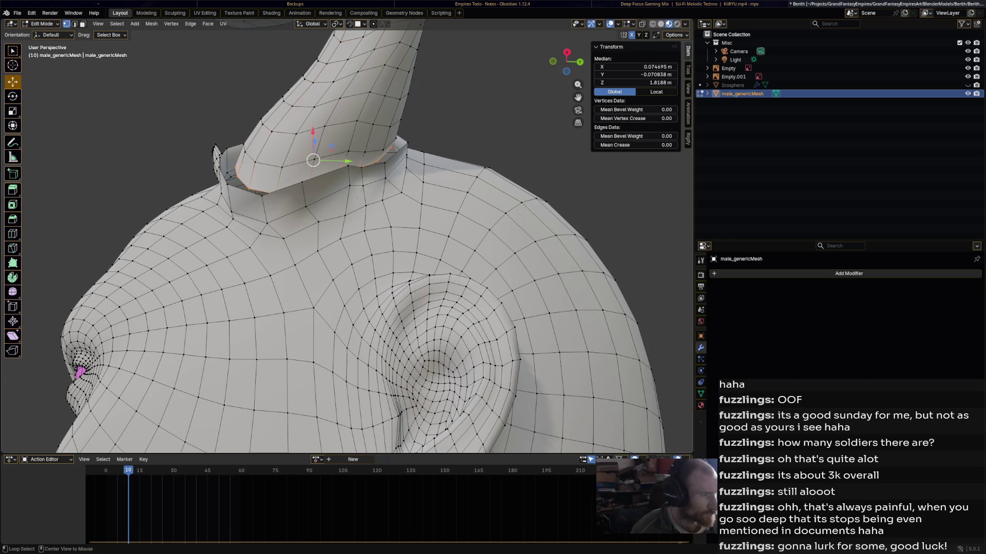
pyautogui.moveTo(313, 160); pyautogui.dragTo(317, 157)
pyautogui.moveTo(316, 157); pyautogui.dragTo(300, 222, button='middle')
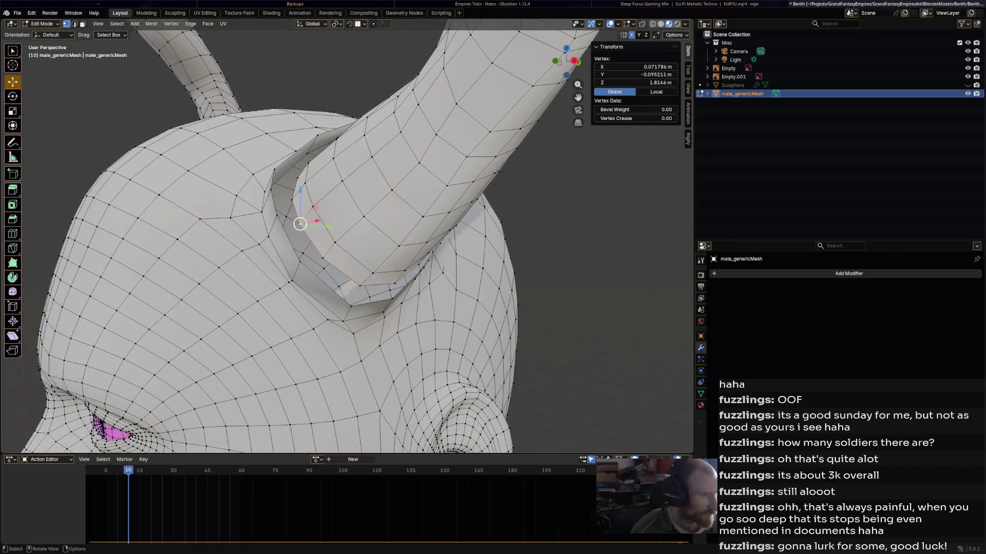
pyautogui.keyDown('shift'); pyautogui.click(288, 219); pyautogui.keyUp('shift')
pyautogui.keyDown('shift'); pyautogui.click(288, 219); pyautogui.keyUp('shift')
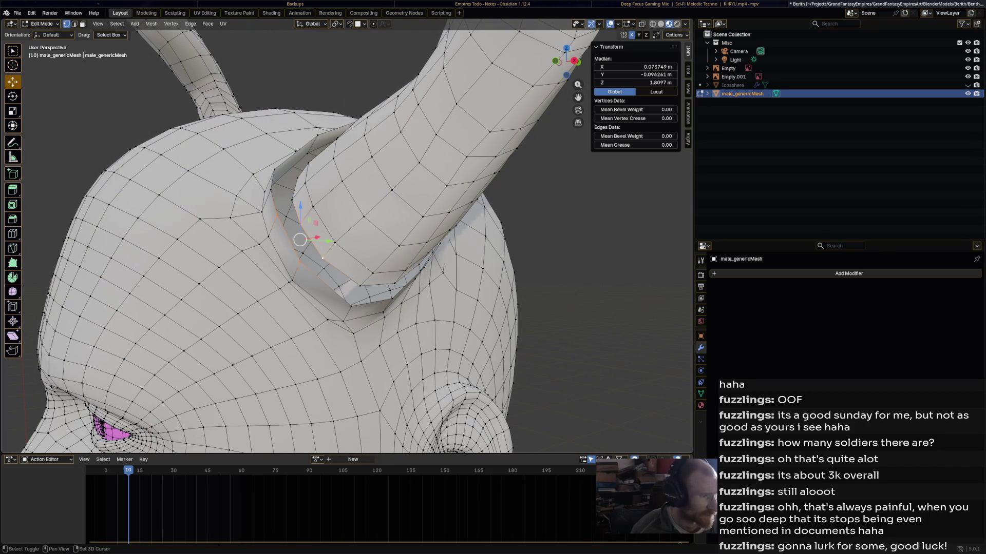
pyautogui.keyDown('shift'); pyautogui.click(311, 259); pyautogui.keyUp('shift')
pyautogui.keyDown('shift'); pyautogui.click(351, 306); pyautogui.keyUp('shift')
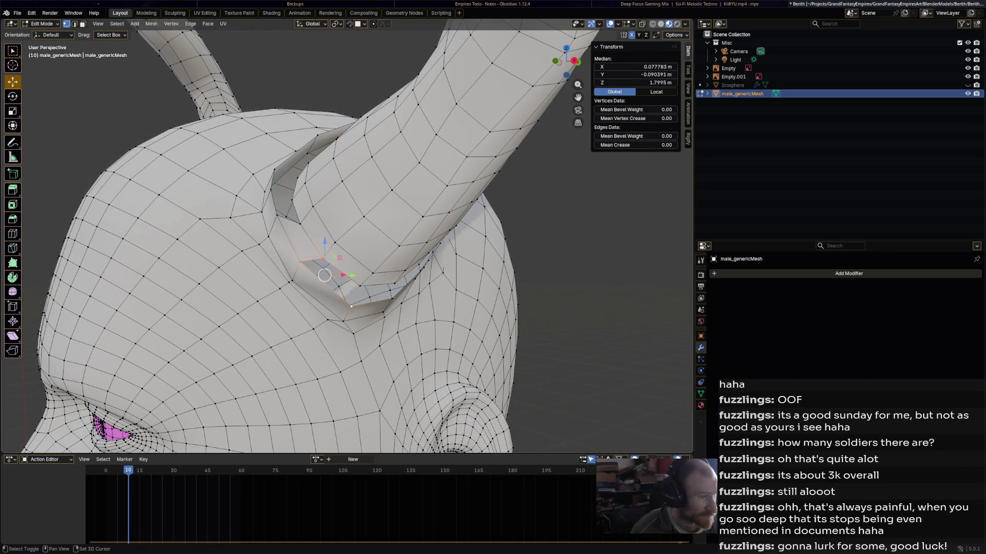
pyautogui.moveTo(333, 278); pyautogui.dragTo(311, 260, button='middle')
pyautogui.click(309, 258)
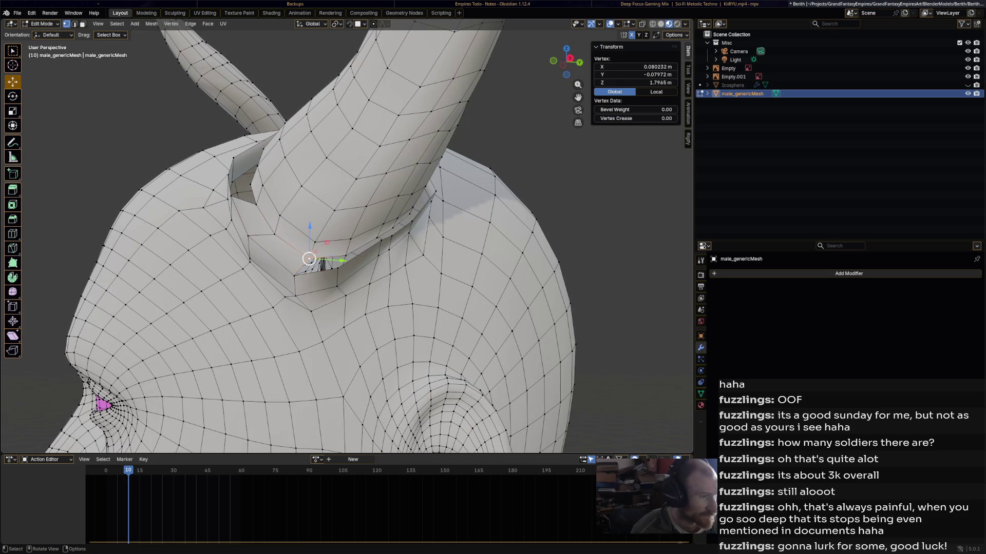
pyautogui.keyDown('shift'); pyautogui.click(318, 262); pyautogui.keyUp('shift')
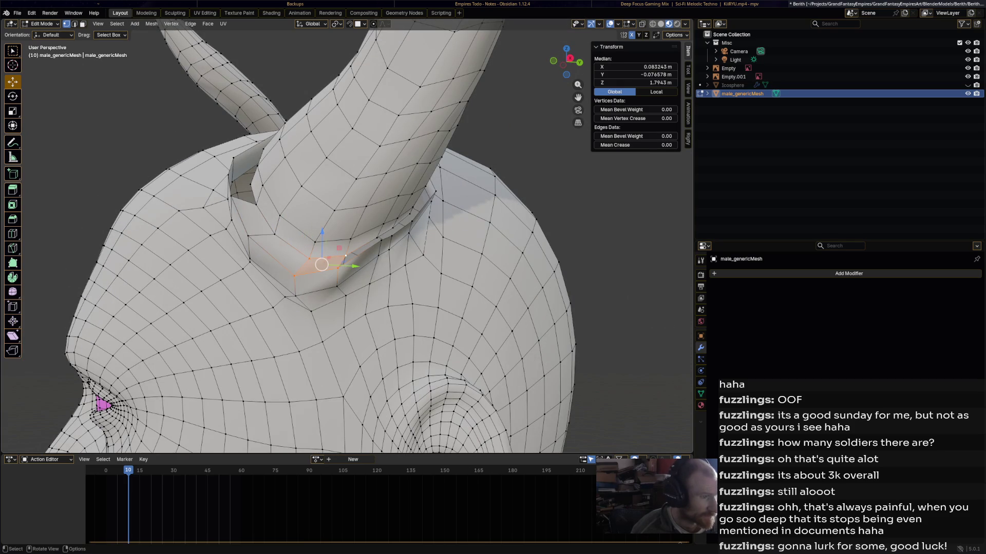
pyautogui.click(336, 265)
pyautogui.press('g')
pyautogui.click(341, 266)
pyautogui.click(381, 240)
pyautogui.keyDown('shift'); pyautogui.click(379, 240); pyautogui.keyUp('shift')
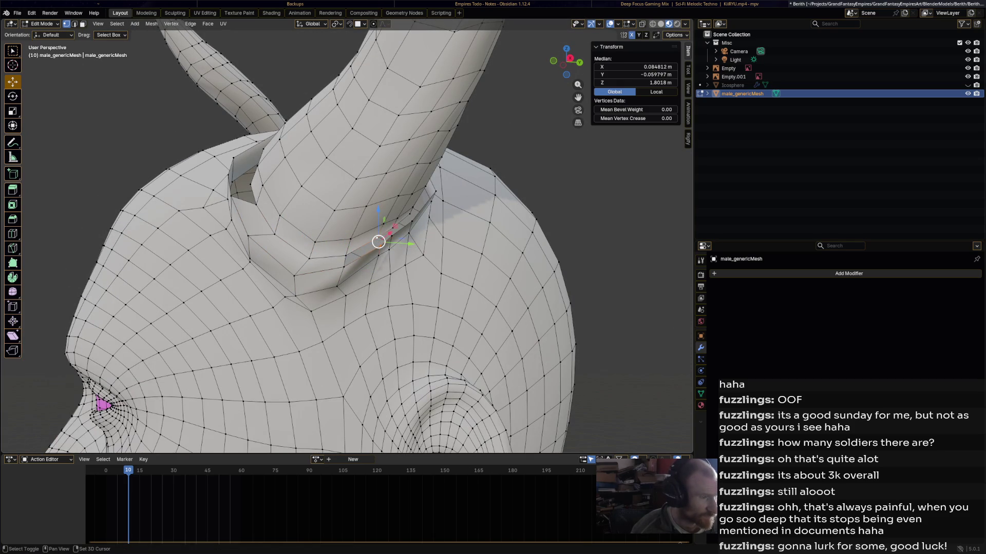
pyautogui.keyDown('shift'); pyautogui.click(344, 267); pyautogui.keyUp('shift')
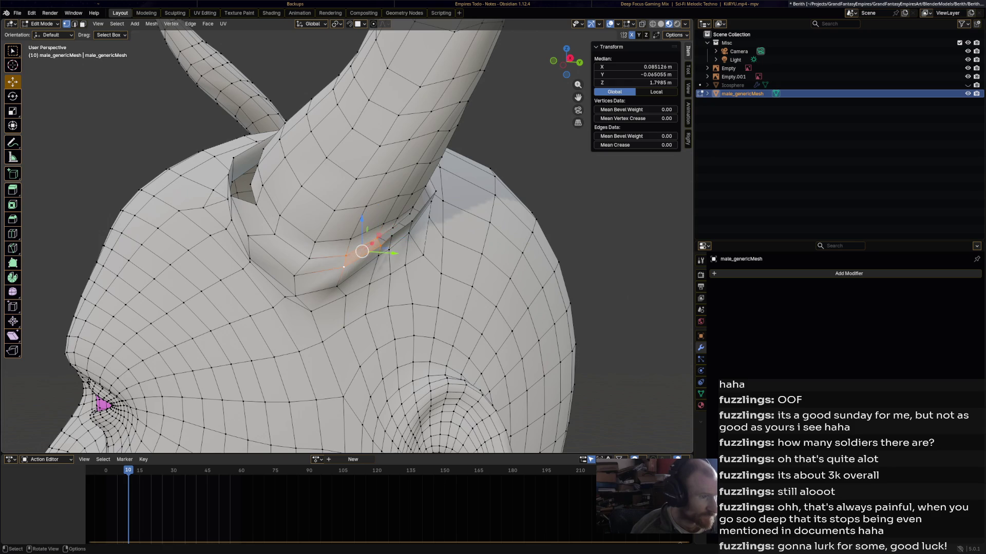
pyautogui.moveTo(344, 267); pyautogui.dragTo(359, 266, button='middle')
pyautogui.keyDown('shift'); pyautogui.click(297, 271); pyautogui.keyUp('shift')
pyautogui.keyDown('shift'); pyautogui.click(354, 232); pyautogui.keyUp('shift')
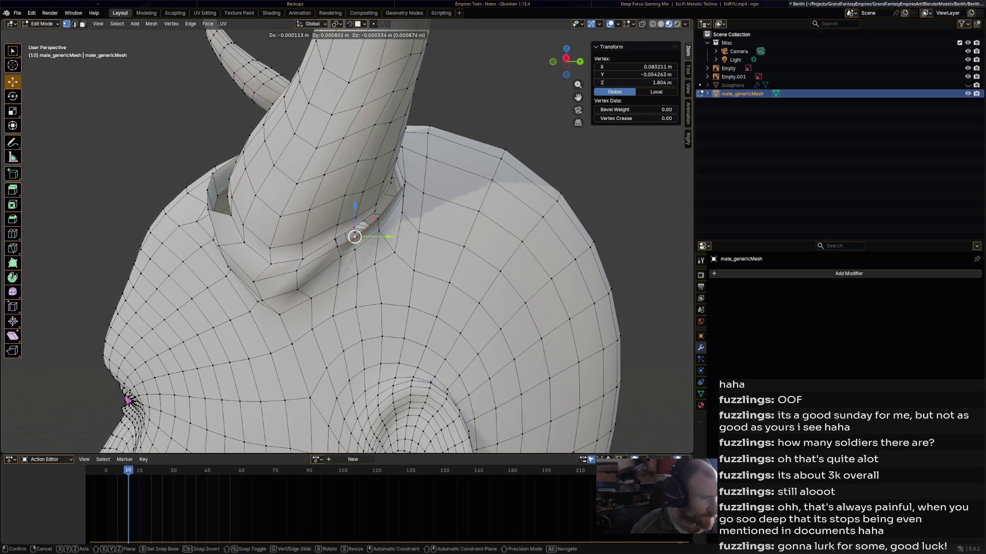
pyautogui.keyDown('shift'); pyautogui.click(343, 237); pyautogui.keyUp('shift')
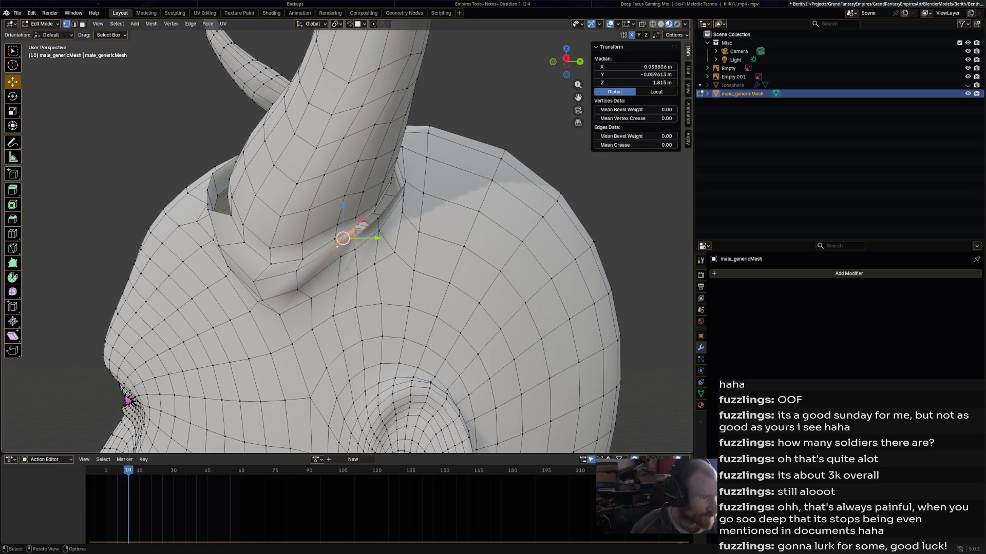
pyautogui.keyDown('shift'); pyautogui.click(343, 238); pyautogui.keyUp('shift')
pyautogui.keyDown('shift'); pyautogui.click(374, 211); pyautogui.keyUp('shift')
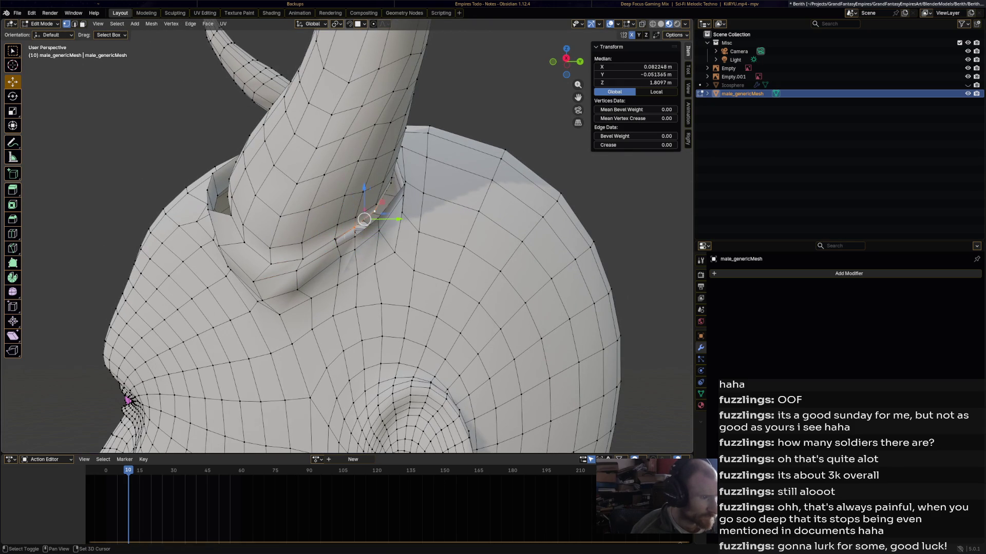
pyautogui.keyDown('shift'); pyautogui.click(354, 237); pyautogui.keyUp('shift')
pyautogui.moveTo(354, 236); pyautogui.dragTo(288, 256, button='middle')
pyautogui.keyDown('shift'); pyautogui.click(271, 260); pyautogui.keyUp('shift')
pyautogui.keyDown('shift'); pyautogui.click(270, 258); pyautogui.keyUp('shift')
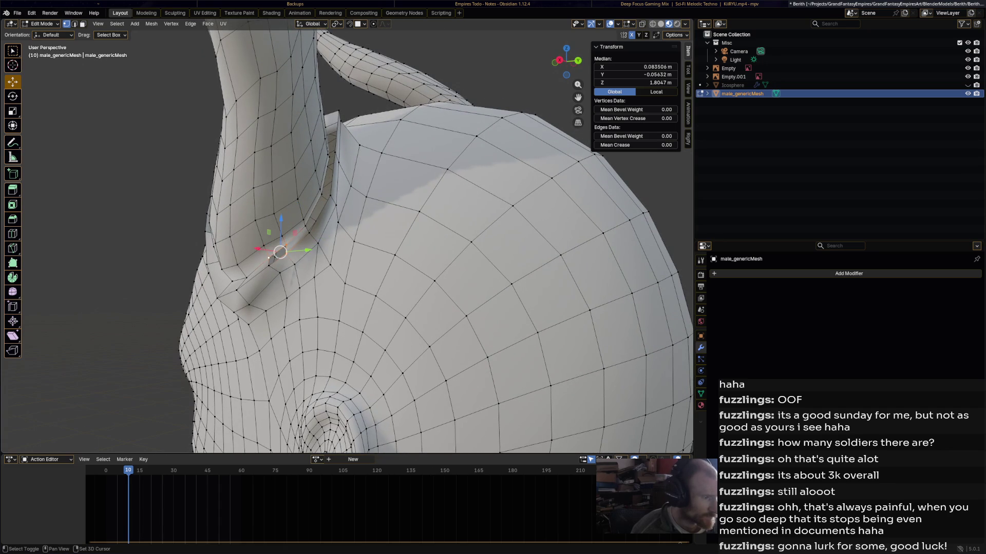
pyautogui.keyDown('shift'); pyautogui.click(269, 259); pyautogui.keyUp('shift')
pyautogui.keyDown('shift'); pyautogui.click(271, 256); pyautogui.keyUp('shift')
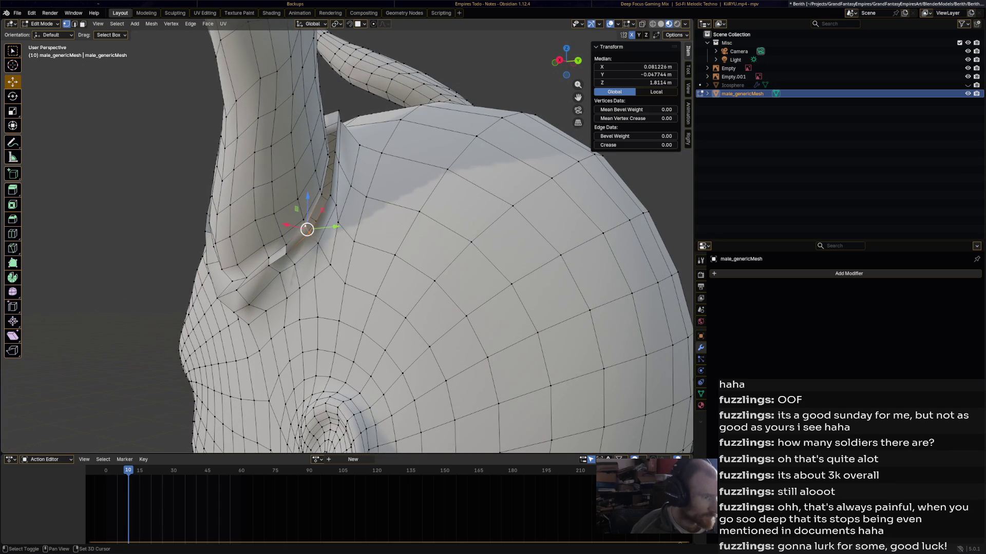
pyautogui.keyDown('shift'); pyautogui.click(316, 205); pyautogui.keyUp('shift')
pyautogui.keyDown('shift'); pyautogui.click(303, 195); pyautogui.keyUp('shift')
pyautogui.moveTo(308, 216); pyautogui.dragTo(329, 211, button='middle')
pyautogui.click(316, 223)
pyautogui.keyDown('shift'); pyautogui.click(323, 173); pyautogui.keyUp('shift')
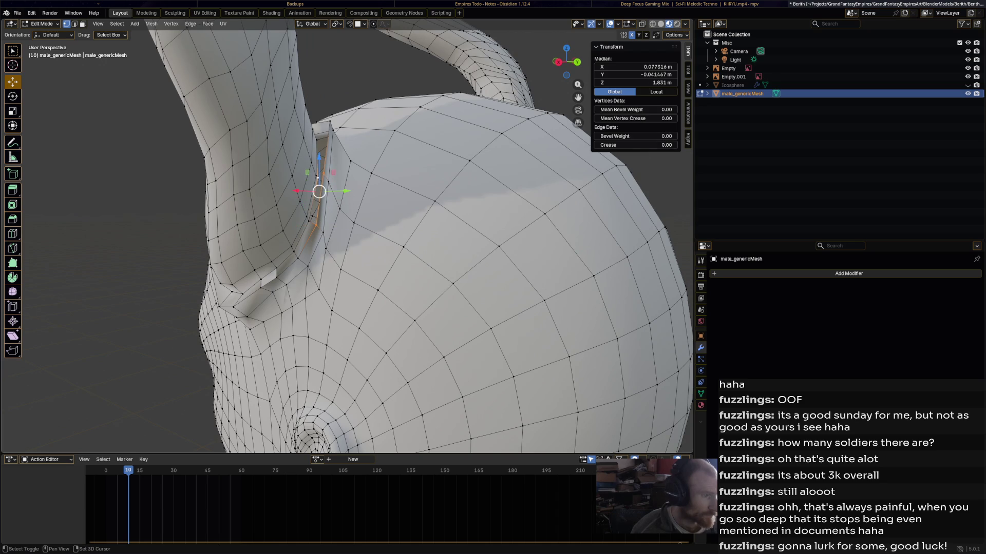
pyautogui.keyDown('shift'); pyautogui.click(307, 251); pyautogui.keyUp('shift')
pyautogui.moveTo(307, 252); pyautogui.dragTo(287, 267, button='middle')
pyautogui.click(291, 242)
pyautogui.keyDown('shift'); pyautogui.click(291, 215); pyautogui.keyUp('shift')
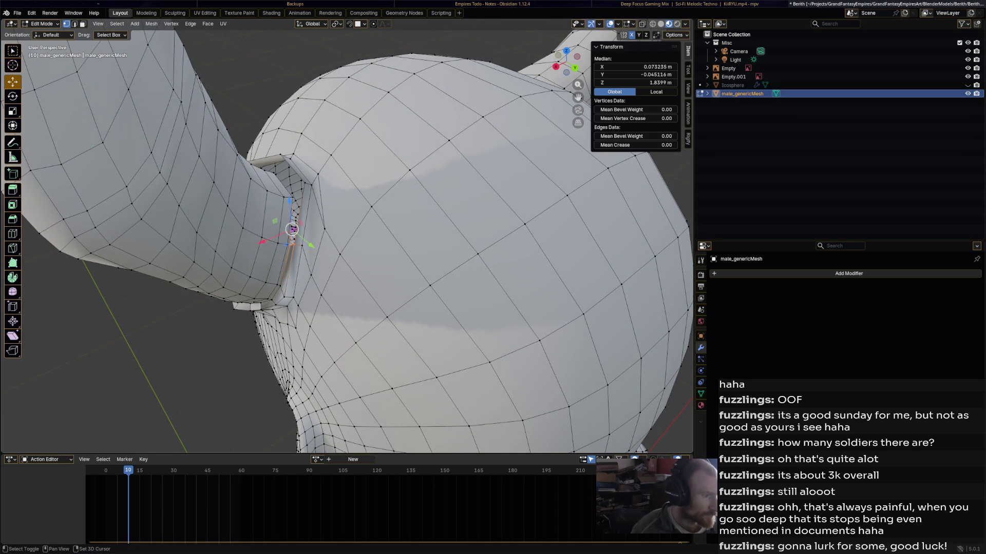
pyautogui.moveTo(295, 218); pyautogui.dragTo(226, 230, button='middle')
pyautogui.scroll(3, 404, 164)
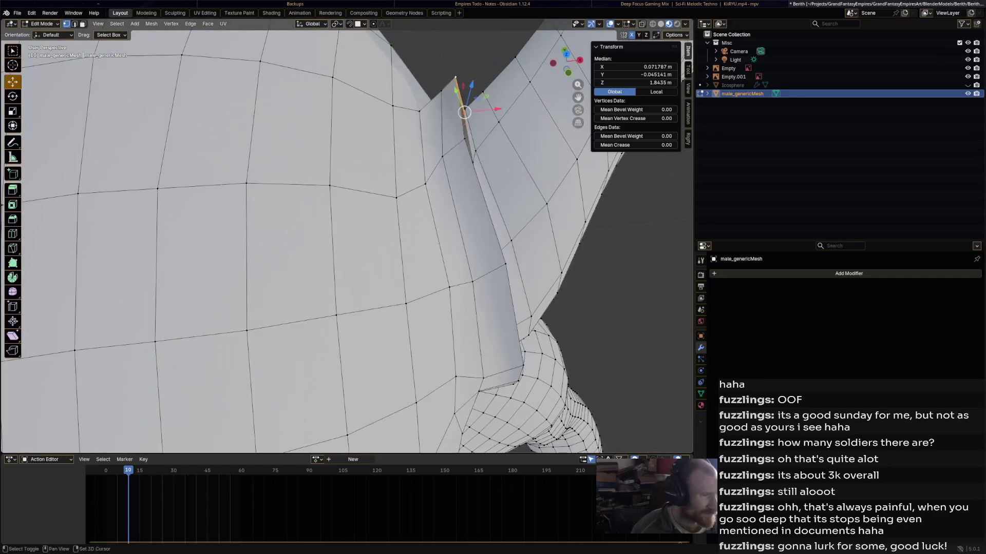
pyautogui.scroll(2, 404, 164)
pyautogui.click(439, 213)
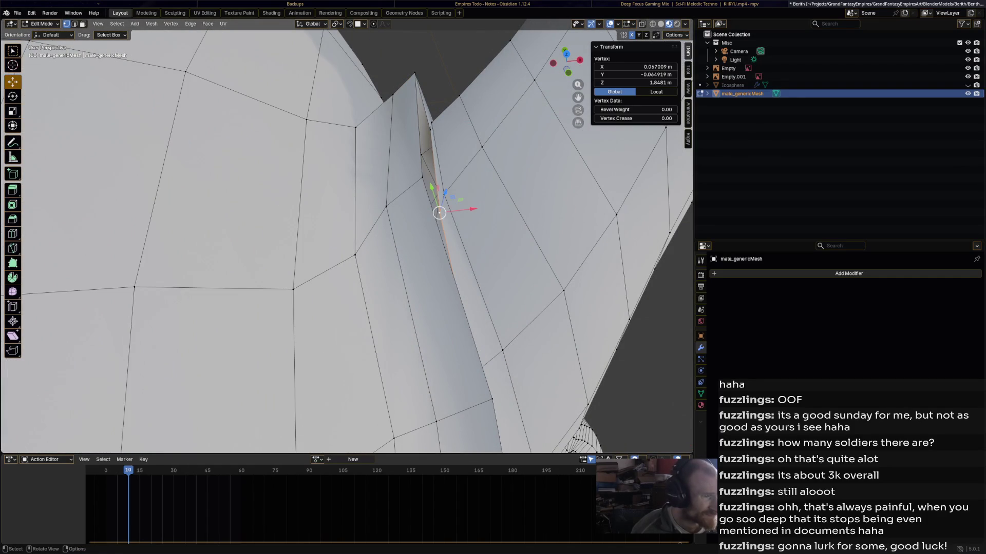
pyautogui.keyDown('shift'); pyautogui.click(431, 121); pyautogui.keyUp('shift')
pyautogui.keyDown('shift'); pyautogui.click(415, 73); pyautogui.keyUp('shift')
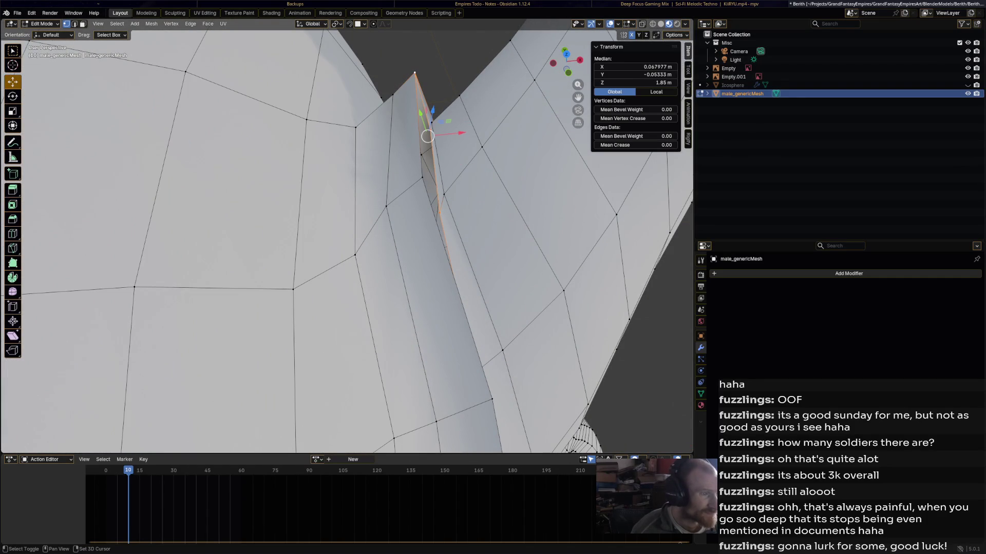
pyautogui.scroll(-3, 415, 73)
pyautogui.click(377, 226)
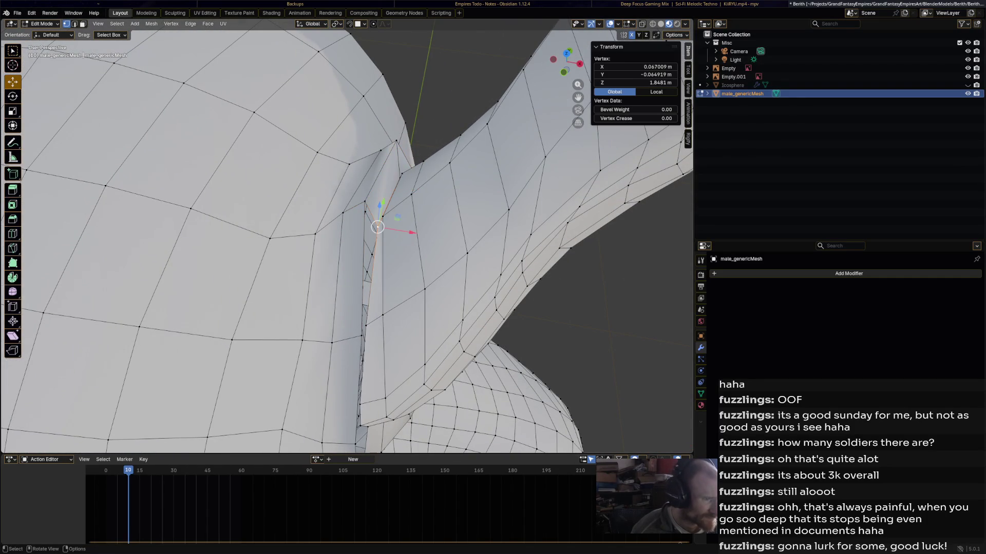
pyautogui.keyDown('alt'); pyautogui.click(365, 309); pyautogui.keyUp('alt')
pyautogui.keyDown('alt'); pyautogui.keyDown('shift'); pyautogui.click(371, 257); pyautogui.keyUp('shift'); pyautogui.keyUp('alt')
pyautogui.moveTo(371, 257); pyautogui.dragTo(338, 185, button='middle')
pyautogui.click(297, 210)
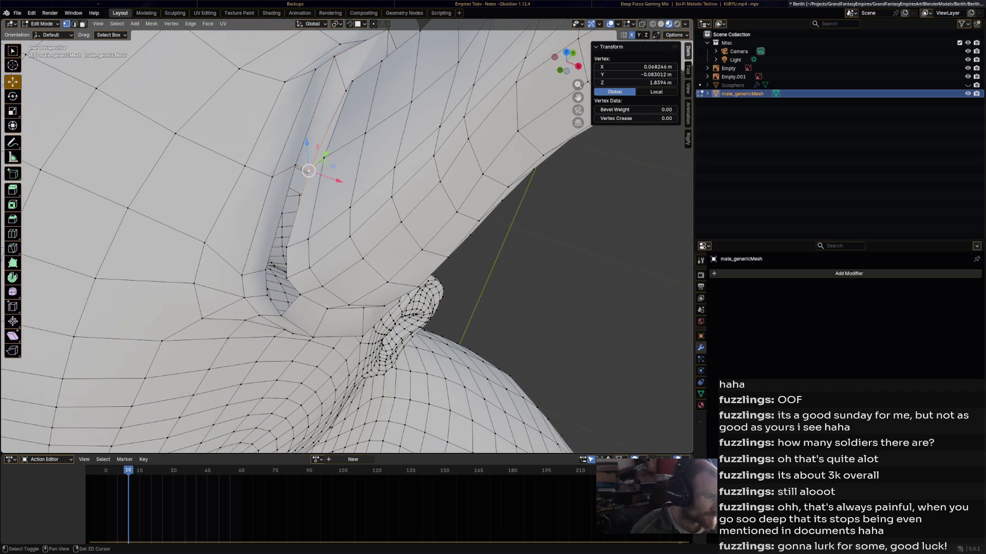
pyautogui.click(295, 205)
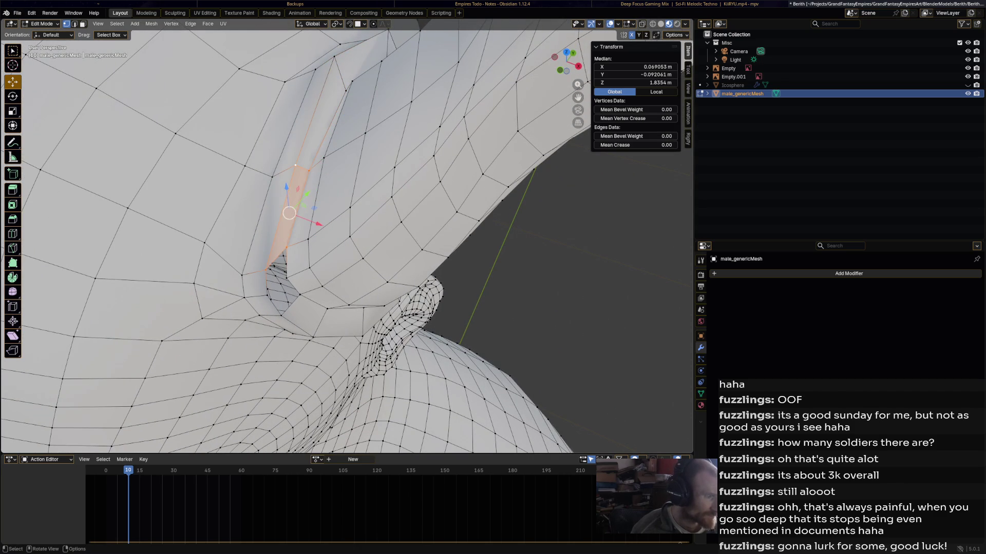
pyautogui.click(286, 267)
pyautogui.keyDown('alt'); pyautogui.keyDown('shift'); pyautogui.click(281, 271); pyautogui.keyUp('shift'); pyautogui.keyUp('alt')
pyautogui.keyDown('alt'); pyautogui.keyDown('shift'); pyautogui.click(281, 271); pyautogui.keyUp('shift'); pyautogui.keyUp('alt')
pyautogui.keyDown('alt'); pyautogui.keyDown('shift'); pyautogui.click(281, 271); pyautogui.keyUp('shift'); pyautogui.keyUp('alt')
pyautogui.click(286, 278)
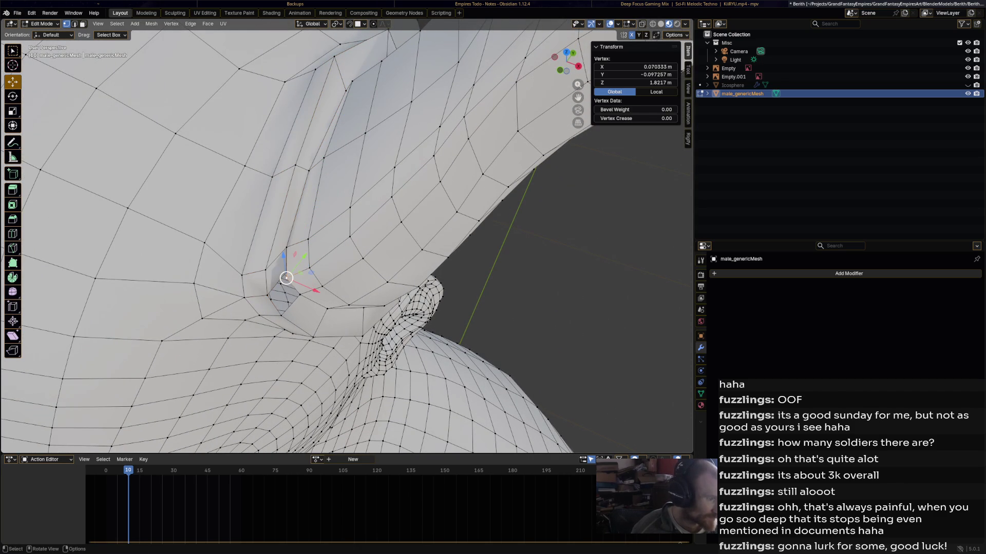
pyautogui.moveTo(286, 278); pyautogui.dragTo(370, 237, button='middle')
pyautogui.moveTo(290, 165); pyautogui.dragTo(278, 289, button='middle')
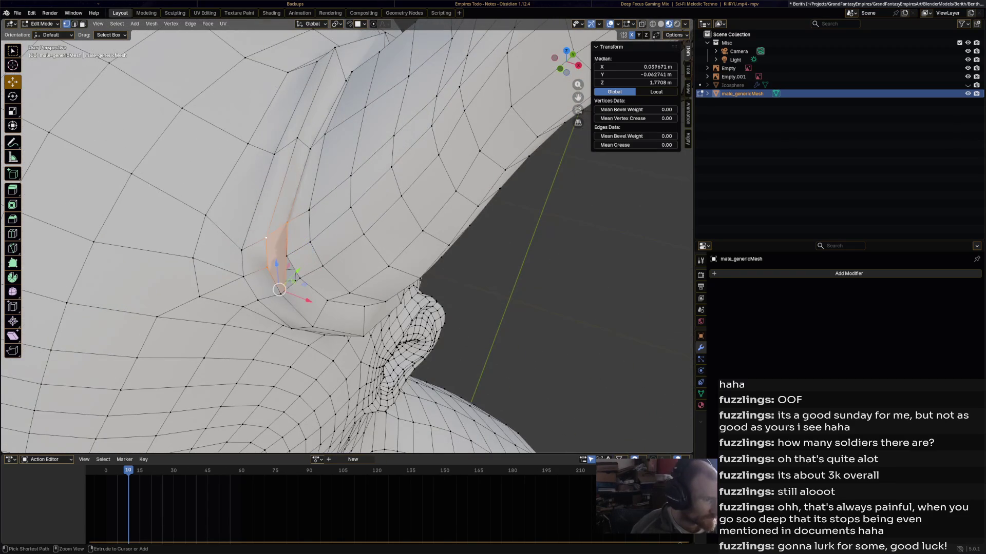
pyautogui.keyDown('alt'); pyautogui.click(278, 289); pyautogui.keyUp('alt')
pyautogui.click(287, 222)
pyautogui.keyDown('shift'); pyautogui.click(282, 257); pyautogui.keyUp('shift')
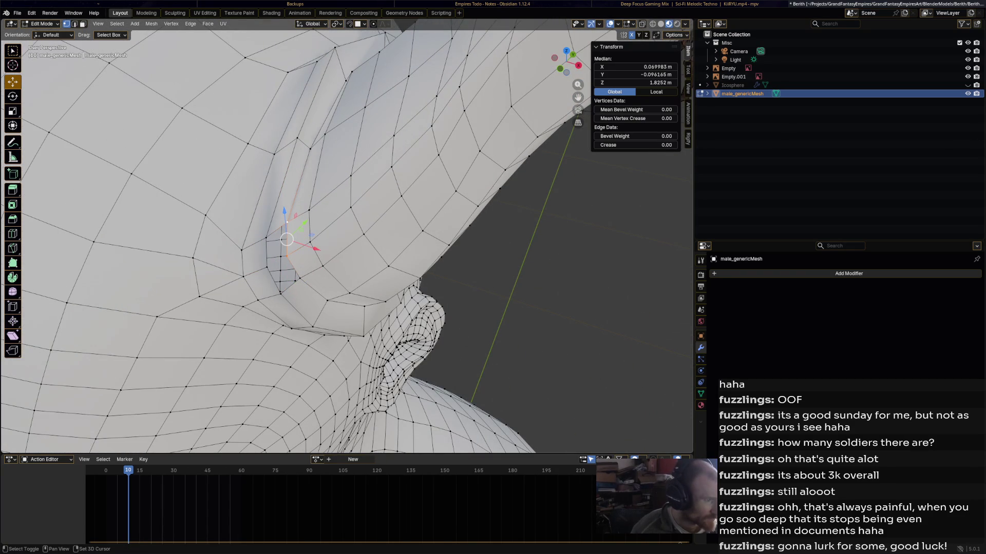
pyautogui.keyDown('alt'); pyautogui.click(278, 245); pyautogui.keyUp('alt')
pyautogui.click(282, 258)
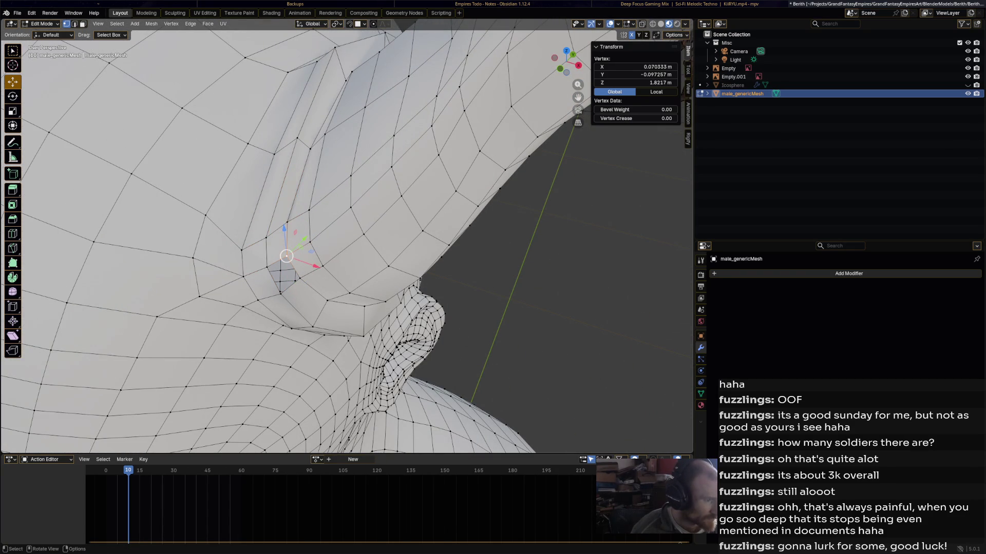
pyautogui.keyDown('shift'); pyautogui.click(289, 276); pyautogui.keyUp('shift')
pyautogui.moveTo(308, 256); pyautogui.dragTo(391, 218, button='middle')
# Switch to face select and delete the long stray strip face.
pyautogui.scroll(3, 390, 218)
pyautogui.scroll(-3, 390, 219)
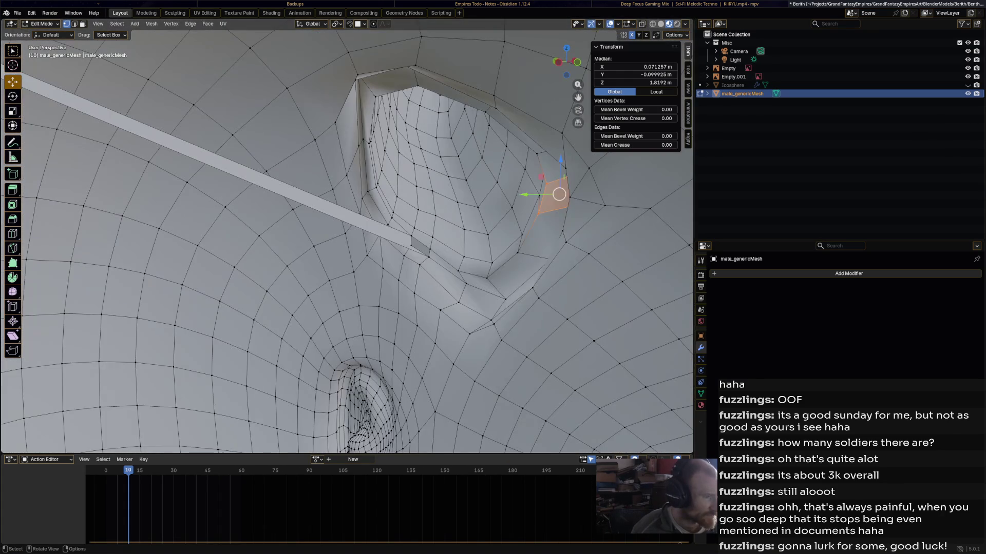
pyautogui.press('3')
pyautogui.click(287, 191)
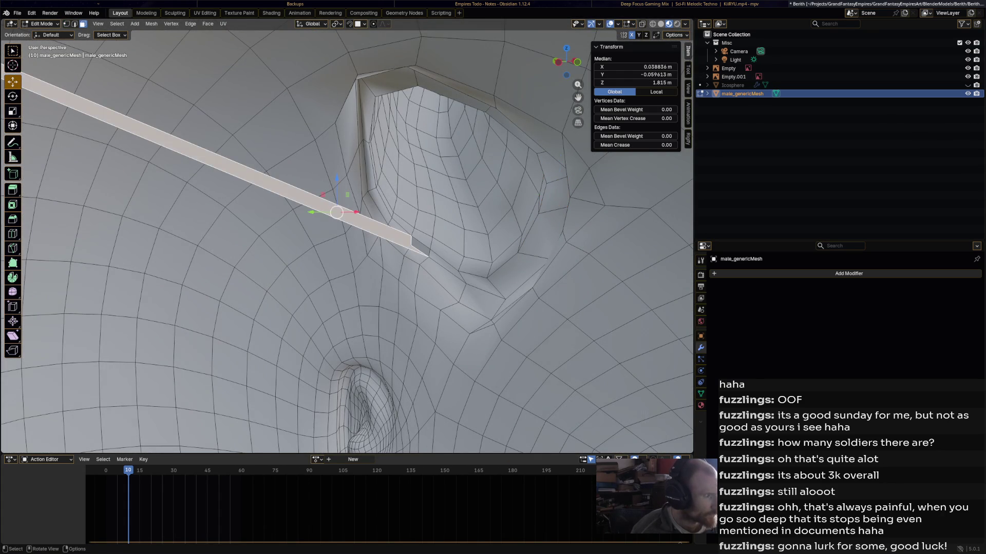
pyautogui.press('x')
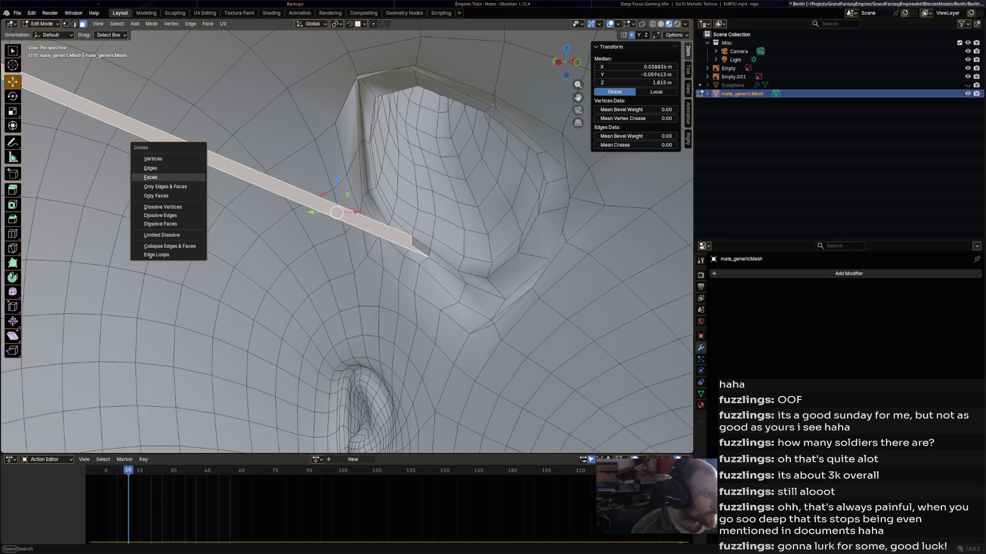
pyautogui.click(154, 177)
# Delete a bad face on the horn socket and fill the hole with a new face.
pyautogui.moveTo(347, 237)
pyautogui.mouseDown(button='middle')
pyautogui.moveTo(375, 252)
pyautogui.moveTo(248, 242)
pyautogui.moveTo(297, 266)
pyautogui.mouseUp(button='middle')
pyautogui.click(345, 236)
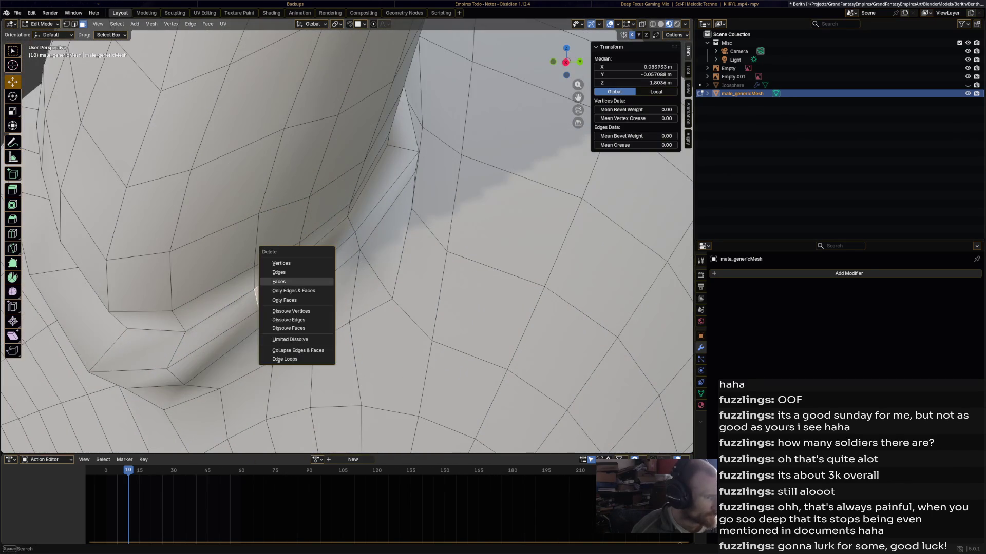
pyautogui.click(280, 281)
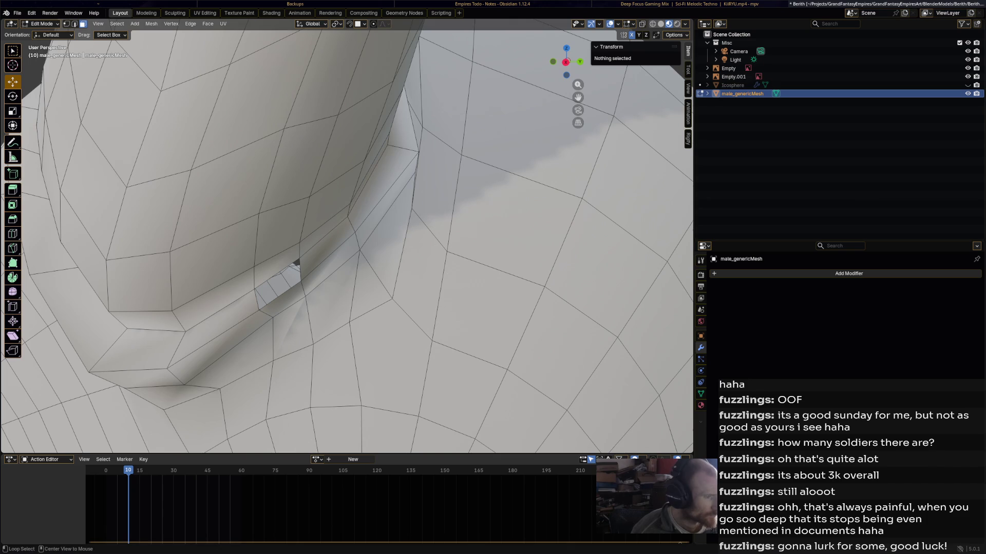
pyautogui.keyDown('alt'); pyautogui.click(286, 280); pyautogui.keyUp('alt')
pyautogui.press('f')
pyautogui.moveTo(286, 279)
pyautogui.mouseDown(button='middle')
pyautogui.moveTo(352, 246)
pyautogui.moveTo(412, 246)
pyautogui.moveTo(292, 243)
pyautogui.moveTo(367, 248)
pyautogui.mouseUp(button='middle')
pyautogui.scroll(-5, 363, 266)
pyautogui.scroll(2, 367, 248)
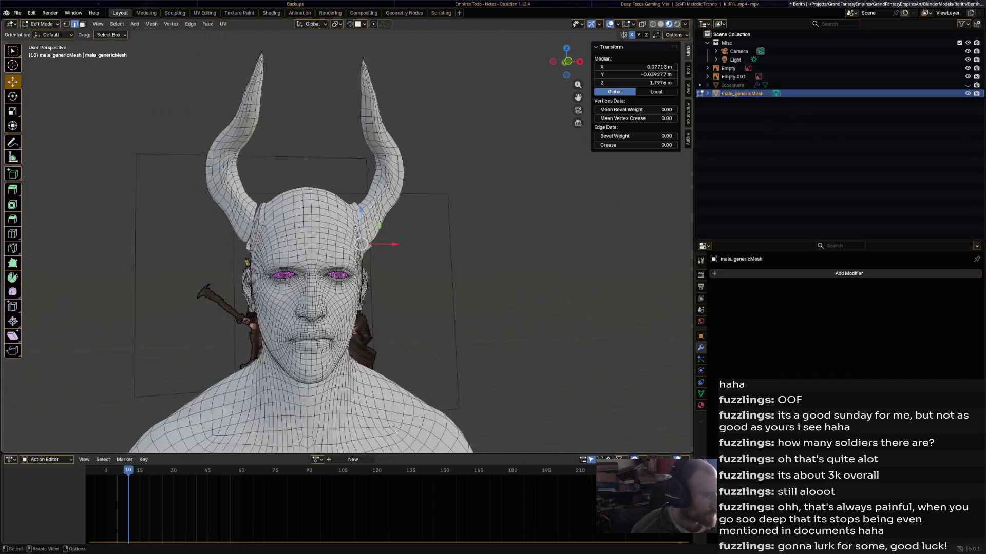
# Symmetrize the whole mesh from +X to -X, deselect it, and save Berith.blend.
pyautogui.press('a')
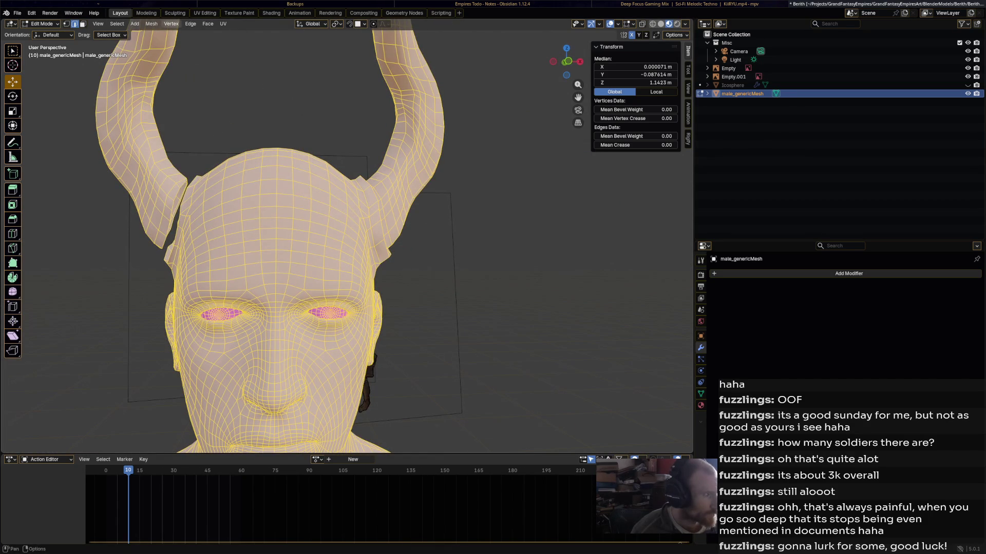
pyautogui.click(151, 23)
pyautogui.click(169, 165)
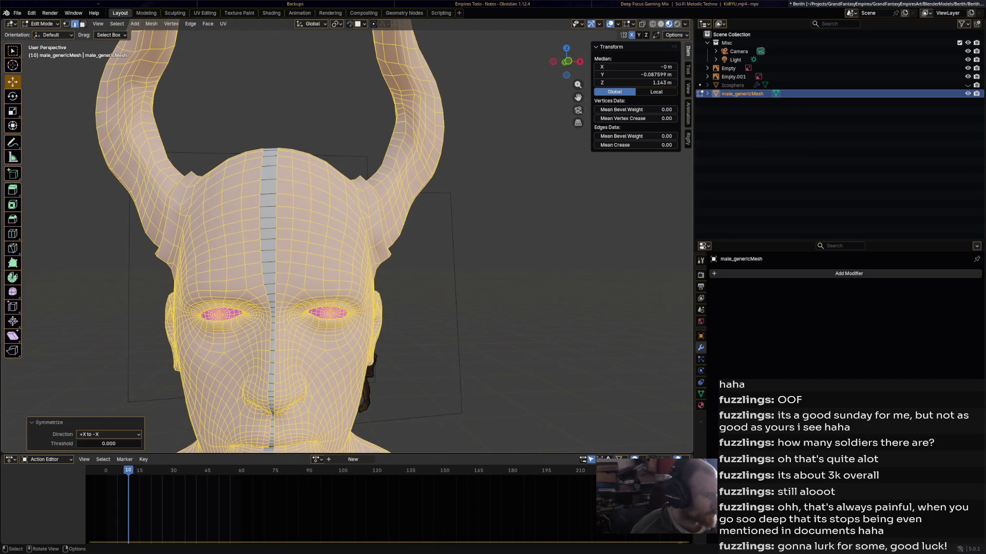
pyautogui.hotkey('alt', 'a')
pyautogui.hotkey('ctrl', 's')
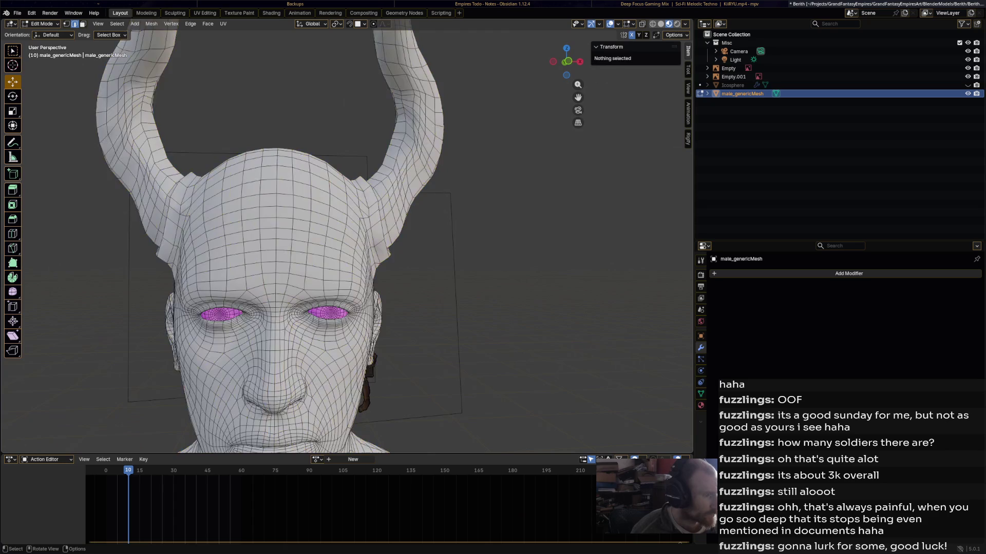
# Orbit around the head to inspect the symmetrized horns from side, front and three-quarter views.
pyautogui.scroll(-3, 347, 241)
pyautogui.moveTo(347, 242)
pyautogui.mouseDown(button='middle')
pyautogui.moveTo(508, 241)
pyautogui.moveTo(354, 239)
pyautogui.moveTo(390, 240)
pyautogui.mouseUp(button='middle')
pyautogui.scroll(-2, 319, 257)
pyautogui.click(329, 287)
pyautogui.moveTo(328, 287); pyautogui.dragTo(390, 287, button='middle')
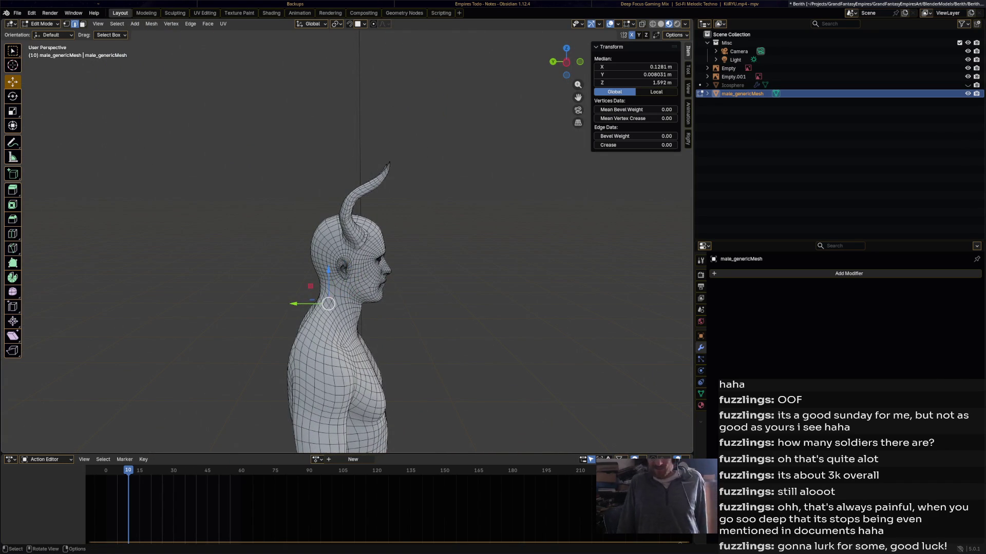
pyautogui.moveTo(390, 287); pyautogui.dragTo(447, 287, button='middle')
pyautogui.moveTo(359, 288); pyautogui.dragTo(514, 288, button='middle')
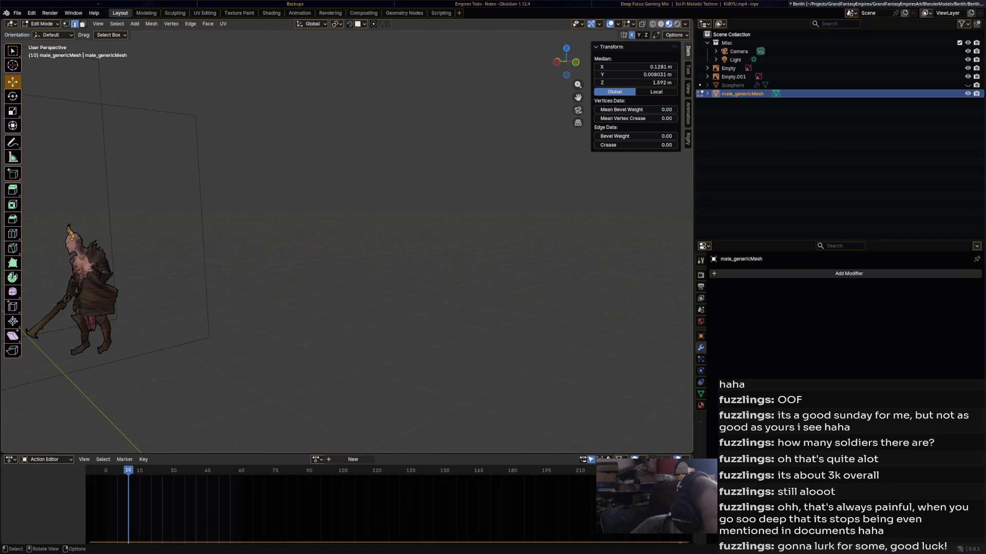
pyautogui.moveTo(359, 256)
pyautogui.mouseDown(button='middle')
pyautogui.moveTo(437, 257)
pyautogui.moveTo(411, 257)
pyautogui.mouseUp(button='middle')
pyautogui.scroll(6, 347, 236)
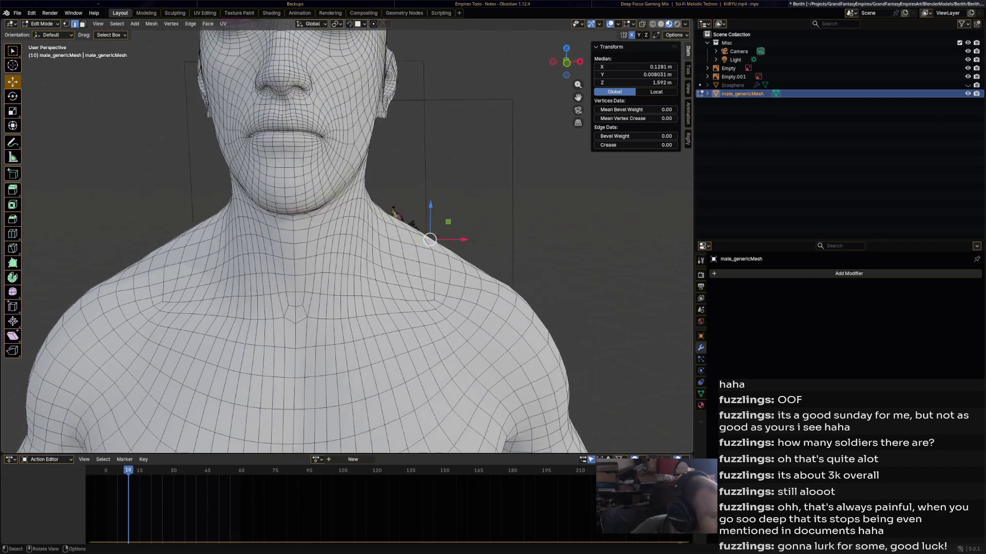
# Pull the chin and jaw underside forward with the Elastic Grab sculpt brush, then return to Edit Mode.
pyautogui.click(41, 24)
pyautogui.click(43, 53)
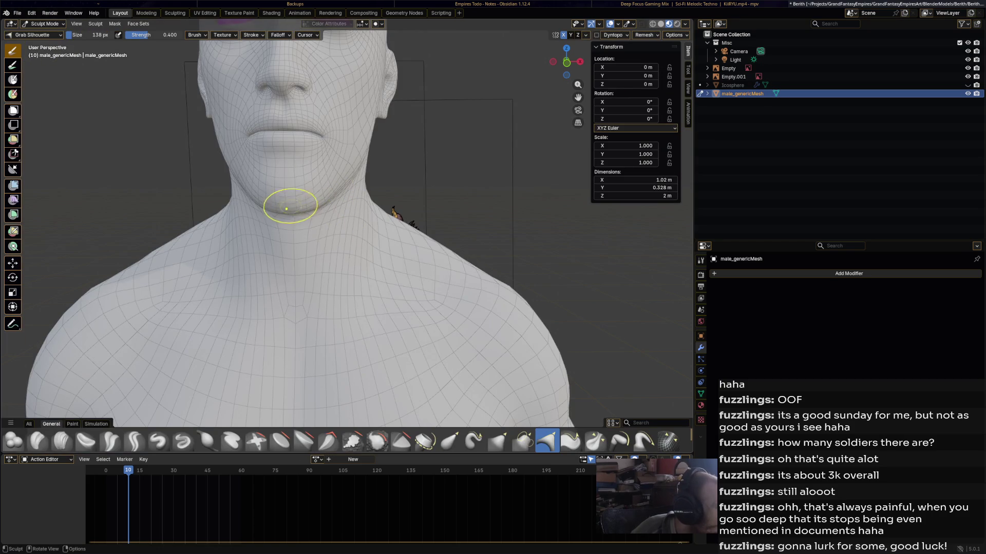
pyautogui.moveTo(267, 213)
pyautogui.mouseDown(button='middle')
pyautogui.moveTo(175, 193)
pyautogui.moveTo(216, 214)
pyautogui.mouseUp(button='middle')
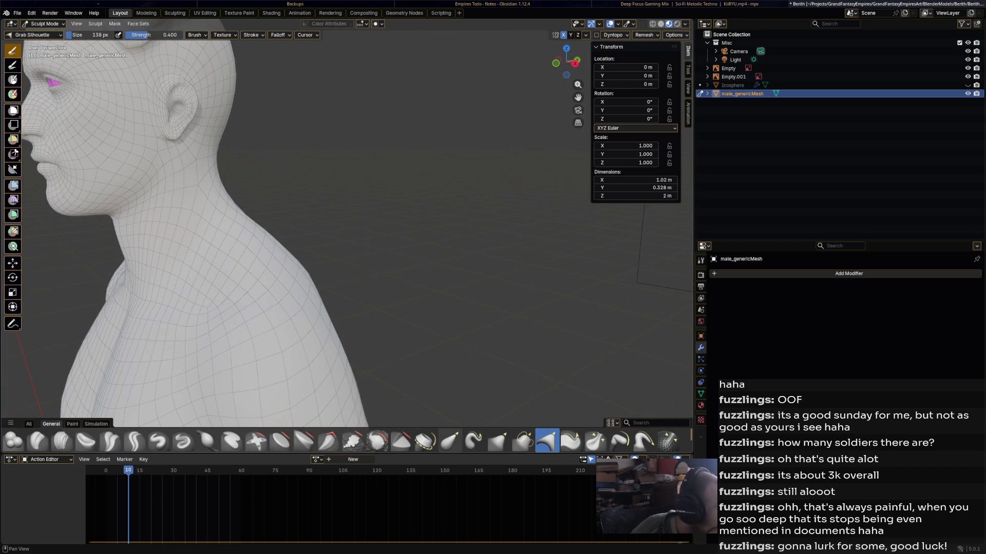
pyautogui.click(450, 440)
pyautogui.moveTo(298, 297)
pyautogui.mouseDown(button='middle')
pyautogui.moveTo(308, 298)
pyautogui.moveTo(241, 233)
pyautogui.mouseUp(button='middle')
pyautogui.moveTo(100, 193)
pyautogui.mouseDown()
pyautogui.moveTo(58, 190)
pyautogui.moveTo(67, 221)
pyautogui.moveTo(64, 212)
pyautogui.mouseUp()
pyautogui.moveTo(83, 221)
pyautogui.mouseDown(button='middle')
pyautogui.moveTo(209, 165)
pyautogui.moveTo(216, 228)
pyautogui.moveTo(198, 220)
pyautogui.moveTo(210, 234)
pyautogui.mouseUp(button='middle')
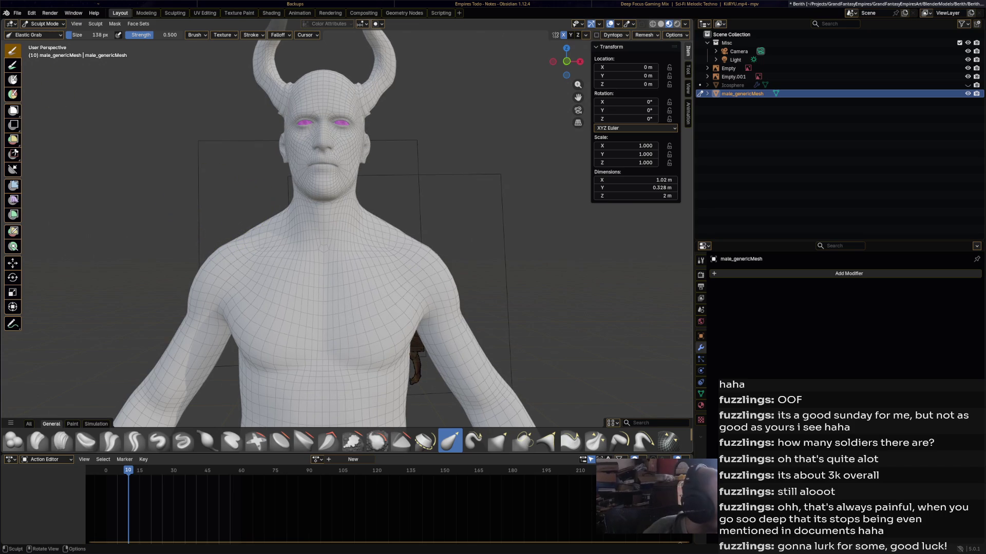
pyautogui.click(44, 24)
pyautogui.click(44, 43)
pyautogui.scroll(5, 308, 206)
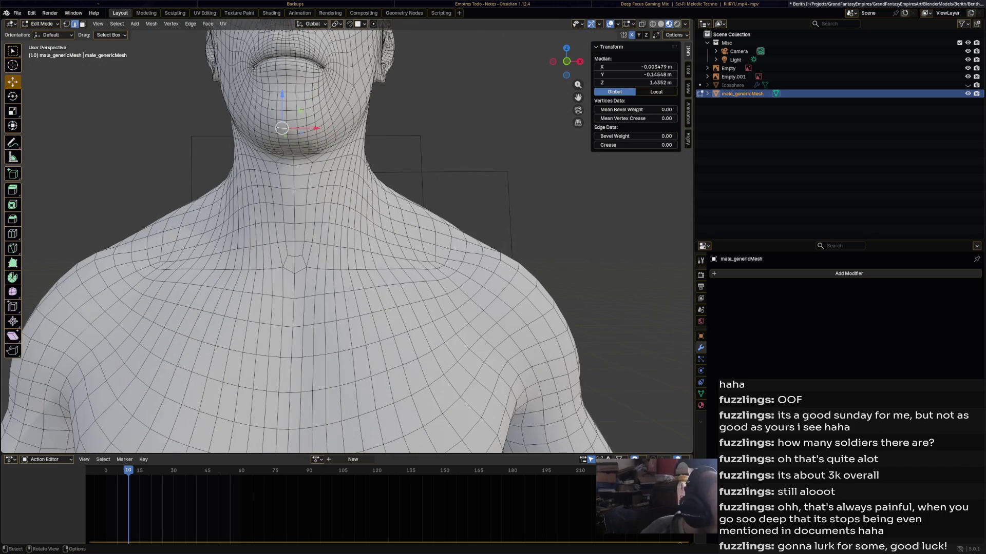
# Select a chin face in face select mode and rotate it slightly.
pyautogui.moveTo(308, 205); pyautogui.dragTo(318, 226, button='middle')
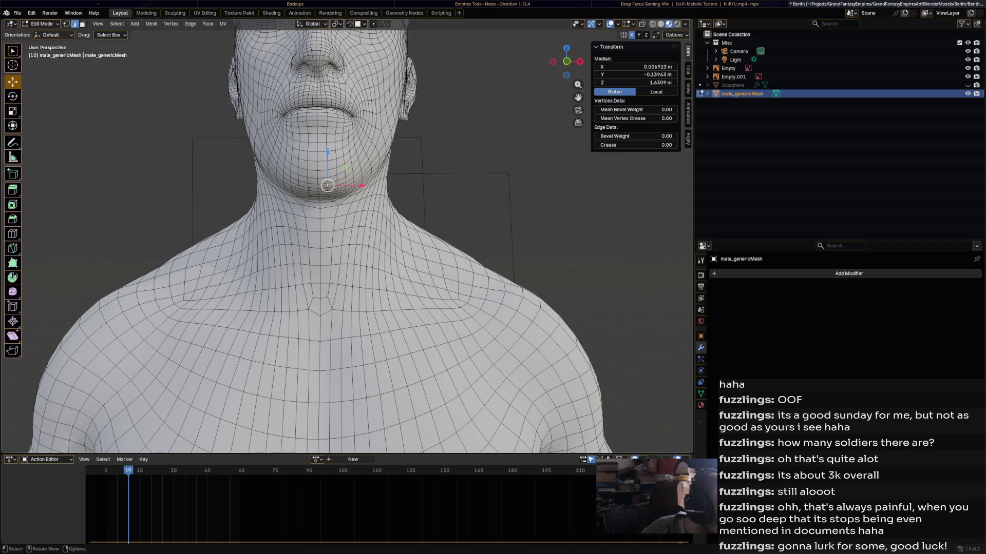
pyautogui.press('3')
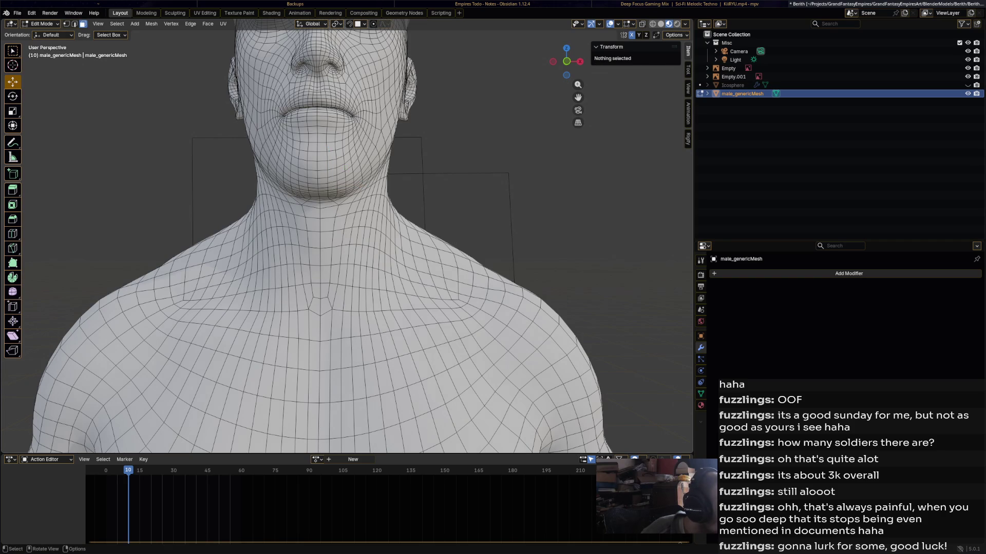
pyautogui.click(322, 186)
pyautogui.moveTo(328, 185); pyautogui.dragTo(326, 187)
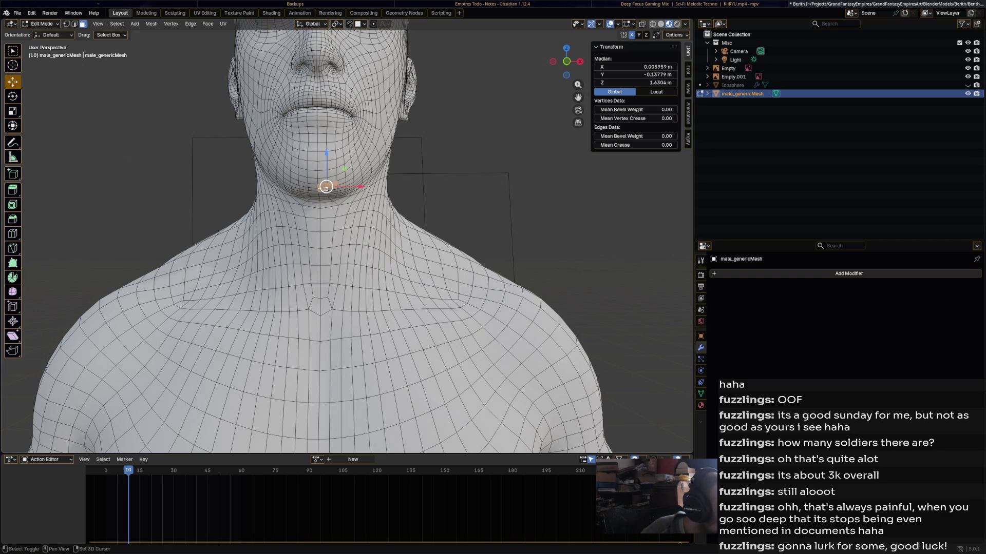
pyautogui.scroll(-3, 347, 236)
pyautogui.moveTo(347, 236); pyautogui.dragTo(246, 246, button='middle')
pyautogui.scroll(4, 347, 236)
pyautogui.moveTo(347, 236); pyautogui.dragTo(308, 231, button='middle')
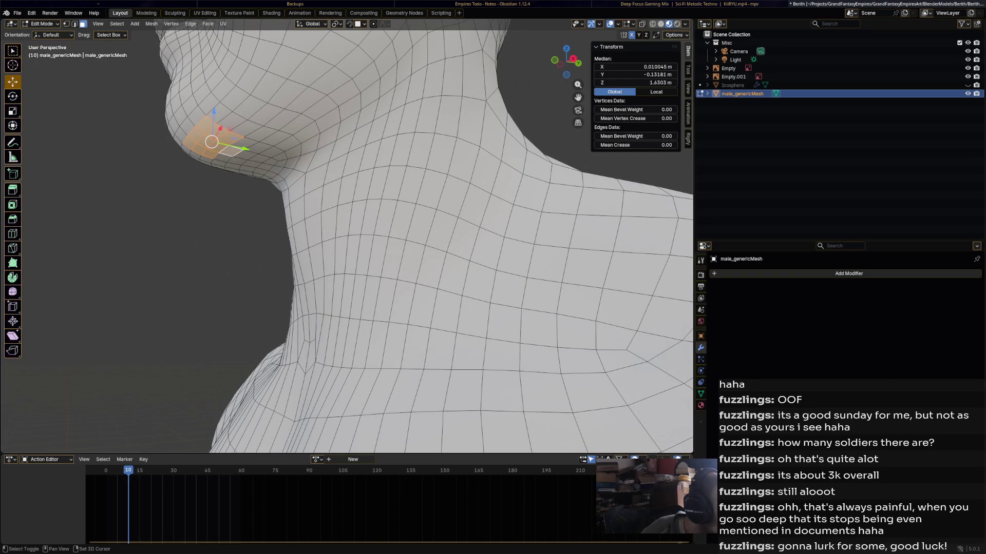
pyautogui.scroll(-5, 390, 329)
pyautogui.moveTo(390, 328)
pyautogui.mouseDown(button='middle')
pyautogui.moveTo(430, 346)
pyautogui.moveTo(462, 267)
pyautogui.mouseUp(button='middle')
pyautogui.press('r')
pyautogui.click(432, 338)
# Shrink and extrude the chin face repeatedly into a downward-pointing spike.
pyautogui.press('e')
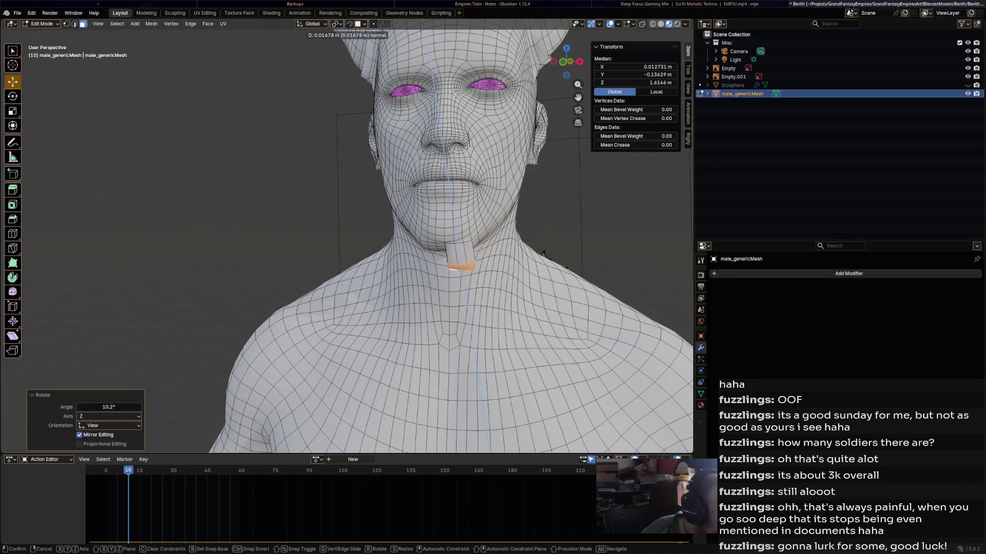
pyautogui.press('Escape')
pyautogui.press('s')
pyautogui.click(543, 254)
pyautogui.press('e')
pyautogui.click(543, 254)
pyautogui.press('s')
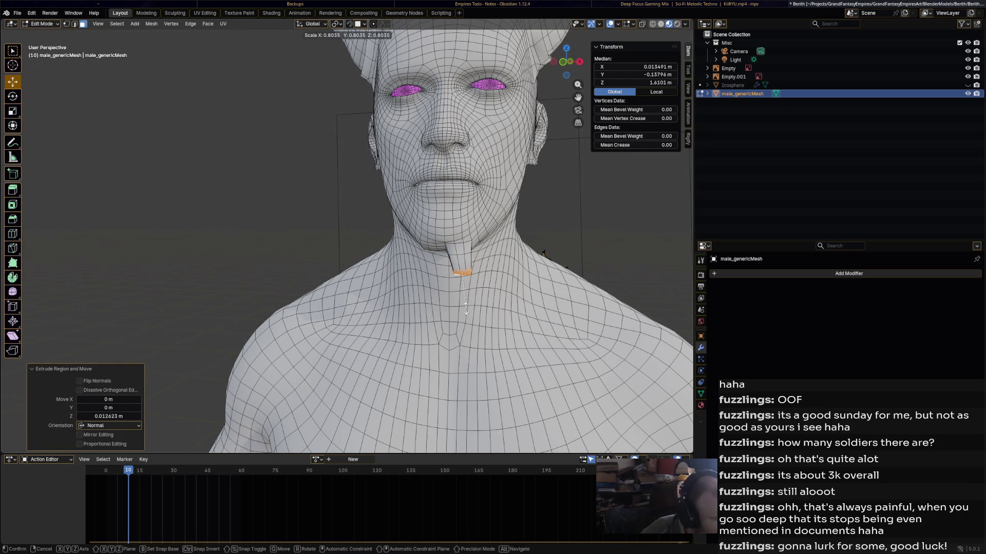
pyautogui.click(543, 254)
pyautogui.press('e')
pyautogui.click(457, 314)
pyautogui.press('s')
pyautogui.press('g')
pyautogui.click(468, 291)
pyautogui.moveTo(468, 291)
pyautogui.mouseDown(button='middle')
pyautogui.moveTo(390, 292)
pyautogui.moveTo(488, 292)
pyautogui.moveTo(469, 289)
pyautogui.mouseUp(button='middle')
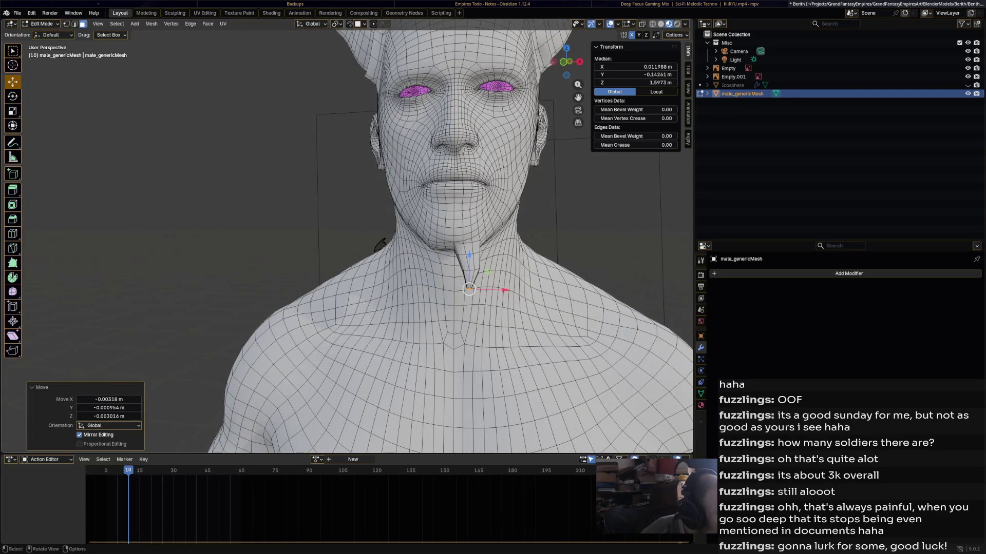
# Symmetrize the whole mesh to mirror the chin spike onto the other side.
pyautogui.press('a')
pyautogui.click(151, 24)
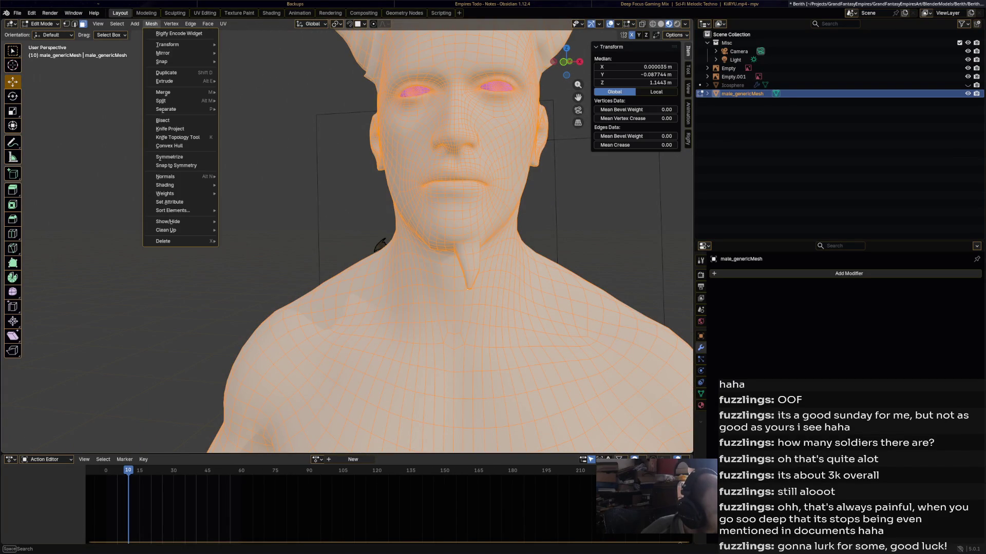
pyautogui.click(170, 157)
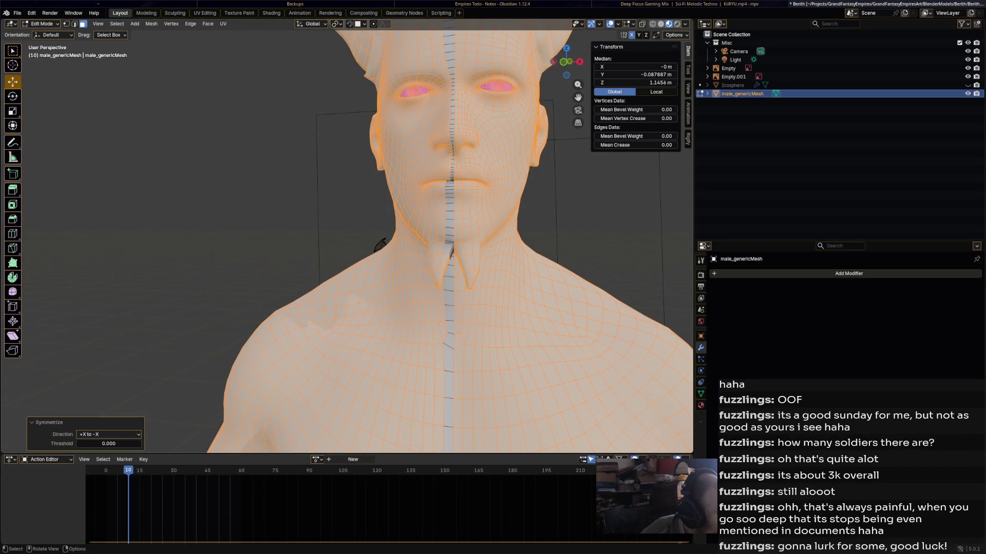
pyautogui.hotkey('alt', 'a')
pyautogui.moveTo(380, 245)
pyautogui.mouseDown(button='middle')
pyautogui.moveTo(509, 240)
pyautogui.moveTo(431, 226)
pyautogui.moveTo(442, 213)
pyautogui.mouseUp(button='middle')
pyautogui.click(41, 24)
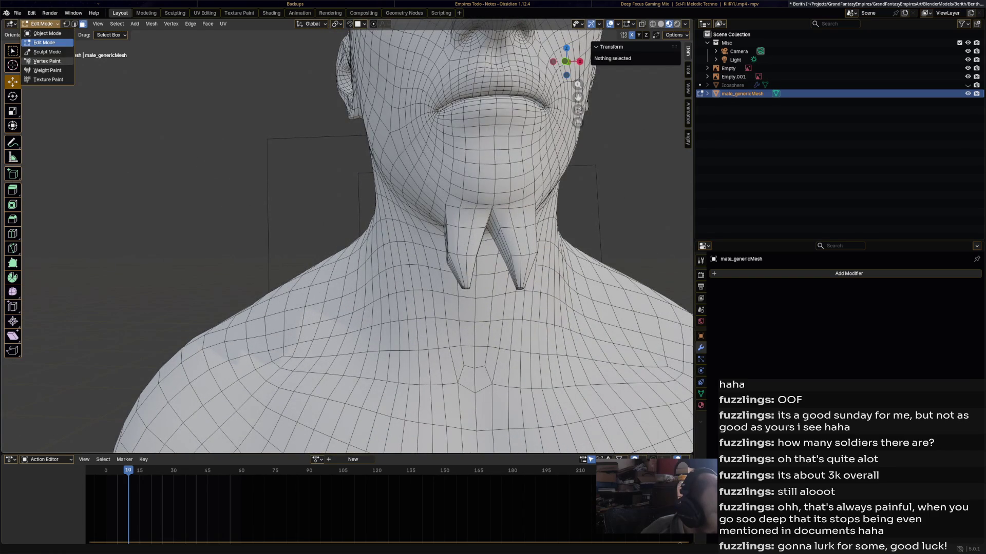
# Enter Sculpt Mode and pull a chin spike into shape with the Elastic Grab brush.
pyautogui.click(52, 53)
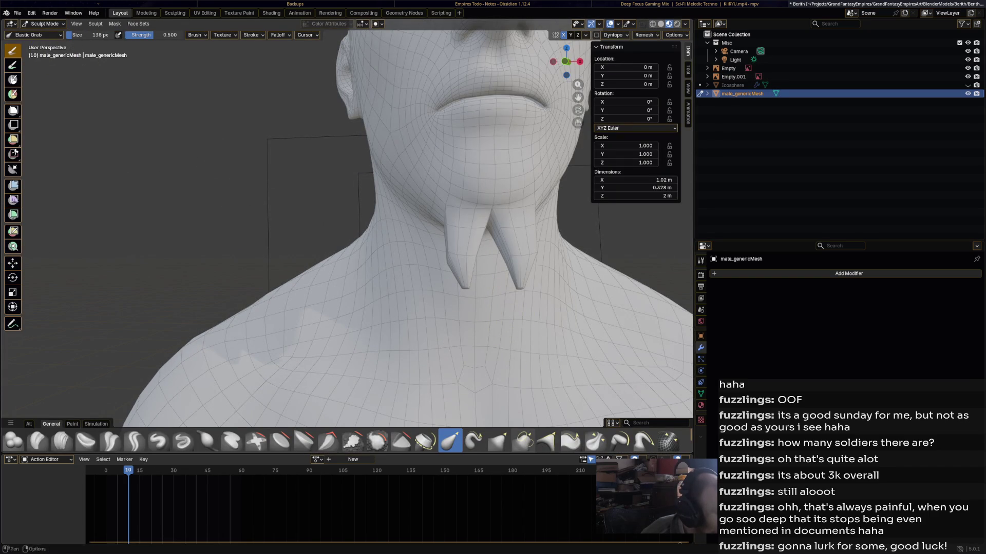
pyautogui.click(377, 441)
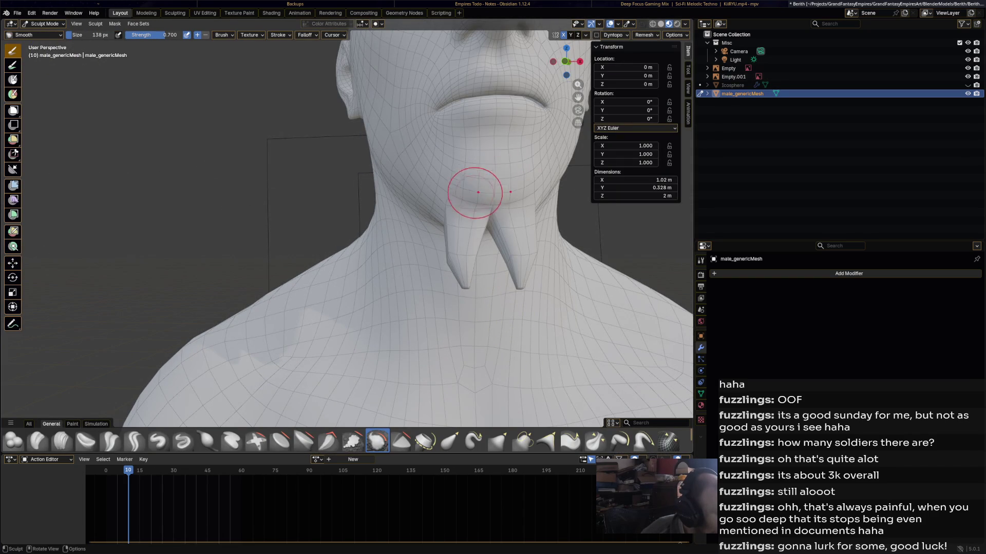
pyautogui.moveTo(462, 198)
pyautogui.mouseDown(button='middle')
pyautogui.moveTo(543, 204)
pyautogui.moveTo(419, 223)
pyautogui.moveTo(474, 246)
pyautogui.moveTo(401, 316)
pyautogui.mouseUp(button='middle')
pyautogui.click(450, 440)
pyautogui.moveTo(429, 388); pyautogui.dragTo(334, 206, button='middle')
pyautogui.click(335, 207)
pyautogui.moveTo(334, 207); pyautogui.dragTo(332, 217)
pyautogui.moveTo(332, 217); pyautogui.dragTo(359, 192, button='middle')
# Thin the left chin spike and reshape the other spike into a tapered beard.
pyautogui.moveTo(405, 159)
pyautogui.mouseDown(button='middle')
pyautogui.moveTo(436, 156)
pyautogui.moveTo(440, 231)
pyautogui.mouseUp(button='middle')
pyautogui.scroll(-6, 446, 185)
pyautogui.scroll(3, 418, 301)
pyautogui.moveTo(418, 301)
pyautogui.mouseDown(button='middle')
pyautogui.moveTo(446, 303)
pyautogui.moveTo(402, 292)
pyautogui.mouseUp(button='middle')
pyautogui.moveTo(334, 275); pyautogui.dragTo(352, 275, button='middle')
pyautogui.moveTo(363, 282); pyautogui.dragTo(361, 266)
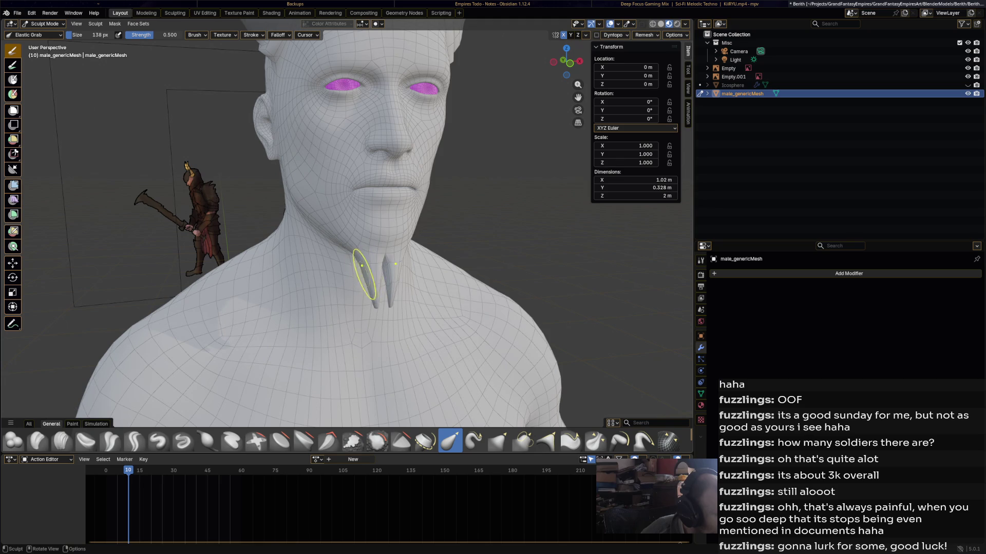
pyautogui.moveTo(378, 307)
pyautogui.mouseDown()
pyautogui.moveTo(372, 300)
pyautogui.moveTo(382, 305)
pyautogui.mouseUp()
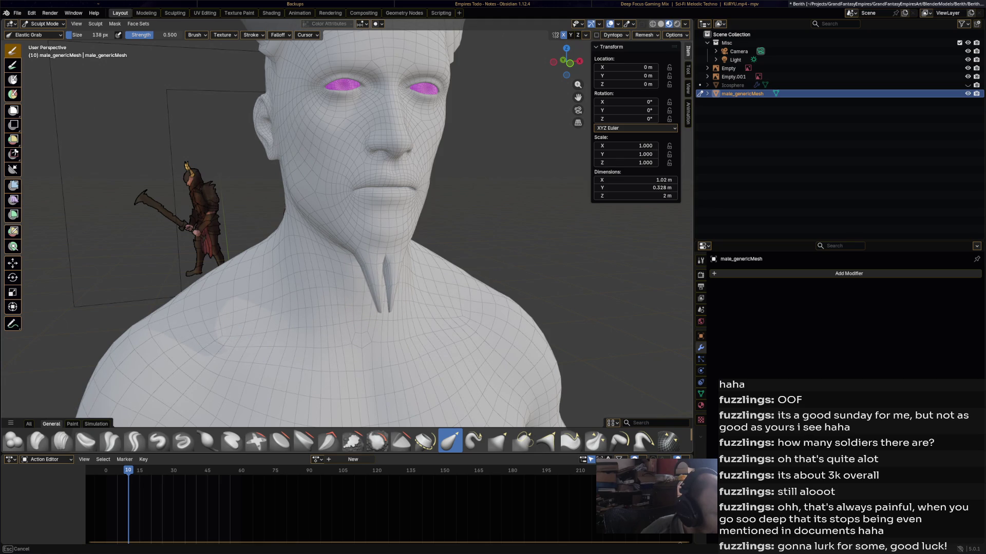
pyautogui.moveTo(382, 305); pyautogui.dragTo(452, 275, button='middle')
pyautogui.moveTo(451, 280); pyautogui.dragTo(451, 279)
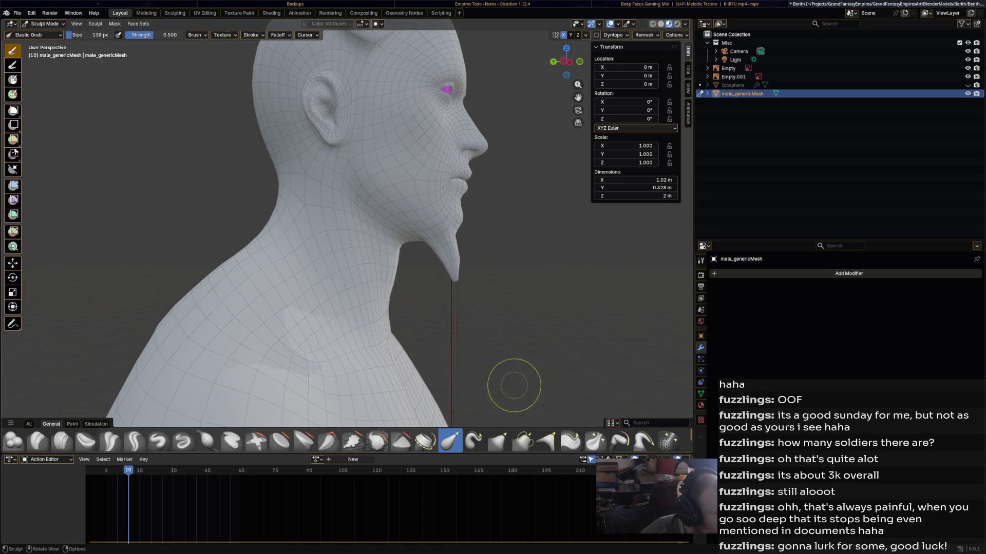
pyautogui.moveTo(454, 282)
pyautogui.mouseDown()
pyautogui.moveTo(466, 265)
pyautogui.moveTo(452, 290)
pyautogui.moveTo(455, 406)
pyautogui.moveTo(479, 280)
pyautogui.moveTo(444, 282)
pyautogui.moveTo(454, 285)
pyautogui.mouseUp()
pyautogui.press('Escape')
# Bulge the front of the chin outward with the Elastic Grab brush and save Berith.blend.
pyautogui.click(474, 441)
pyautogui.moveTo(519, 306)
pyautogui.mouseDown(button='middle')
pyautogui.moveTo(339, 312)
pyautogui.moveTo(341, 297)
pyautogui.moveTo(332, 308)
pyautogui.moveTo(341, 310)
pyautogui.mouseUp(button='middle')
pyautogui.scroll(8, 341, 309)
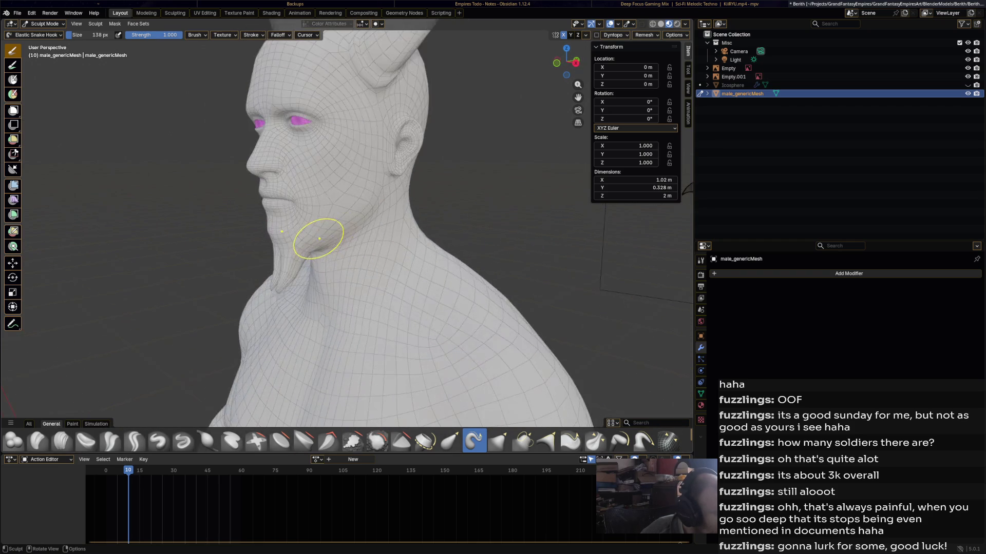
pyautogui.moveTo(264, 246); pyautogui.dragTo(275, 237, button='middle')
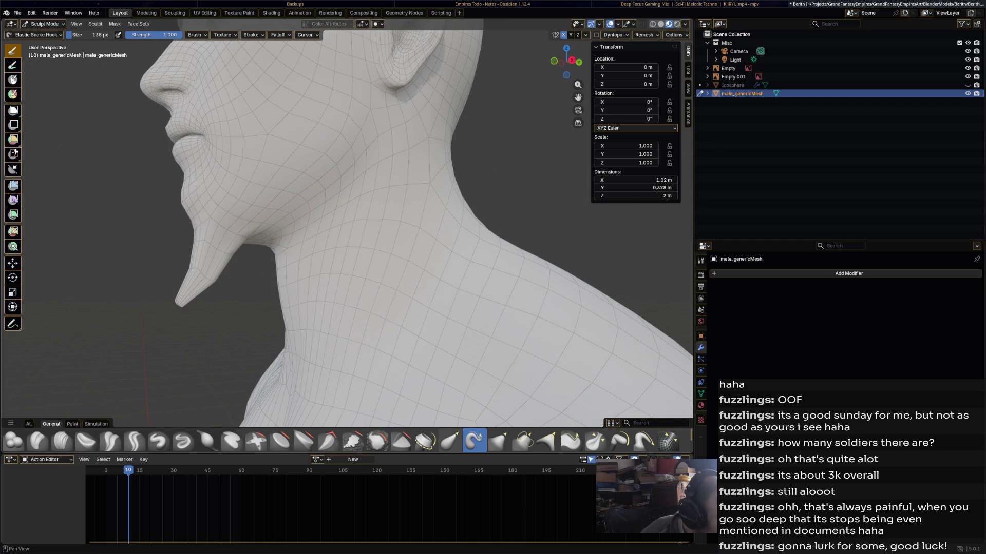
pyautogui.click(450, 441)
pyautogui.moveTo(195, 230); pyautogui.dragTo(161, 209)
pyautogui.moveTo(161, 209)
pyautogui.mouseDown(button='middle')
pyautogui.moveTo(275, 180)
pyautogui.moveTo(472, 291)
pyautogui.moveTo(345, 269)
pyautogui.mouseUp(button='middle')
pyautogui.scroll(-3, 387, 251)
pyautogui.scroll(-2, 472, 290)
pyautogui.scroll(-2, 449, 295)
pyautogui.scroll(6, 346, 269)
pyautogui.scroll(-1, 362, 263)
pyautogui.scroll(1, 365, 262)
pyautogui.scroll(2, 365, 262)
pyautogui.scroll(-1, 440, 268)
pyautogui.moveTo(440, 268)
pyautogui.mouseDown(button='middle')
pyautogui.moveTo(493, 271)
pyautogui.moveTo(364, 261)
pyautogui.moveTo(462, 259)
pyautogui.mouseUp(button='middle')
pyautogui.scroll(-2, 365, 261)
pyautogui.hotkey('ctrl', 's')
# Pull the neck surface under the jaw into a fold and save again.
pyautogui.scroll(-1, 440, 259)
pyautogui.scroll(5, 434, 259)
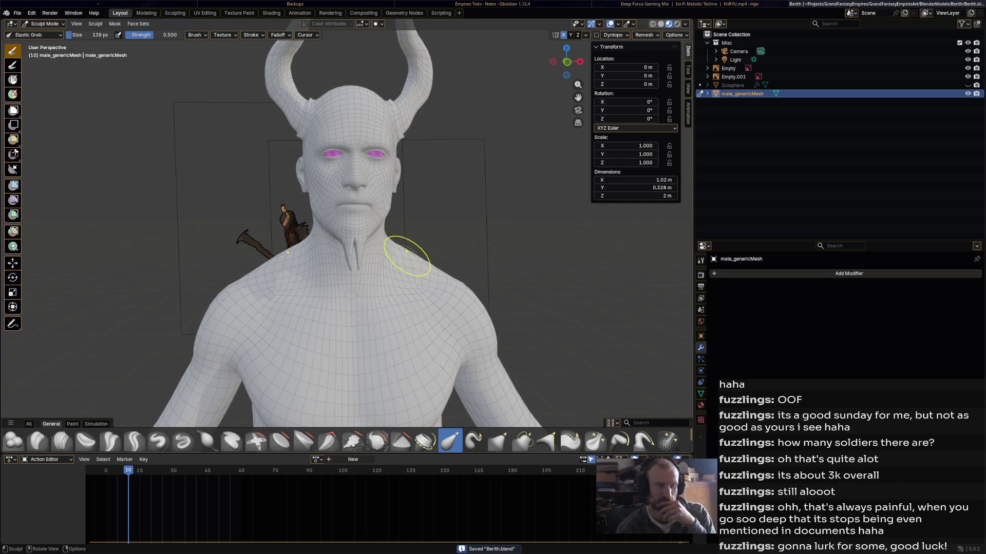
pyautogui.scroll(3, 417, 252)
pyautogui.moveTo(417, 262); pyautogui.dragTo(429, 413, button='middle')
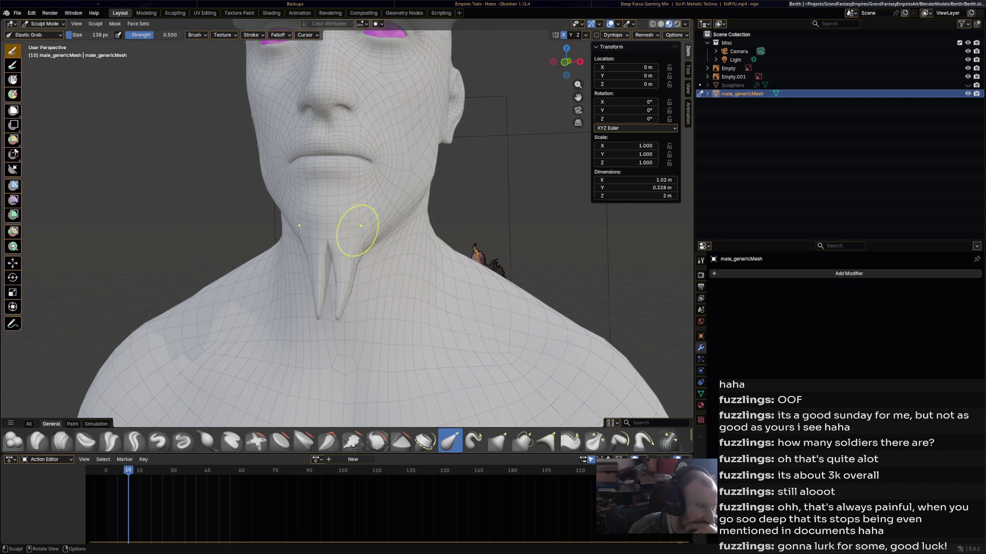
pyautogui.moveTo(378, 243); pyautogui.dragTo(360, 216, button='middle')
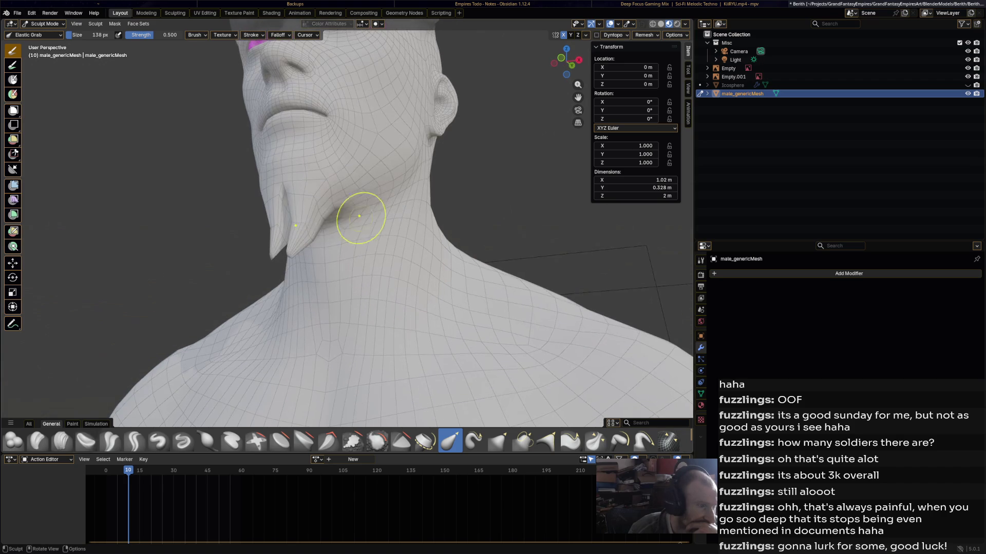
pyautogui.moveTo(341, 209); pyautogui.dragTo(368, 206)
pyautogui.moveTo(330, 193)
pyautogui.mouseDown(button='middle')
pyautogui.moveTo(400, 210)
pyautogui.moveTo(387, 220)
pyautogui.mouseUp(button='middle')
pyautogui.scroll(-3, 400, 209)
pyautogui.scroll(3, 386, 215)
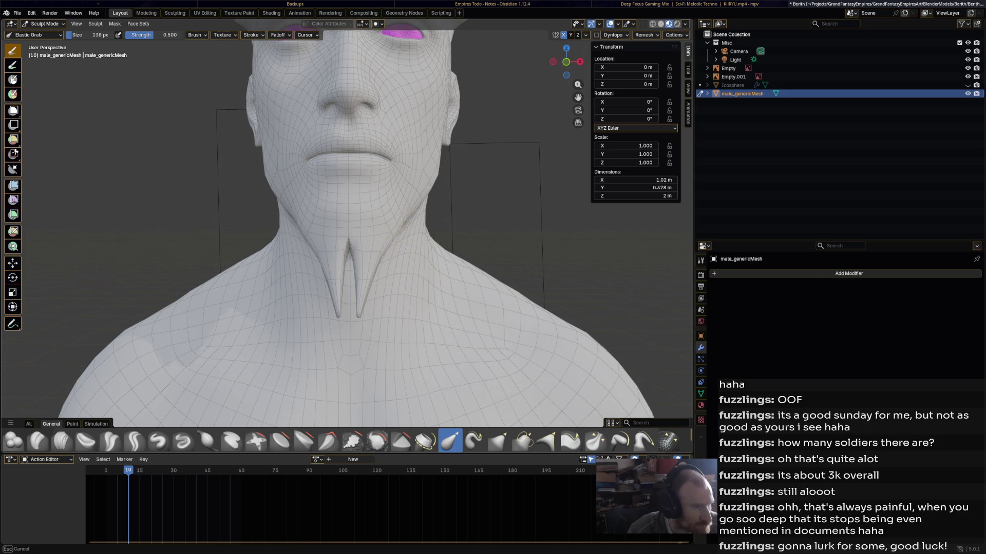
pyautogui.moveTo(394, 273)
pyautogui.mouseDown(button='middle')
pyautogui.moveTo(354, 249)
pyautogui.moveTo(396, 242)
pyautogui.moveTo(425, 282)
pyautogui.moveTo(477, 263)
pyautogui.moveTo(455, 279)
pyautogui.moveTo(338, 286)
pyautogui.mouseUp(button='middle')
pyautogui.scroll(-4, 363, 238)
pyautogui.scroll(-3, 425, 282)
pyautogui.hotkey('ctrl', 's')
pyautogui.scroll(-3, 456, 278)
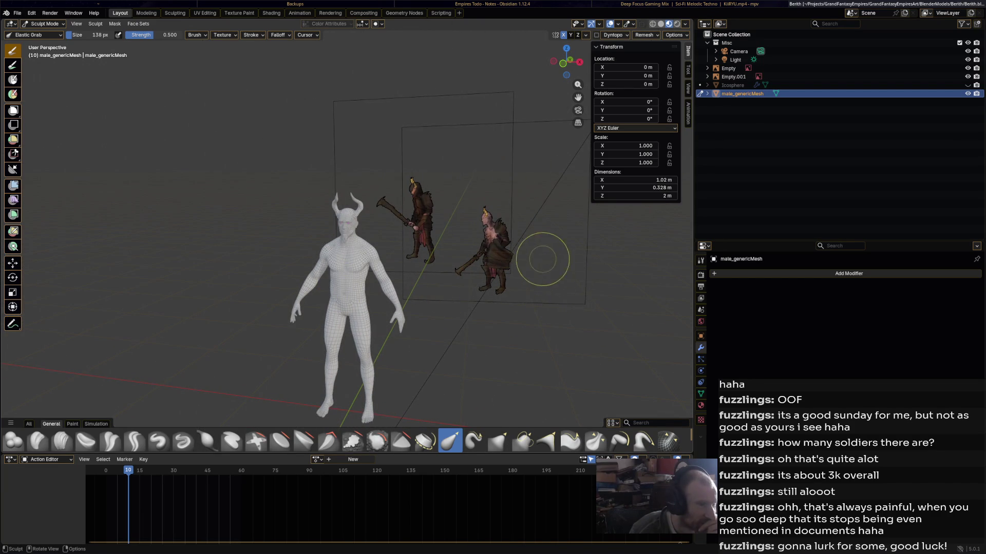
# Return the demon mesh to Object Mode, deselect it, and orbit to a near-front view.
pyautogui.scroll(3, 544, 262)
pyautogui.scroll(-1, 528, 281)
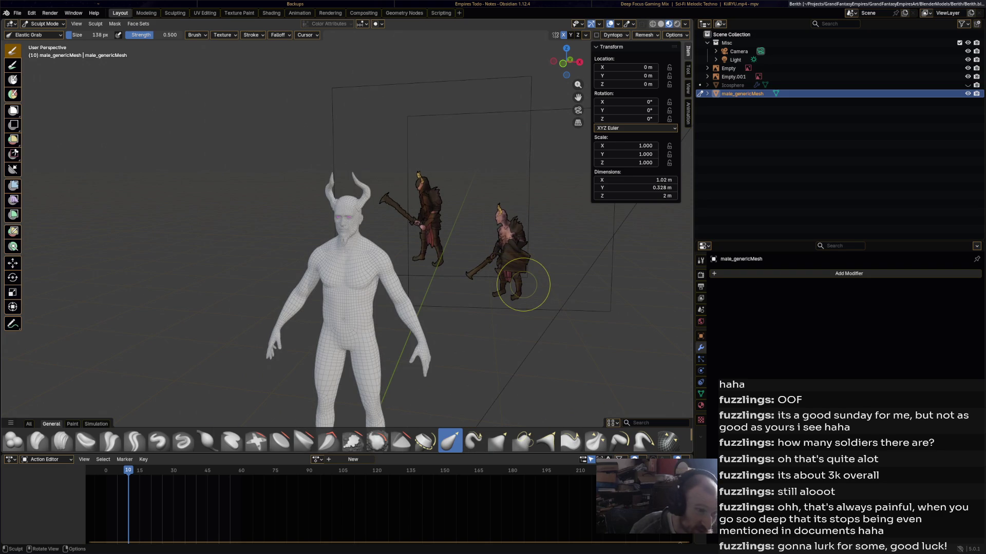
pyautogui.scroll(2, 529, 273)
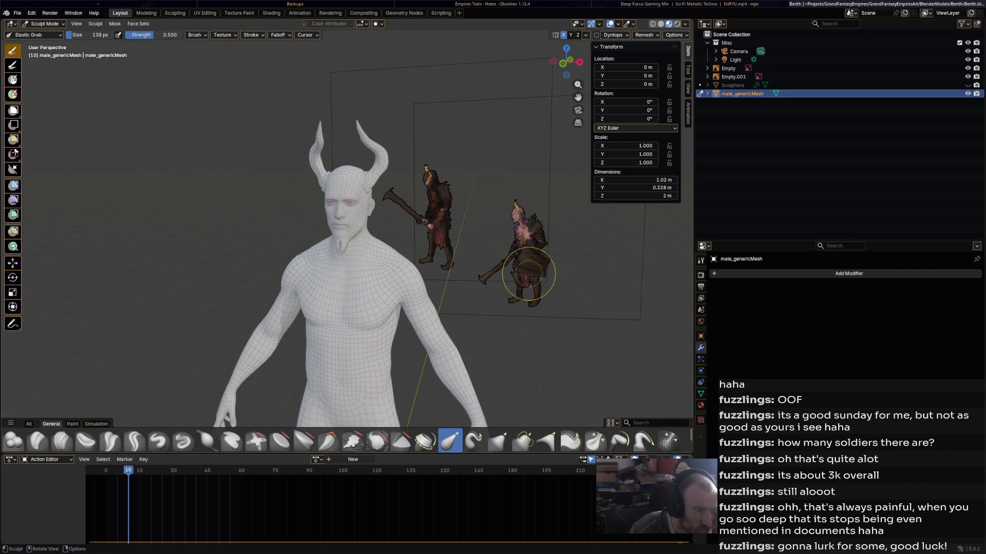
pyautogui.click(44, 24)
pyautogui.click(41, 32)
pyautogui.hotkey('alt', 'a')
pyautogui.scroll(-2, 347, 236)
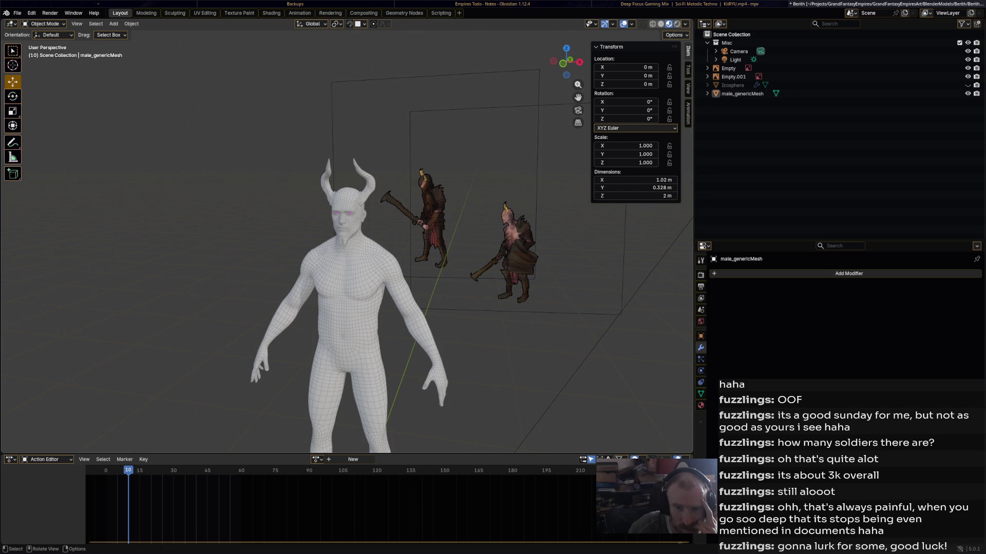
pyautogui.moveTo(359, 257); pyautogui.dragTo(304, 237, button='middle')
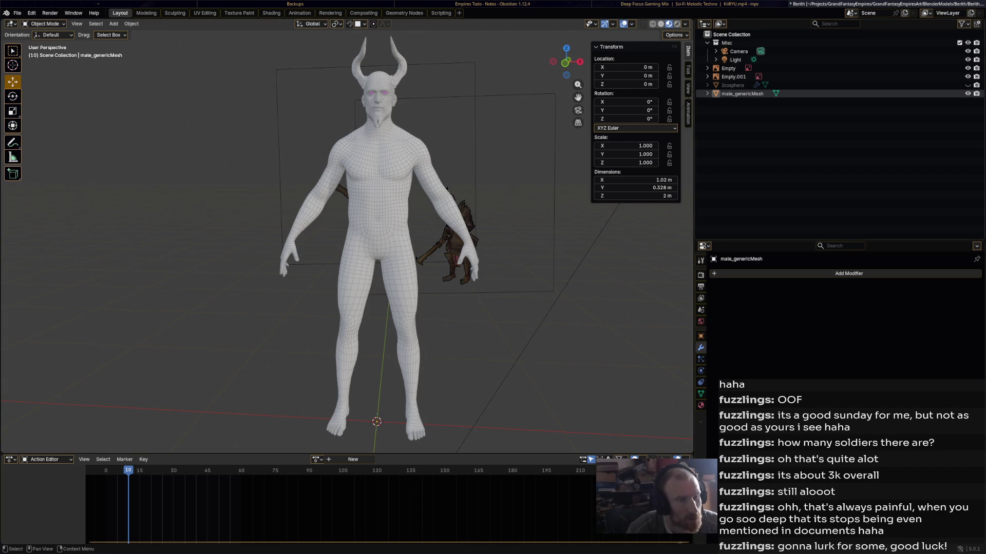
# Rename the body mesh to DemonBaseMesh and delete the Icosphere object.
pyautogui.doubleClick(742, 94)
pyautogui.write('DemonBaseMKe')
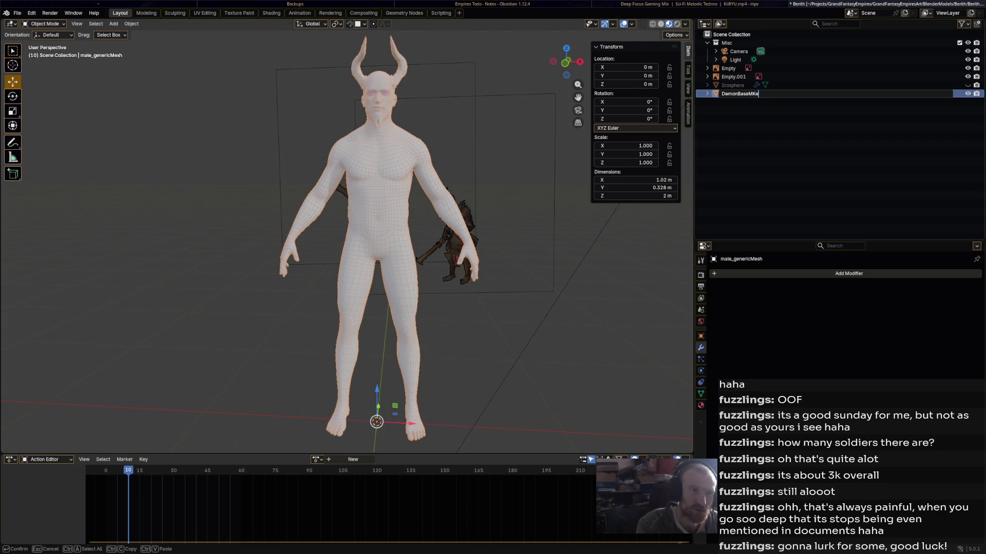
pyautogui.write('sh')
pyautogui.press('Return')
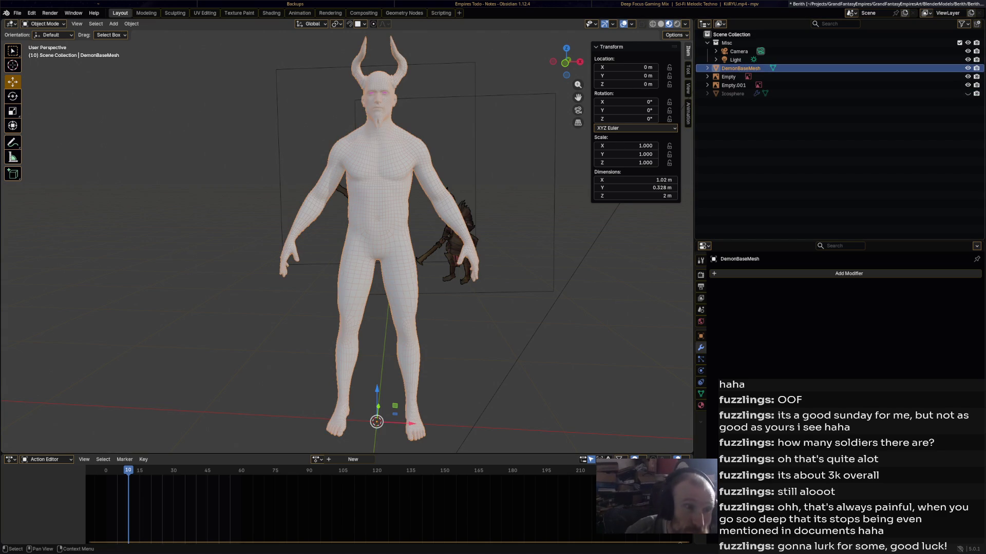
pyautogui.click(732, 94)
pyautogui.rightClick(719, 94)
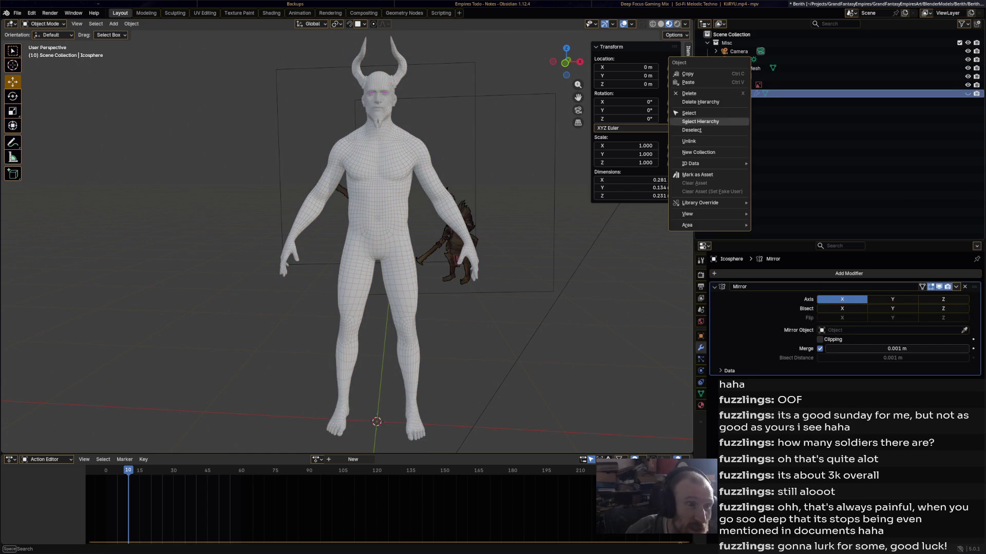
pyautogui.click(689, 93)
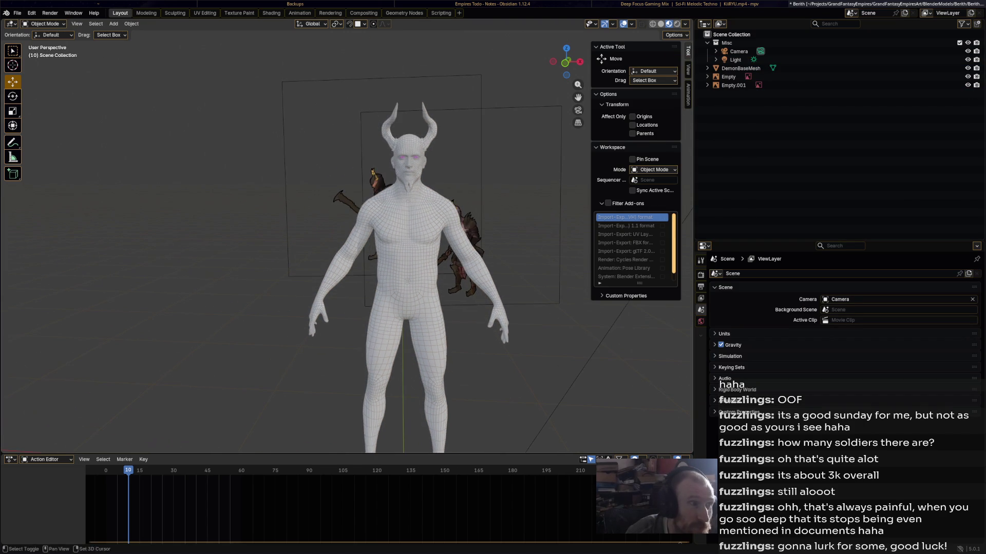
# Select the demon mesh, save Berith.blend, and switch to Weight Paint mode.
pyautogui.click(740, 68)
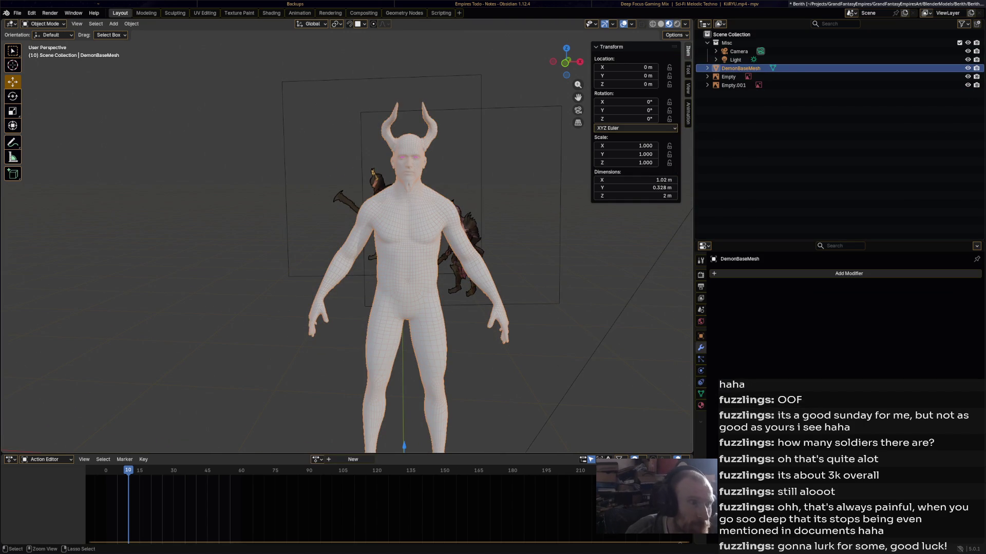
pyautogui.hotkey('ctrl', 's')
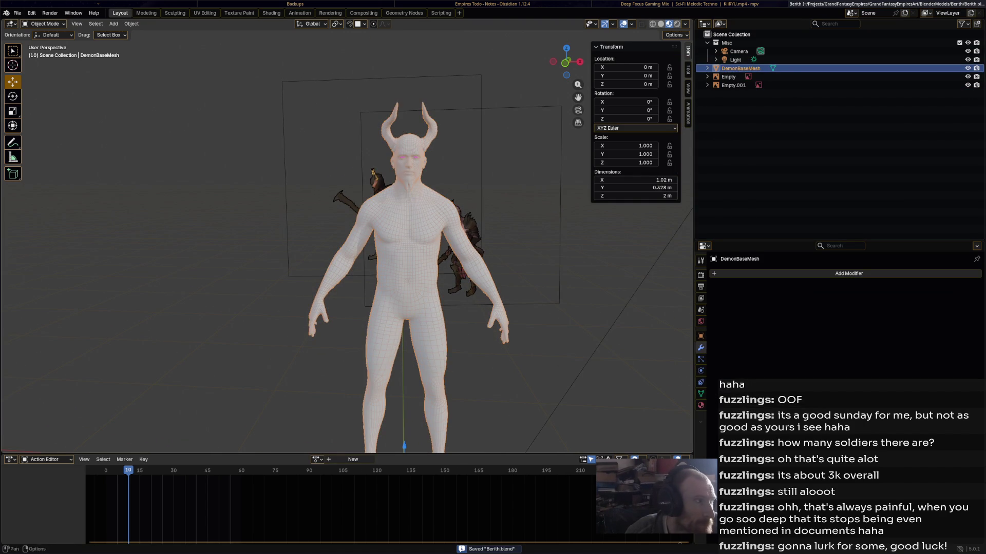
pyautogui.click(45, 23)
pyautogui.click(44, 69)
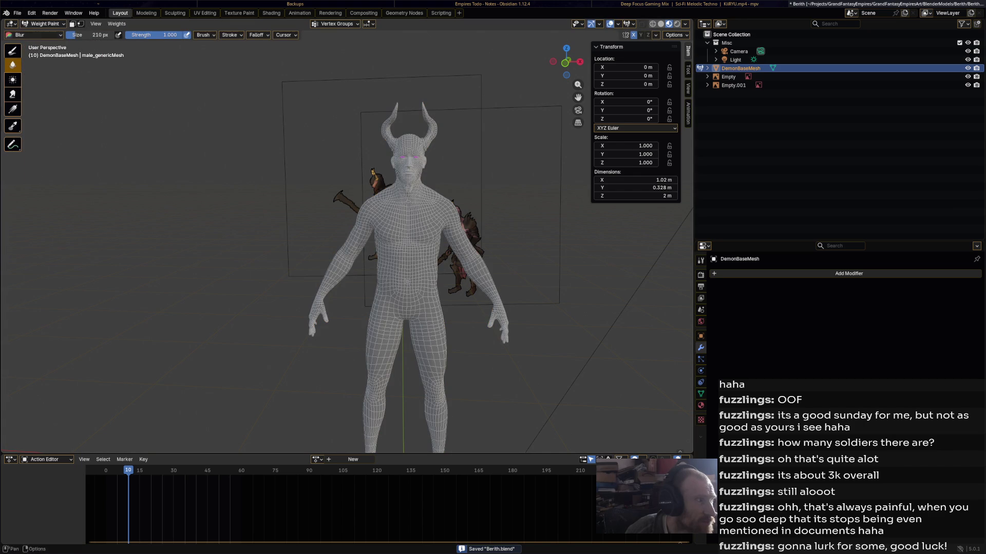
# Put the mesh in Vertex Paint mode and bring up the Shading workspace.
pyautogui.click(45, 23)
pyautogui.click(42, 52)
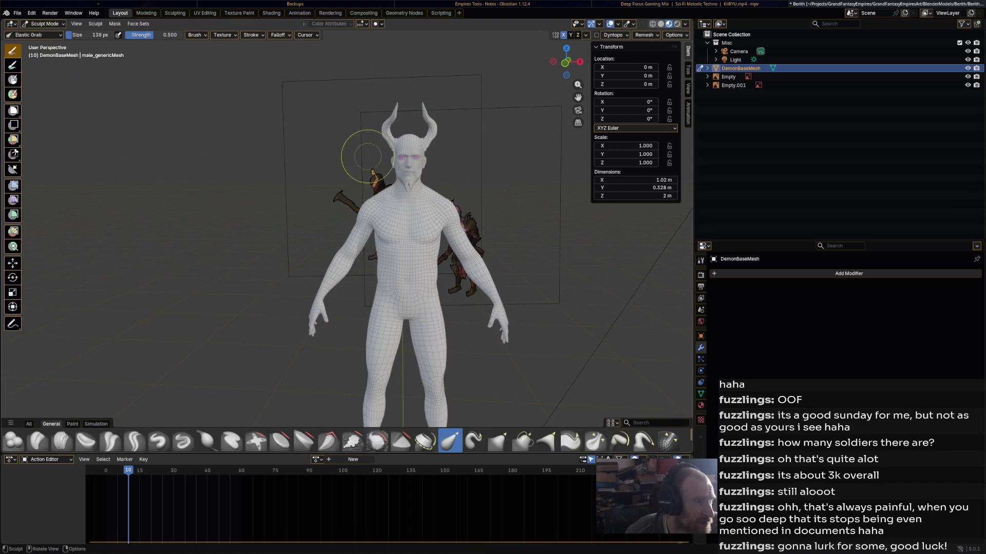
pyautogui.click(45, 24)
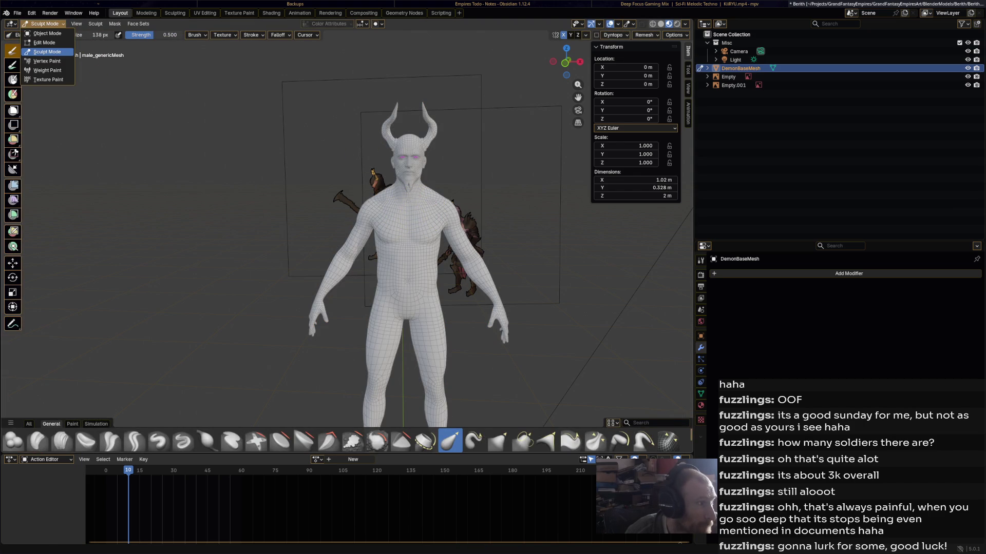
pyautogui.click(47, 61)
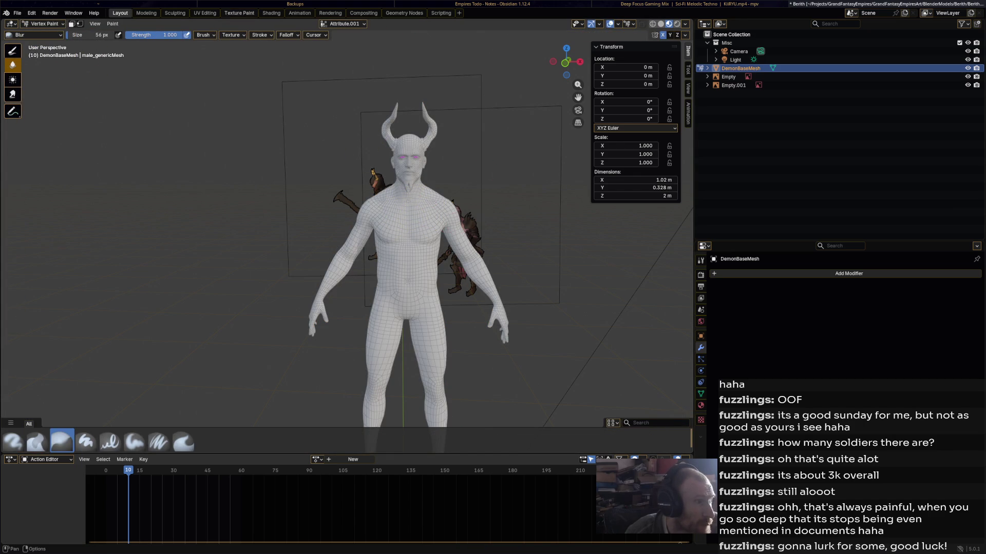
pyautogui.click(271, 13)
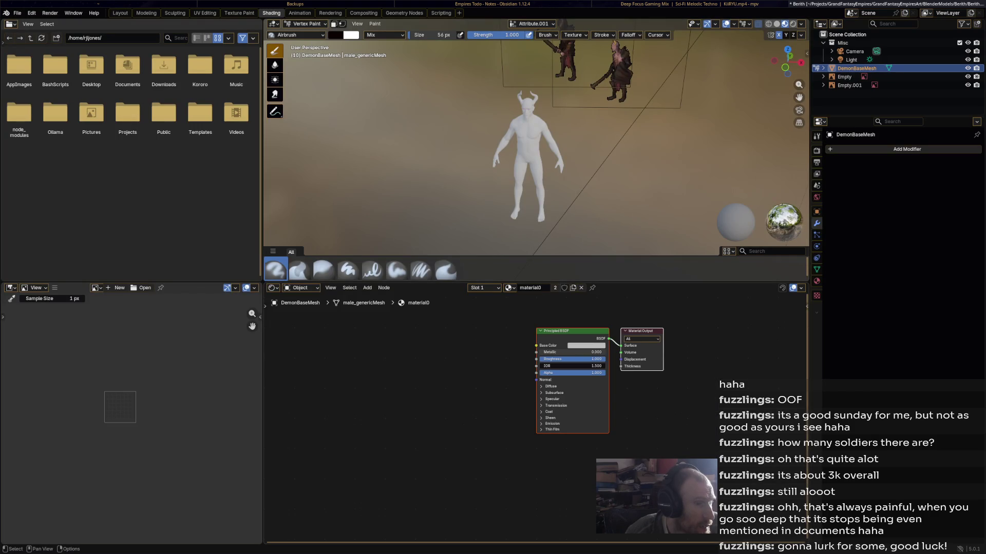
# Add a Color Attribute input node beside the material's shader.
pyautogui.click(510, 288)
pyautogui.click(509, 288)
pyautogui.rightClick(406, 345)
pyautogui.moveTo(390, 346)
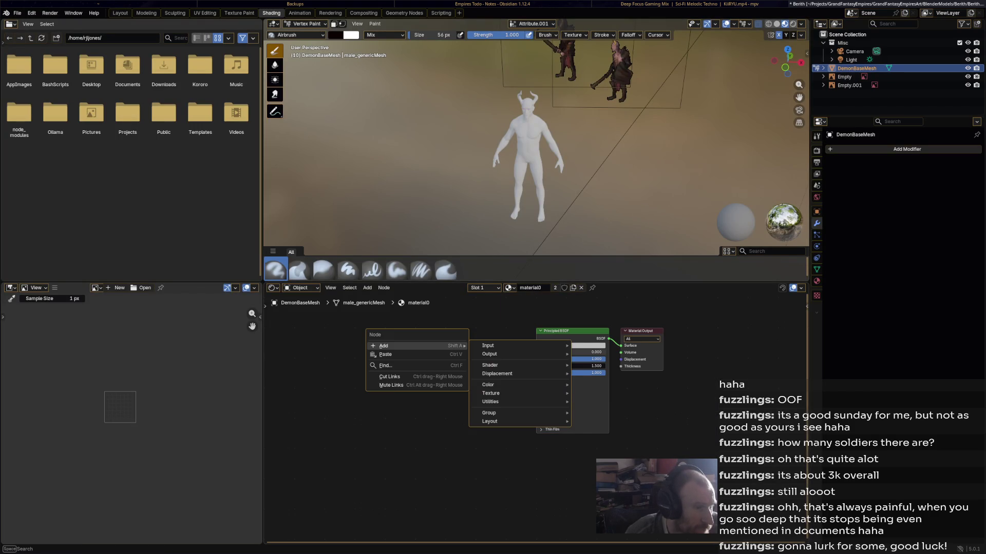
pyautogui.moveTo(508, 346)
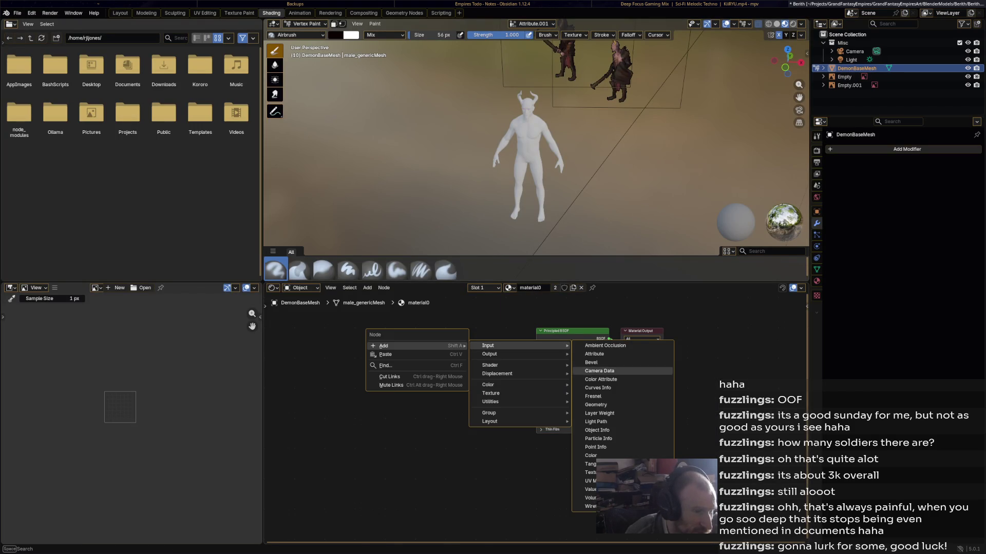
pyautogui.click(600, 380)
pyautogui.click(454, 343)
# Rename the material DemonBaseMat and feed Attribute.001's Color into Base Color.
pyautogui.doubleClick(530, 288)
pyautogui.write('Demon')
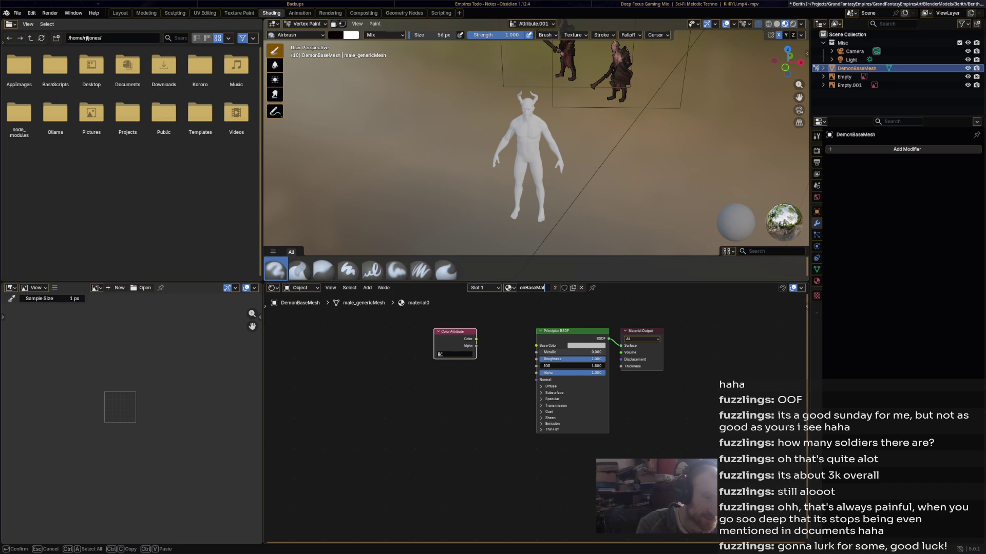
pyautogui.press('Return')
pyautogui.moveTo(476, 339); pyautogui.dragTo(537, 345)
pyautogui.moveTo(455, 332); pyautogui.dragTo(457, 334)
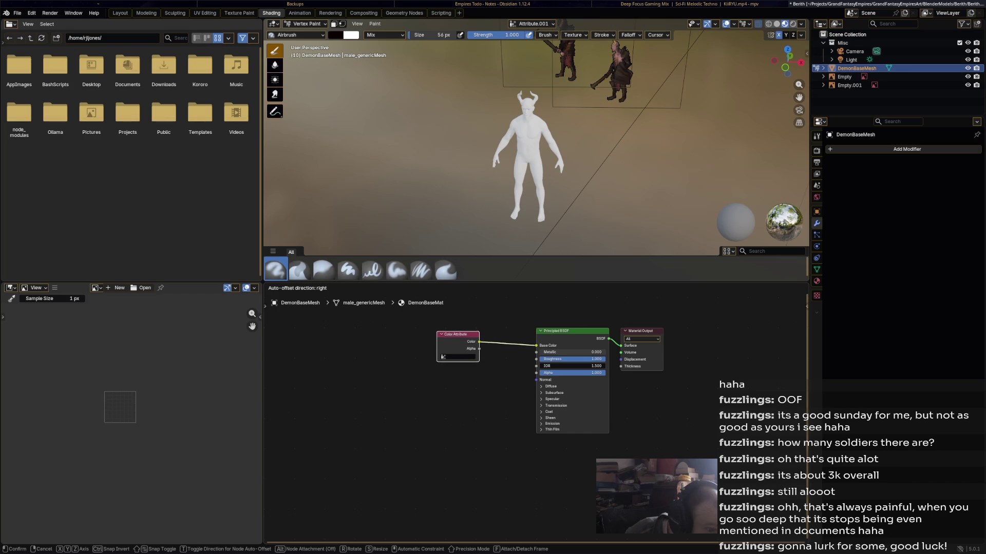
pyautogui.click(456, 355)
pyautogui.press('Down')
pyautogui.press('Down')
pyautogui.press('Return')
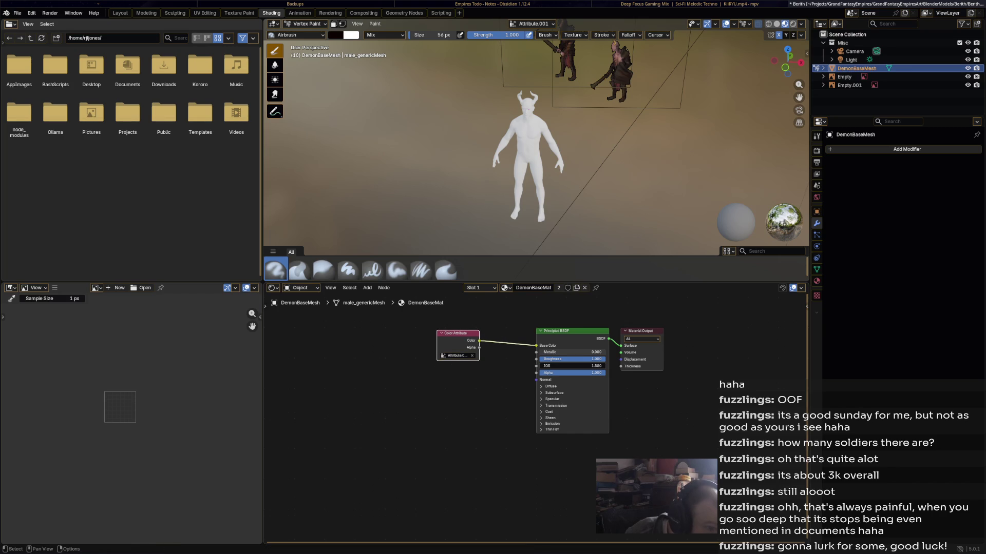
# Airbrush black vertex paint across the demon's chest.
pyautogui.scroll(3, 534, 113)
pyautogui.moveTo(536, 105)
pyautogui.mouseDown()
pyautogui.moveTo(506, 111)
pyautogui.moveTo(537, 94)
pyautogui.moveTo(547, 105)
pyautogui.mouseUp()
pyautogui.scroll(-2, 542, 190)
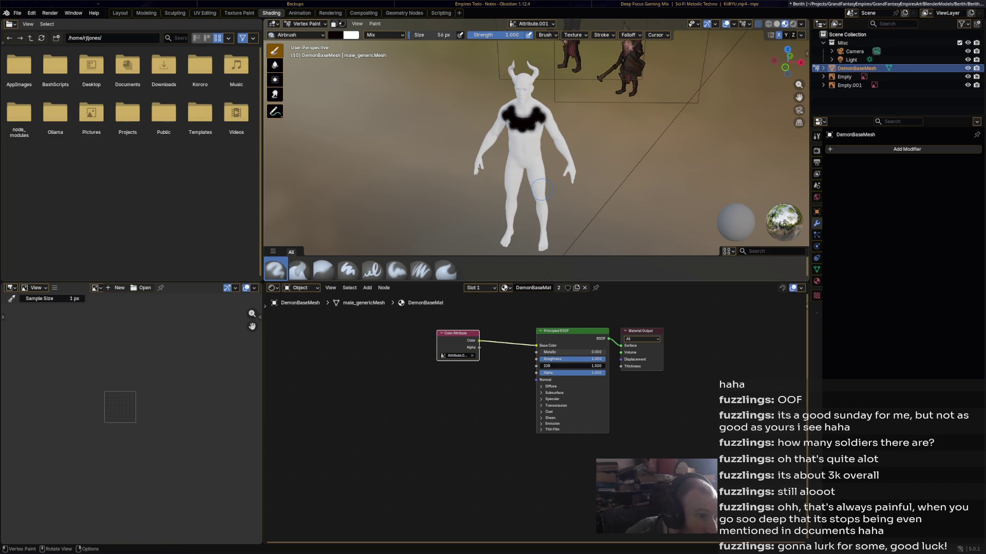
# Compare the Attribute and Attribute.001 colour layers, keep Attribute.001, and save.
pyautogui.hotkey('ctrl', 's')
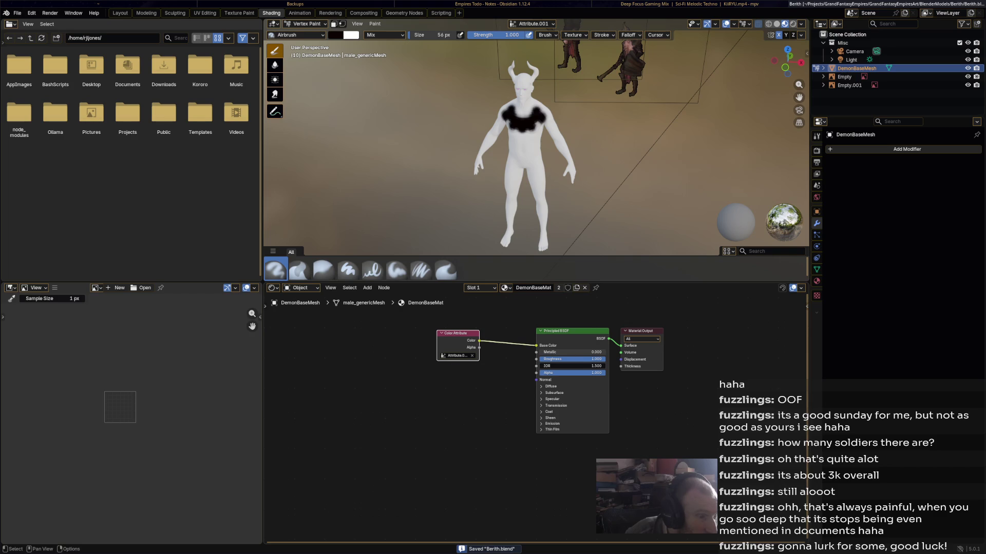
pyautogui.click(456, 355)
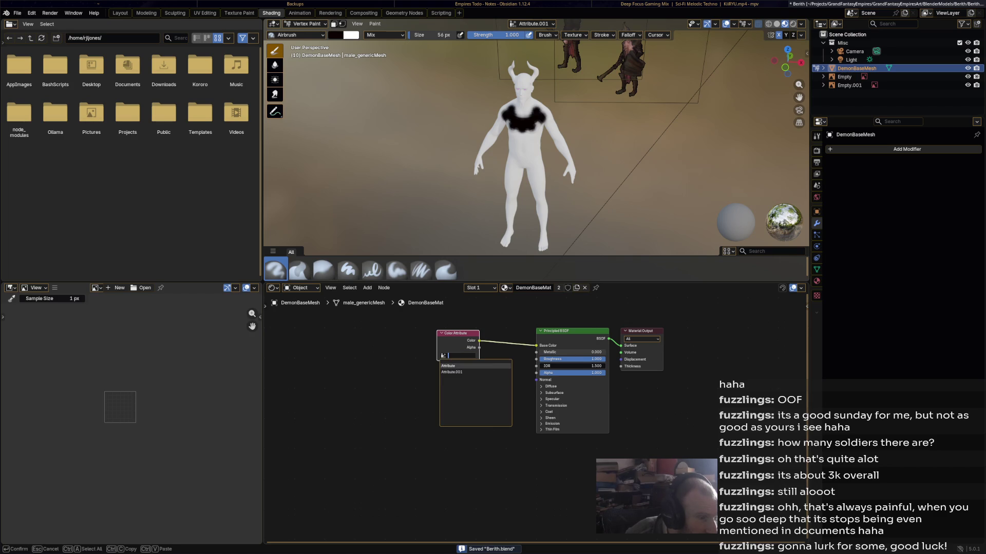
pyautogui.click(475, 367)
pyautogui.click(456, 355)
pyautogui.click(475, 373)
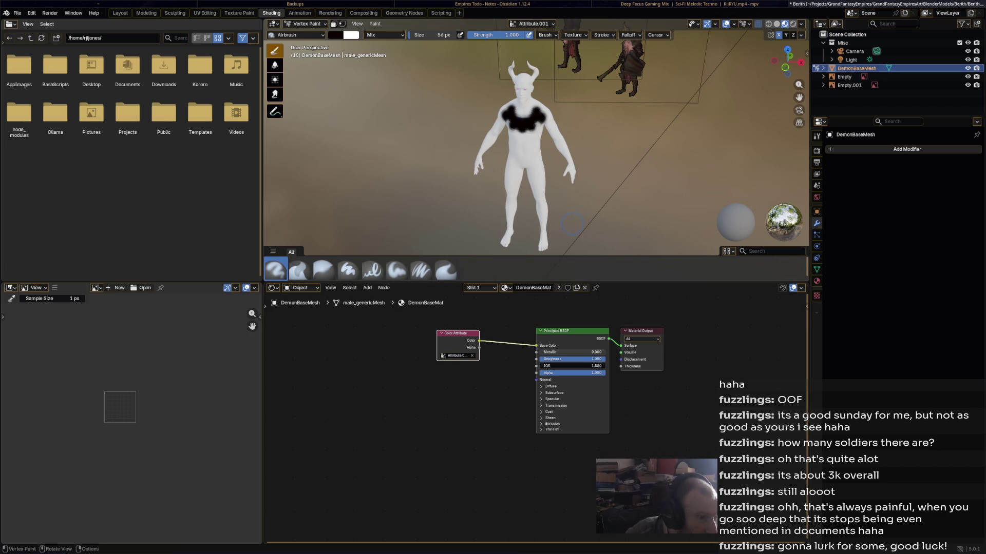
pyautogui.hotkey('ctrl', 's')
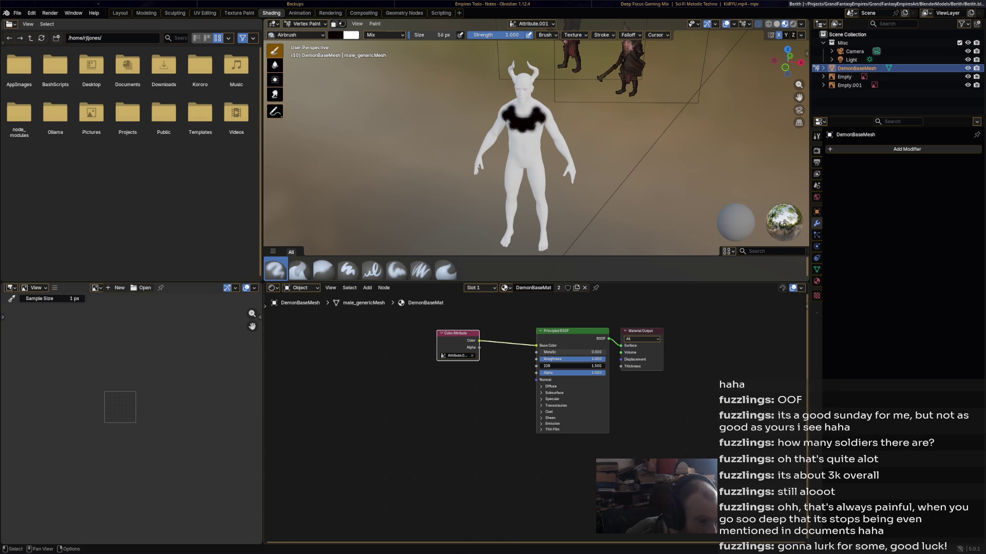
# Raise the material's Metallic to about 0.170, deselect the node, and save.
pyautogui.moveTo(543, 352); pyautogui.dragTo(537, 359)
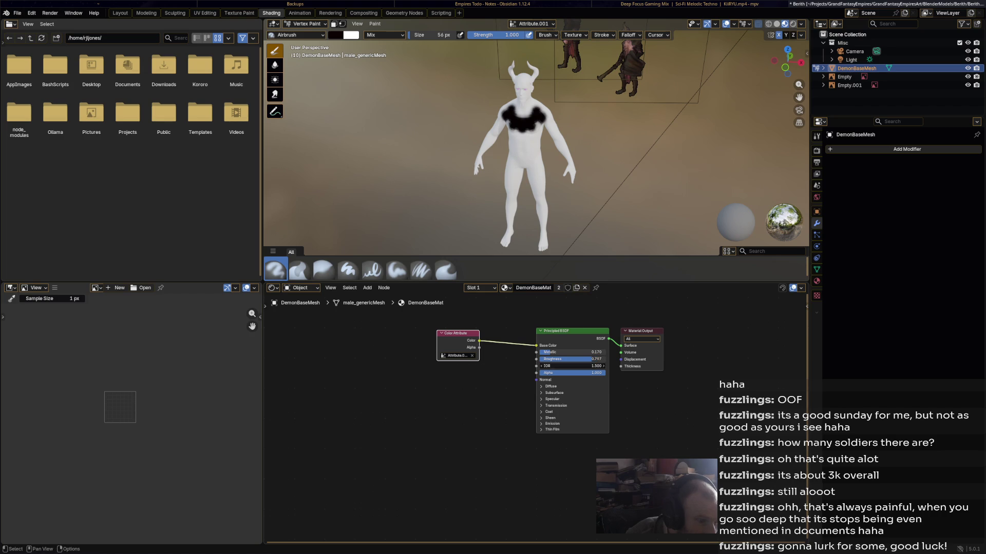
pyautogui.hotkey('alt', 'a')
pyautogui.moveTo(462, 129); pyautogui.dragTo(510, 120, button='middle')
pyautogui.hotkey('ctrl', 's')
# Open the UV Editing workspace and frame the demon's UV islands in the editor.
pyautogui.click(205, 13)
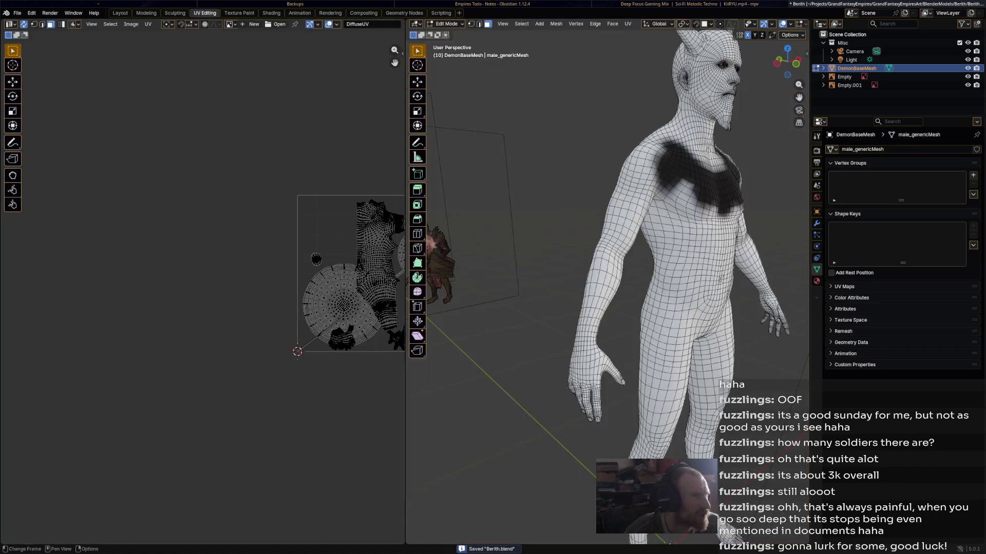
pyautogui.moveTo(514, 308); pyautogui.dragTo(493, 308, button='middle')
pyautogui.moveTo(352, 296); pyautogui.dragTo(215, 288, button='middle')
pyautogui.scroll(4, 214, 288)
pyautogui.scroll(2, 203, 261)
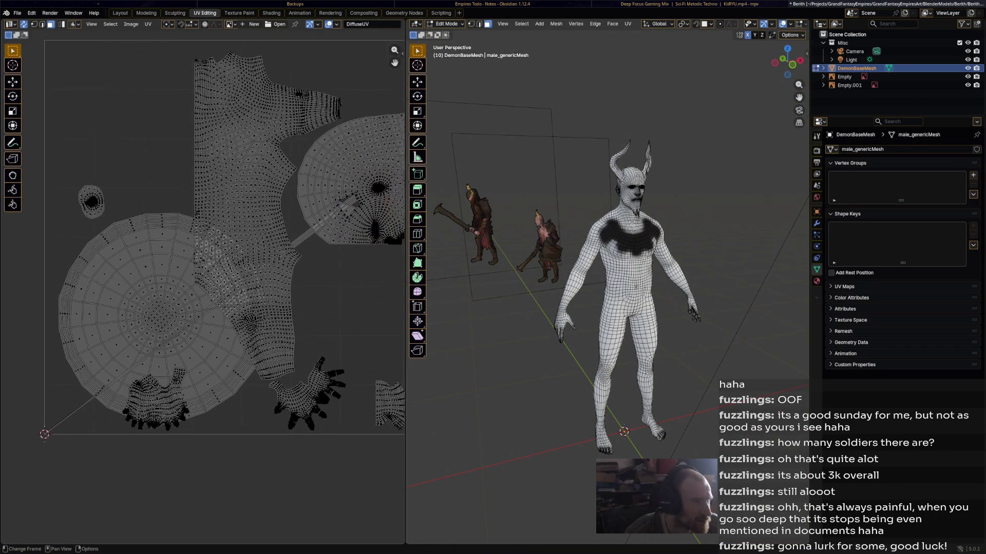
pyautogui.scroll(-4, 202, 260)
pyautogui.scroll(5, 203, 260)
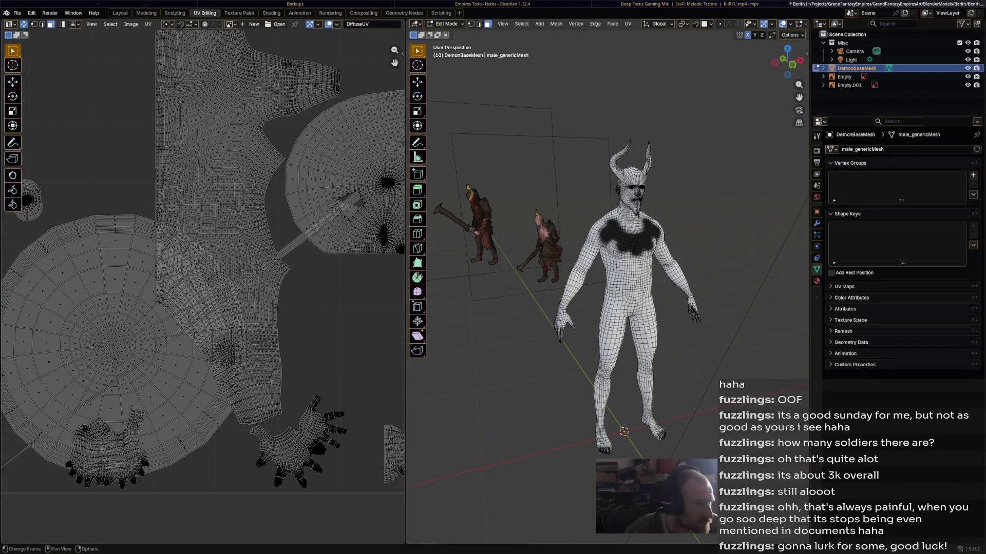
pyautogui.press('Home')
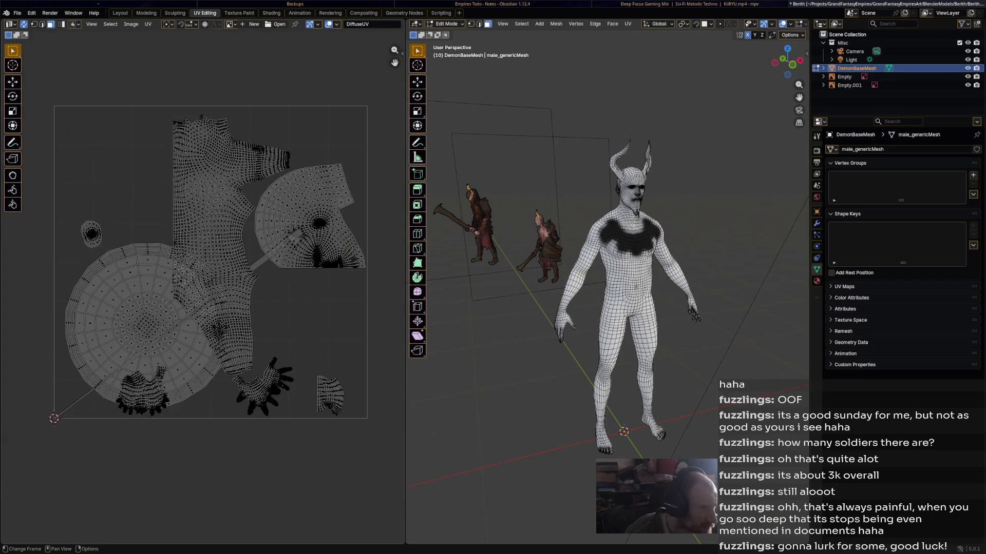
pyautogui.scroll(5, 128, 359)
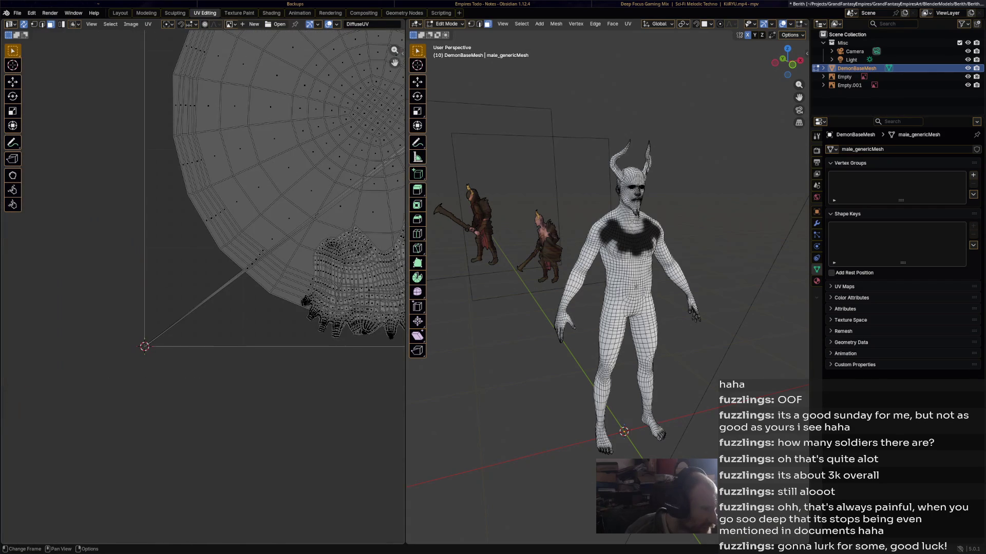
pyautogui.scroll(-3, 209, 285)
pyautogui.moveTo(641, 257); pyautogui.dragTo(590, 257, button='middle')
pyautogui.scroll(-3, 202, 205)
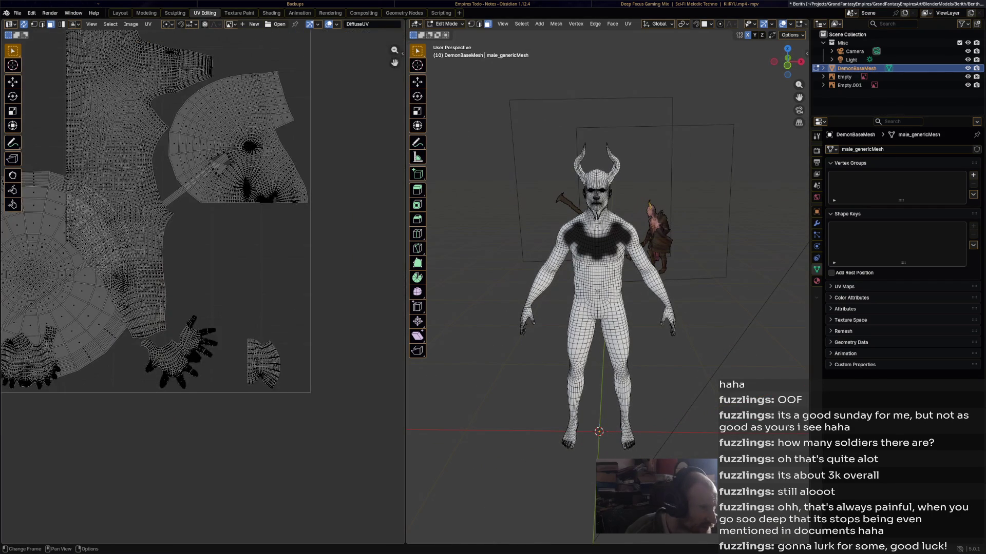
# Select all of the mesh's UV islands and frame the full UV space.
pyautogui.press('a')
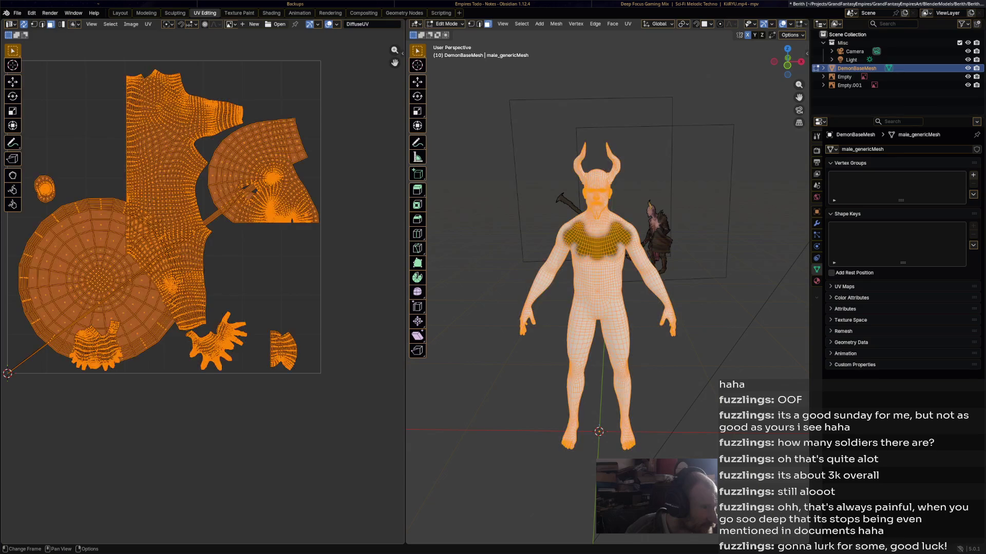
pyautogui.click(245, 205)
pyautogui.scroll(3, 249, 203)
pyautogui.scroll(4, 254, 200)
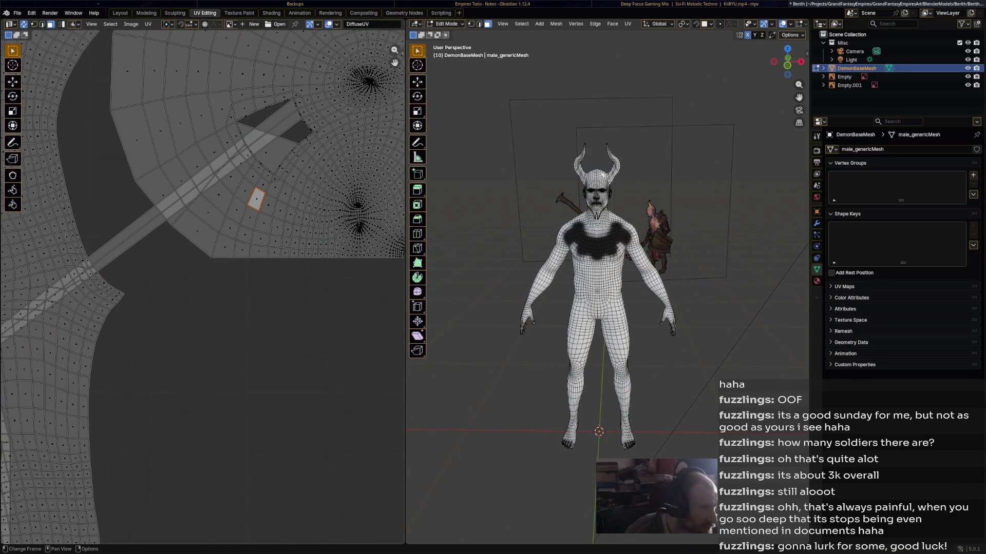
pyautogui.scroll(-3, 202, 288)
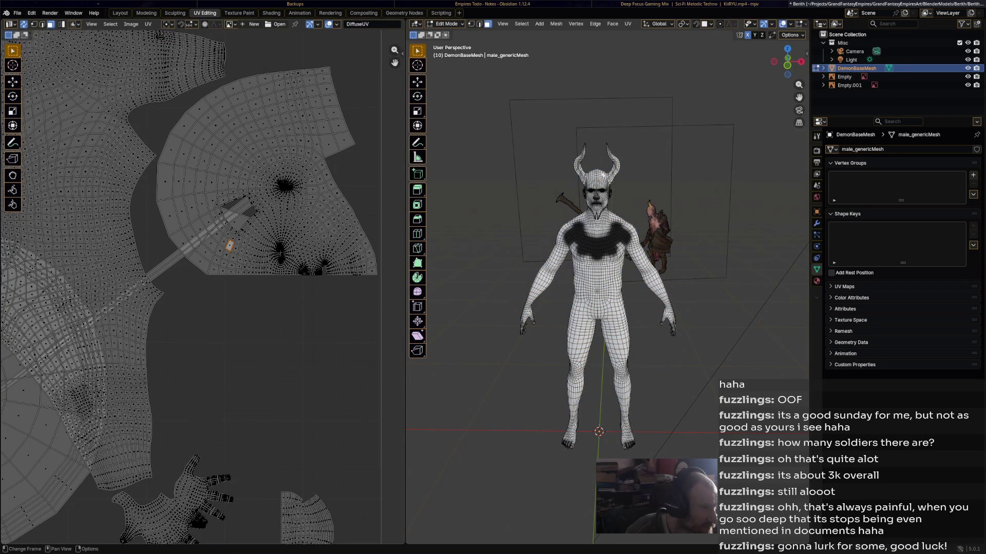
pyautogui.scroll(-1, 202, 289)
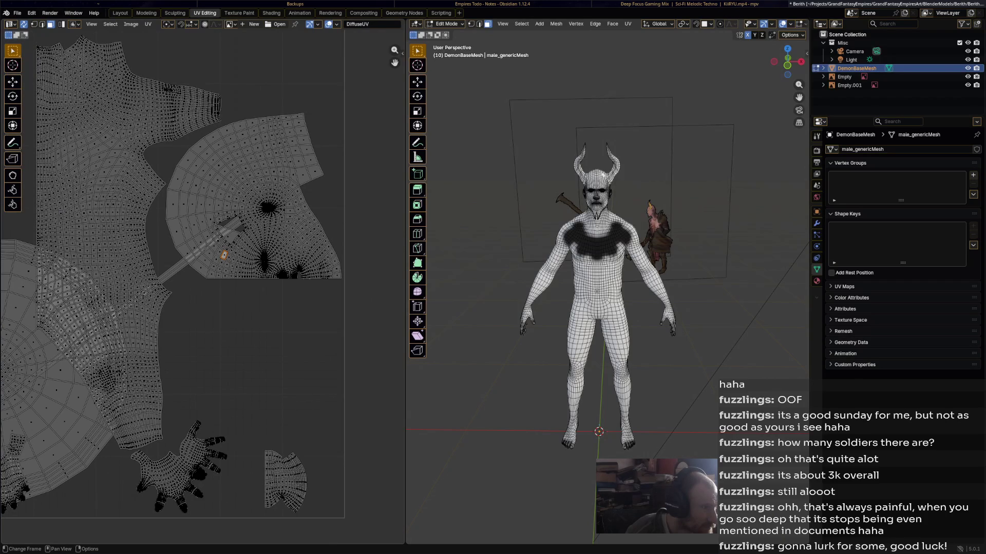
pyautogui.press('a')
pyautogui.press('Home')
pyautogui.hotkey('alt', 'a')
pyautogui.press('a')
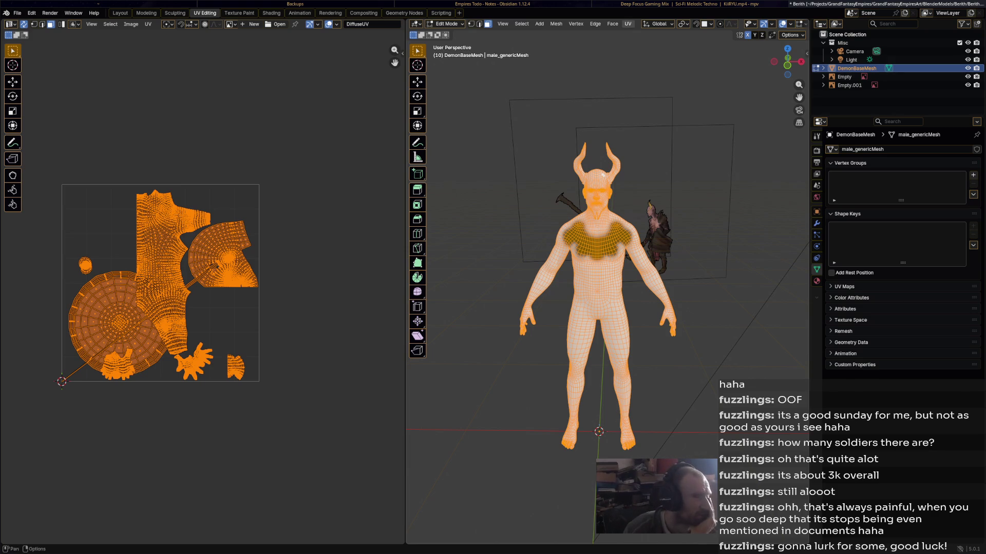
# Re-unwrap the demon mesh with Smart UV Project into small islands.
pyautogui.click(627, 24)
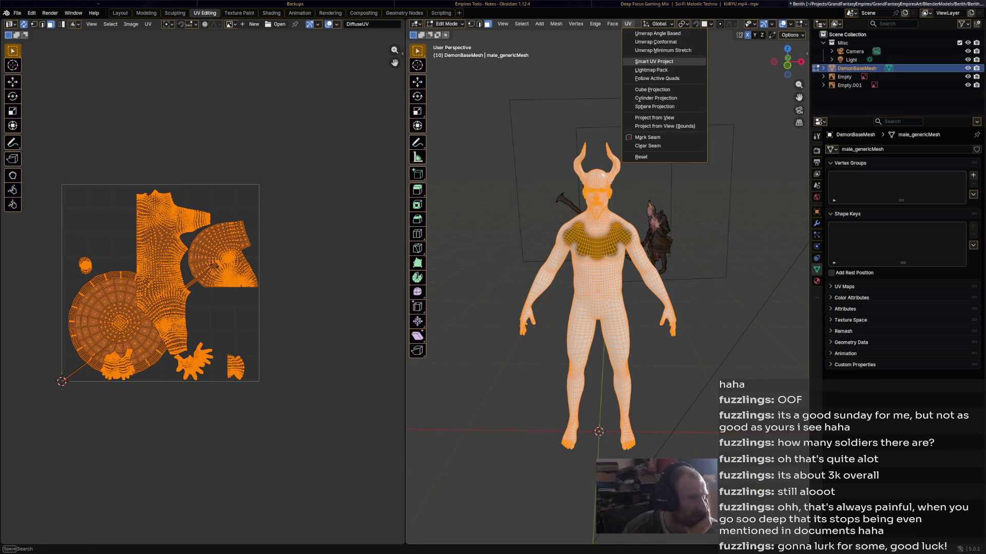
pyautogui.click(652, 61)
pyautogui.click(626, 140)
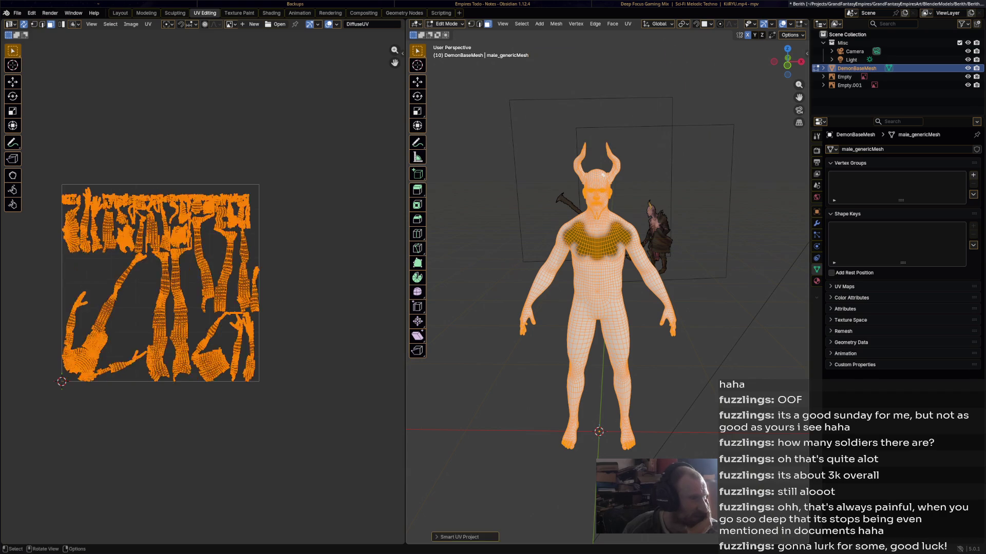
pyautogui.scroll(2, 202, 293)
pyautogui.moveTo(201, 294)
pyautogui.mouseDown(button='middle')
pyautogui.moveTo(316, 300)
pyautogui.moveTo(246, 281)
pyautogui.mouseUp(button='middle')
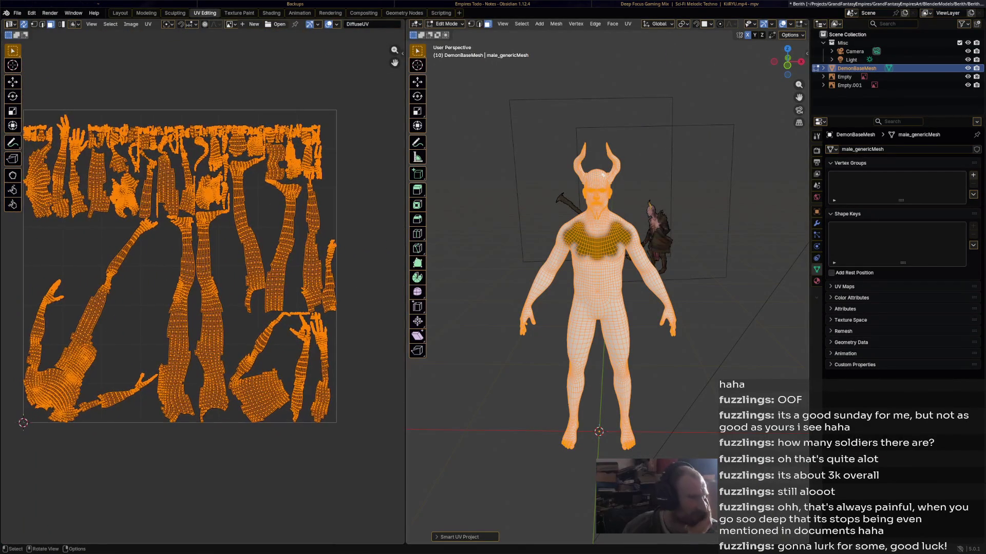
pyautogui.scroll(4, 607, 288)
# Save the file and switch to the Animation workspace.
pyautogui.hotkey('ctrl', 's')
pyautogui.moveTo(607, 288)
pyautogui.keyDown('shift'); pyautogui.mouseDown(button='middle')
pyautogui.moveTo(561, 384)
pyautogui.moveTo(577, 380)
pyautogui.mouseUp(button='middle'); pyautogui.keyUp('shift')
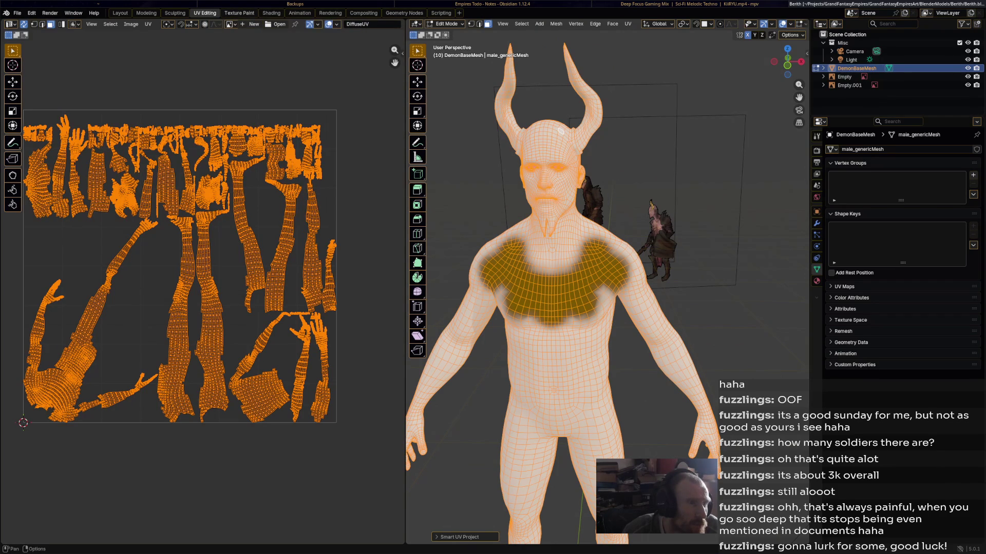
pyautogui.click(299, 13)
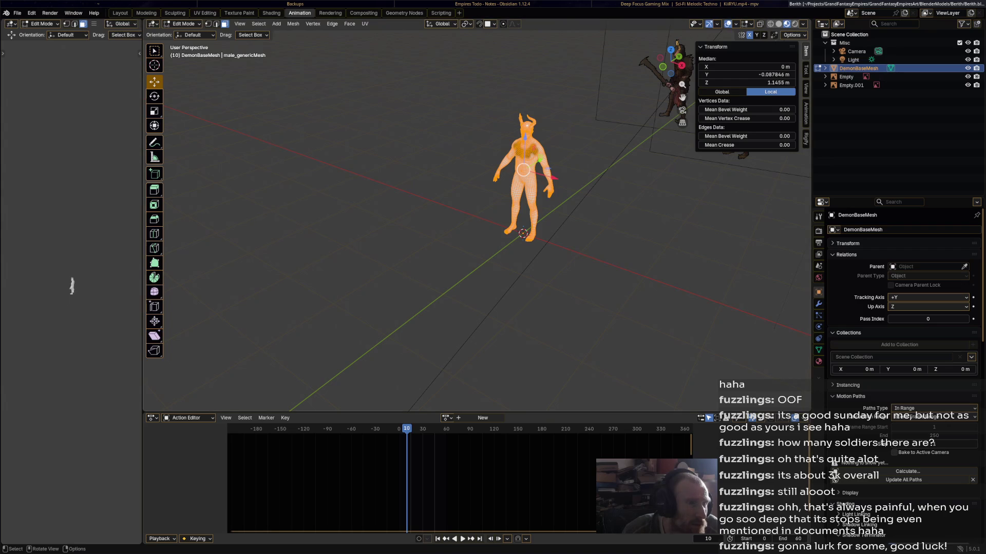
# Enlarge the 3D view, enter Vertex Paint mode, and extend the black chest paint.
pyautogui.moveTo(436, 412); pyautogui.dragTo(436, 506)
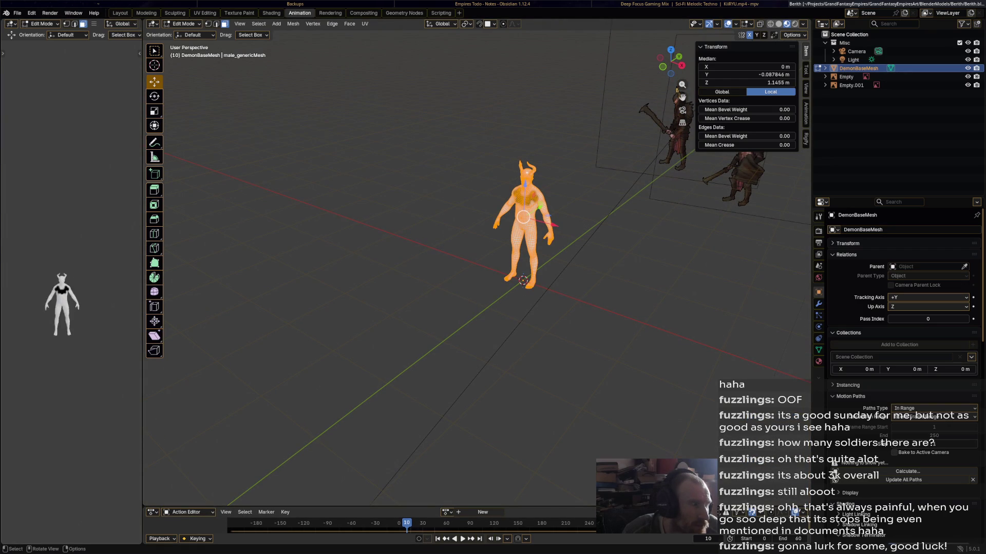
pyautogui.scroll(5, 477, 257)
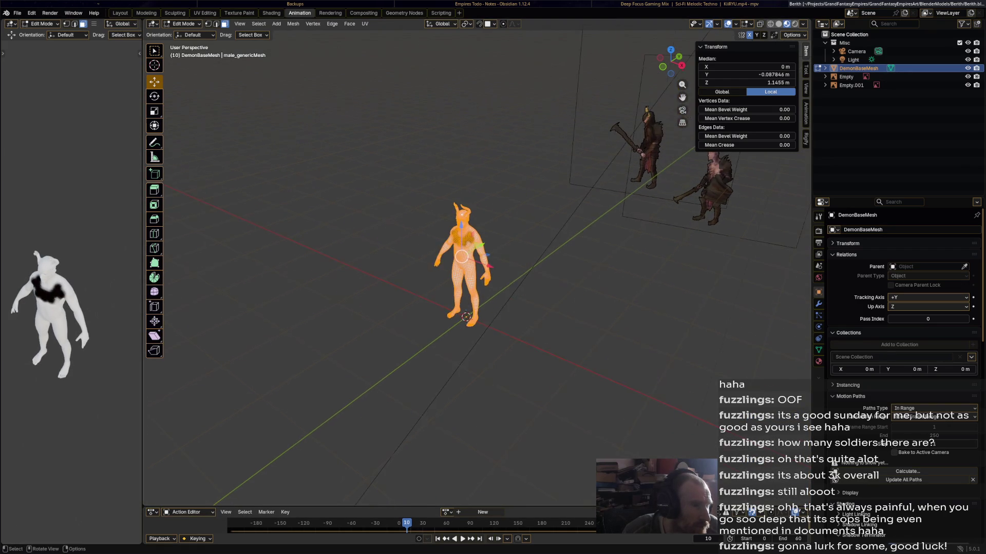
pyautogui.click(182, 23)
pyautogui.click(189, 62)
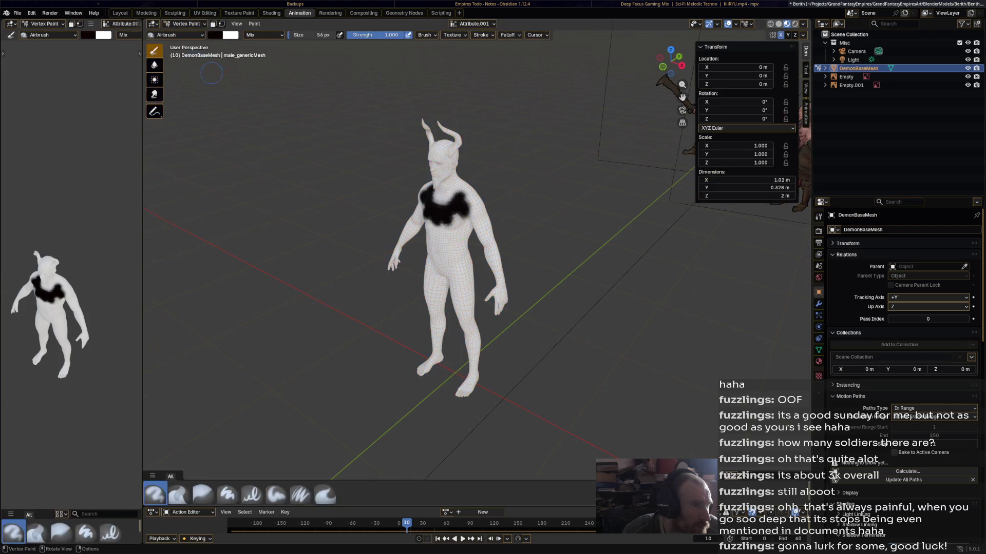
pyautogui.moveTo(451, 221)
pyautogui.mouseDown()
pyautogui.moveTo(443, 192)
pyautogui.moveTo(465, 202)
pyautogui.mouseUp()
pyautogui.keyDown('shift'); pyautogui.moveTo(462, 256); pyautogui.dragTo(480, 256, button='middle'); pyautogui.keyUp('shift')
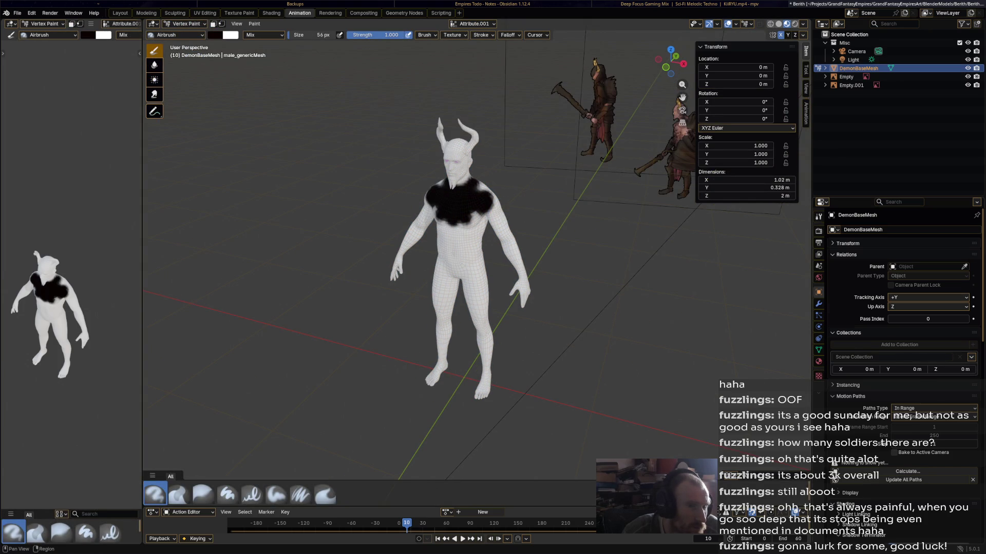
# Choose dark red as the paint colour and paint over the chest patch.
pyautogui.click(819, 216)
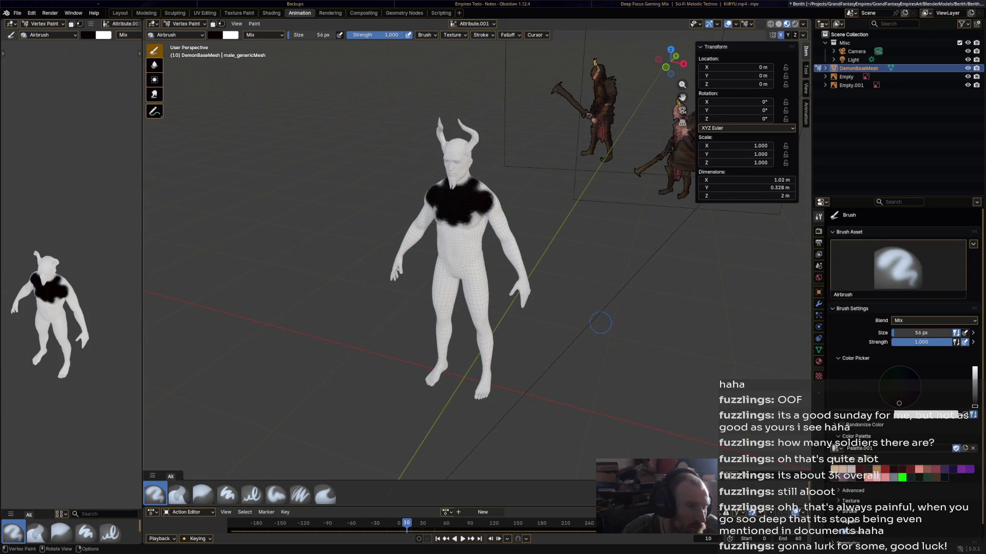
pyautogui.click(874, 468)
pyautogui.moveTo(462, 195)
pyautogui.mouseDown()
pyautogui.moveTo(462, 216)
pyautogui.moveTo(478, 190)
pyautogui.moveTo(441, 183)
pyautogui.moveTo(493, 208)
pyautogui.moveTo(447, 182)
pyautogui.moveTo(488, 213)
pyautogui.moveTo(457, 179)
pyautogui.moveTo(481, 152)
pyautogui.moveTo(462, 195)
pyautogui.moveTo(451, 337)
pyautogui.moveTo(470, 256)
pyautogui.moveTo(459, 349)
pyautogui.moveTo(476, 345)
pyautogui.moveTo(527, 288)
pyautogui.mouseUp()
# Set the brush size to 300 px and paint the rest of the body red.
pyautogui.click(318, 34)
pyautogui.write('300')
pyautogui.press('Return')
pyautogui.moveTo(462, 333); pyautogui.dragTo(565, 334, button='middle')
pyautogui.moveTo(483, 241); pyautogui.dragTo(544, 231, button='middle')
pyautogui.moveTo(452, 195)
pyautogui.mouseDown(button='middle')
pyautogui.moveTo(521, 216)
pyautogui.moveTo(551, 179)
pyautogui.mouseUp(button='middle')
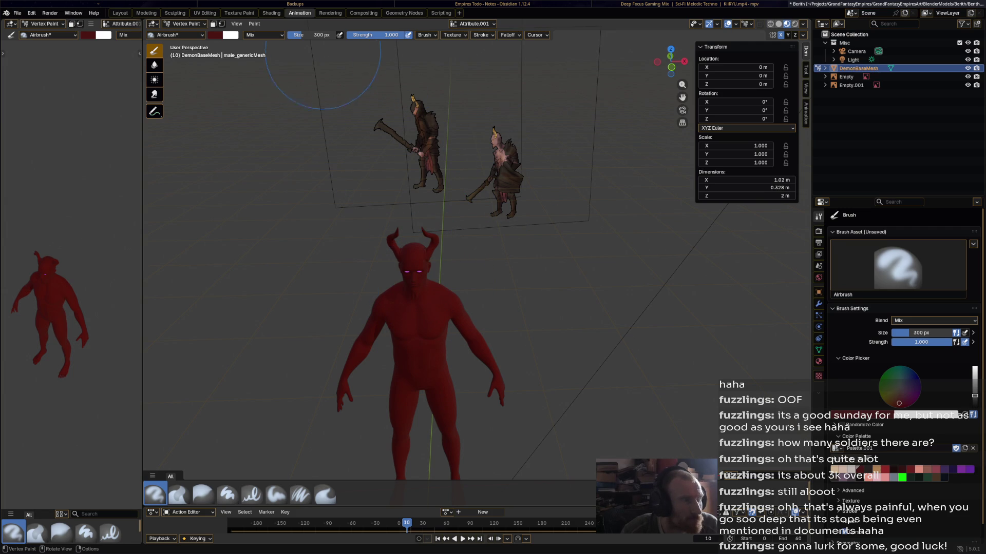
# Enter Edit Mode with everything selected and switch to the Shading workspace, viewing the head in profile.
pyautogui.click(185, 24)
pyautogui.click(185, 33)
pyautogui.click(185, 23)
pyautogui.click(185, 42)
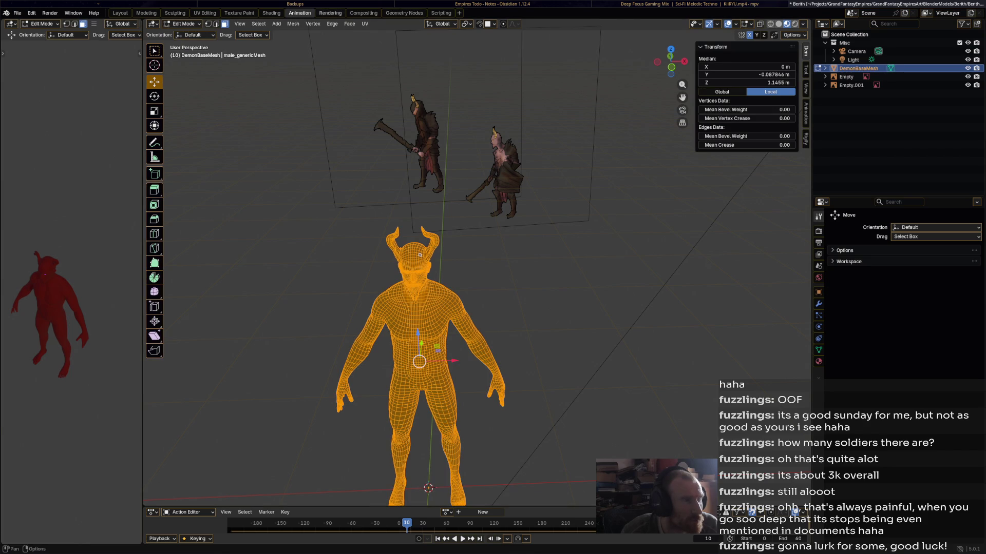
pyautogui.click(271, 13)
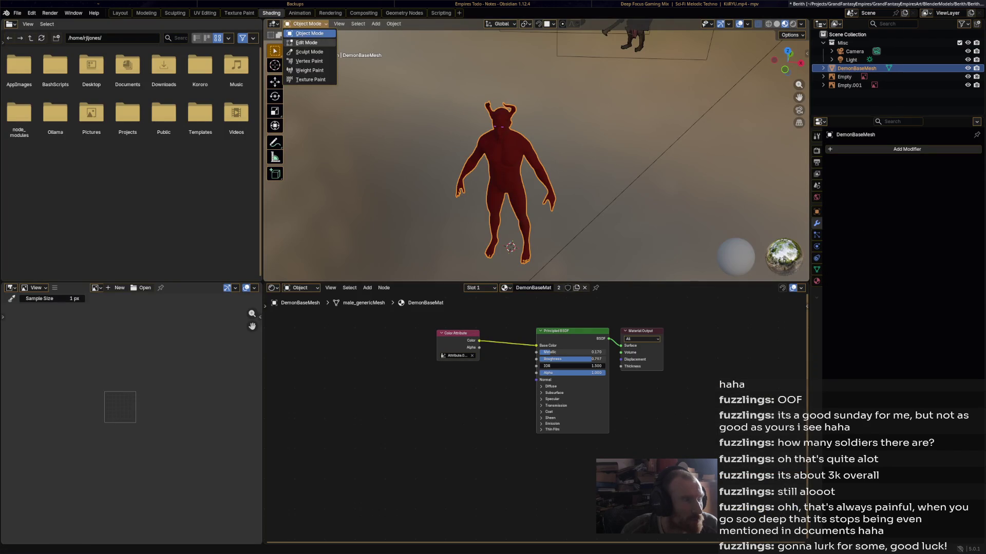
pyautogui.scroll(8, 492, 154)
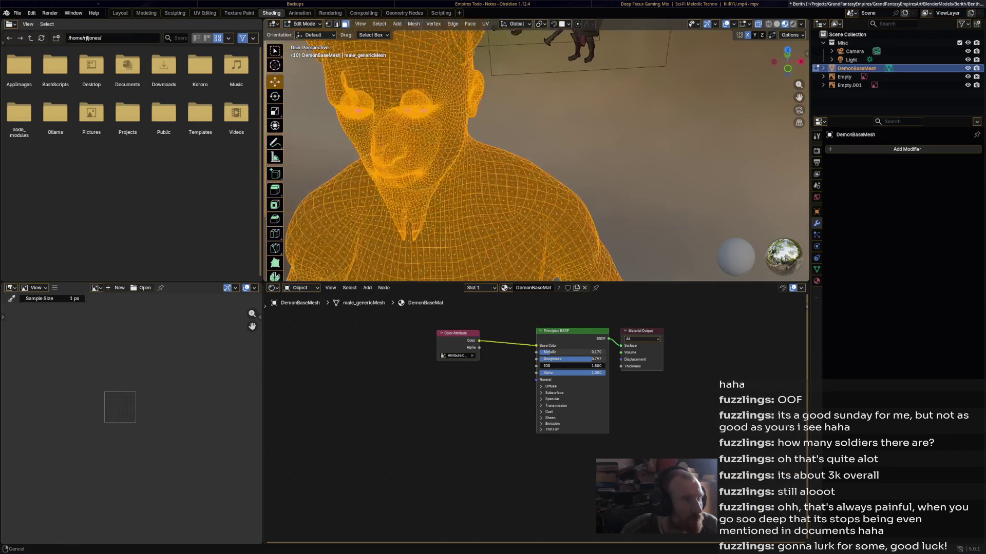
pyautogui.moveTo(534, 154); pyautogui.dragTo(647, 154, button='middle')
# Select only the eye mesh and replace its material0.001 with DemonBaseMat in Slot 2.
pyautogui.hotkey('ctrl', 'i')
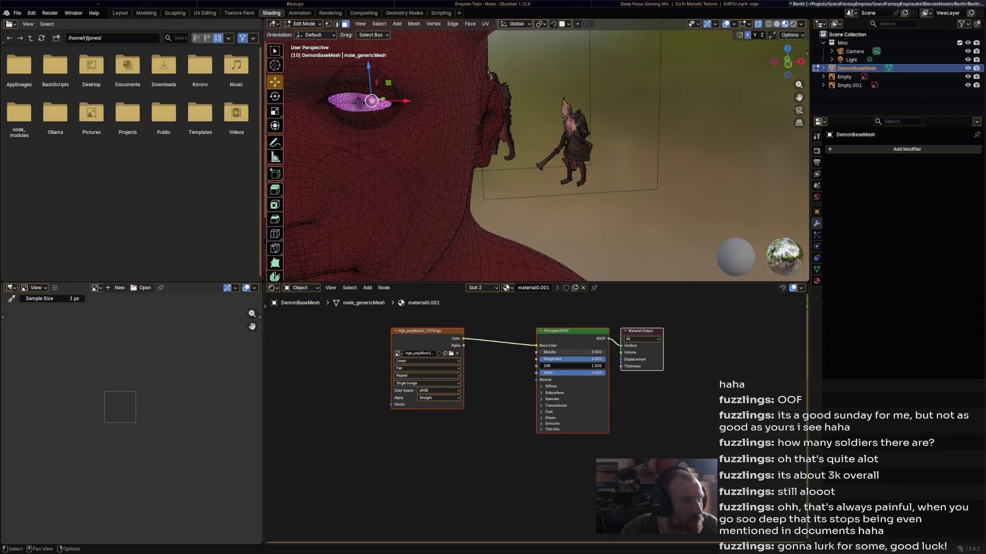
pyautogui.click(507, 288)
pyautogui.click(534, 302)
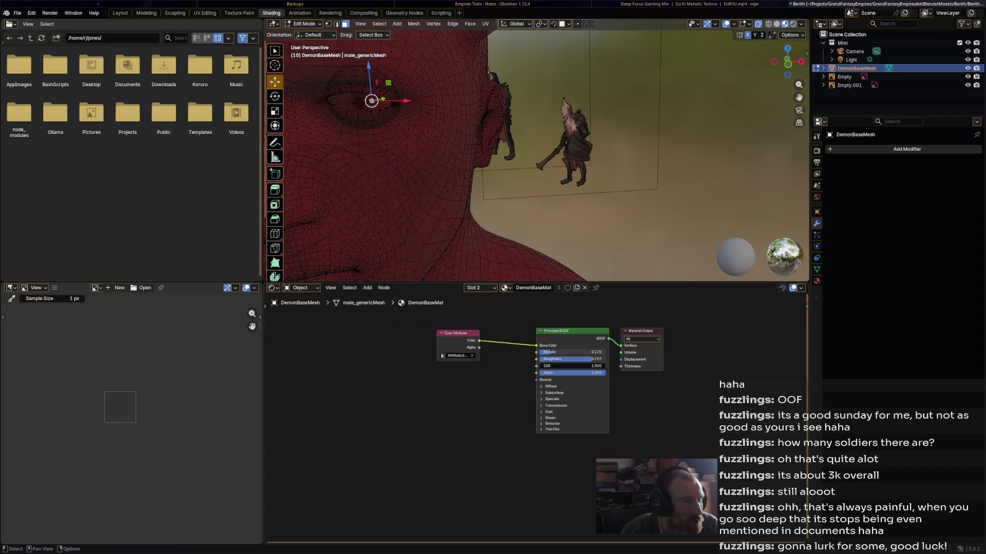
pyautogui.scroll(-1, 536, 414)
pyautogui.click(506, 287)
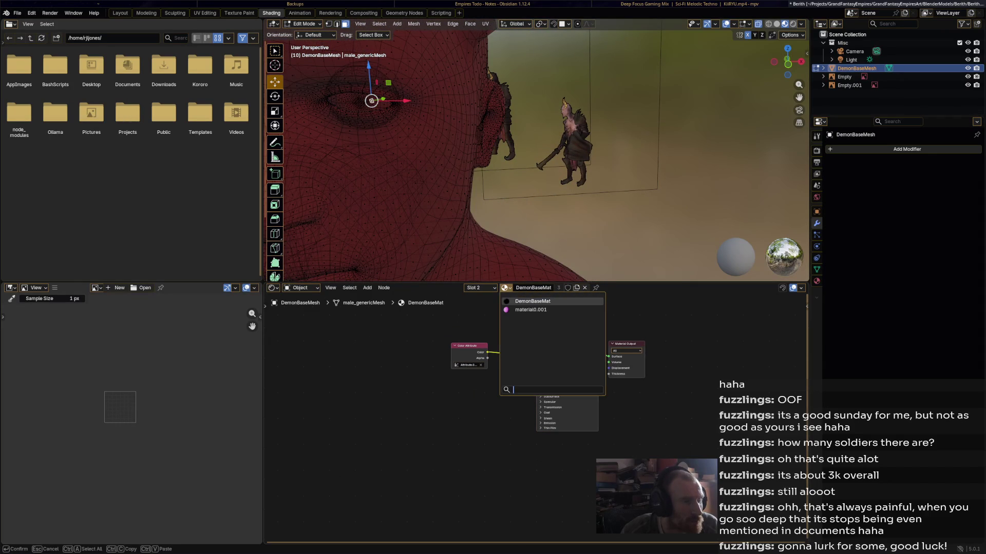
pyautogui.click(475, 287)
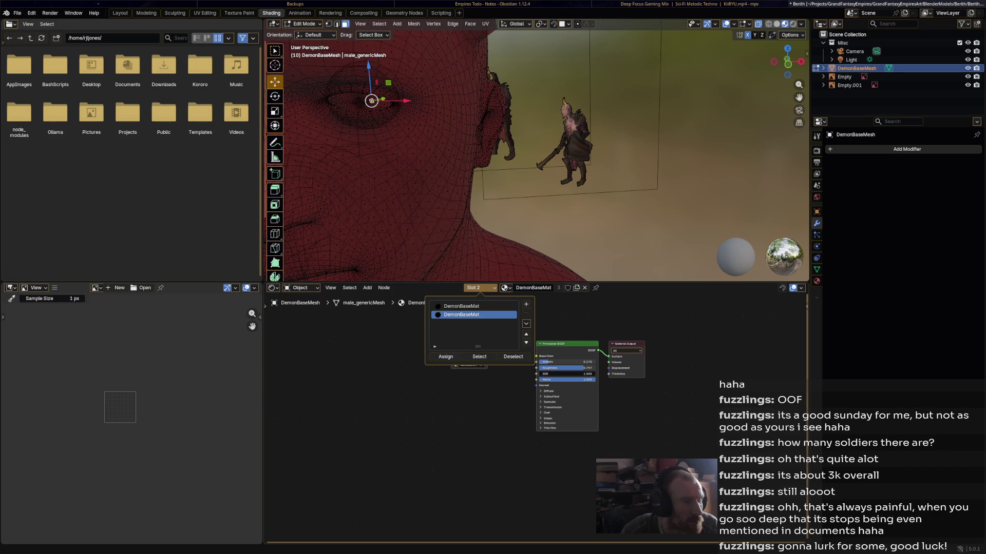
pyautogui.click(461, 306)
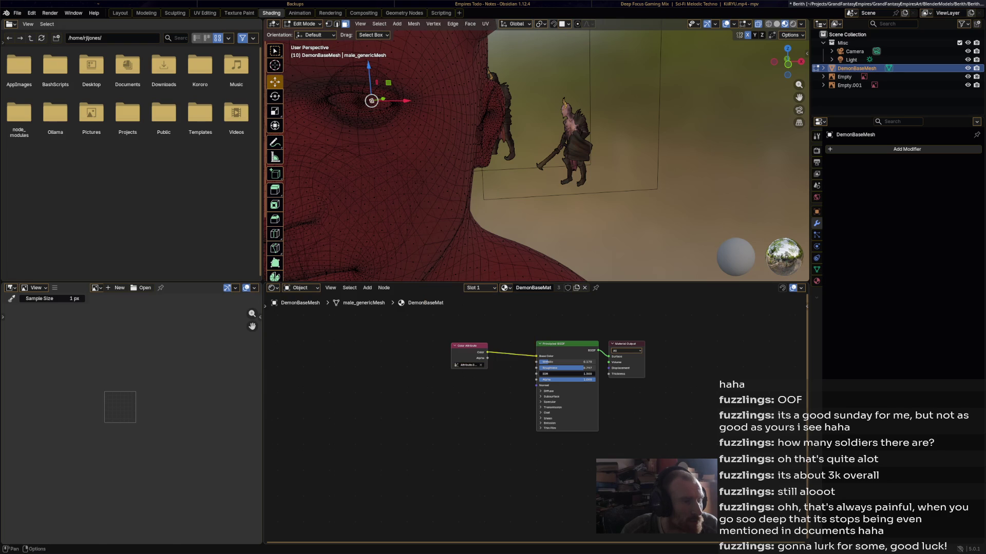
# Show Blender File data in a taller Outliner and expand the Materials category.
pyautogui.click(506, 287)
pyautogui.press('Down')
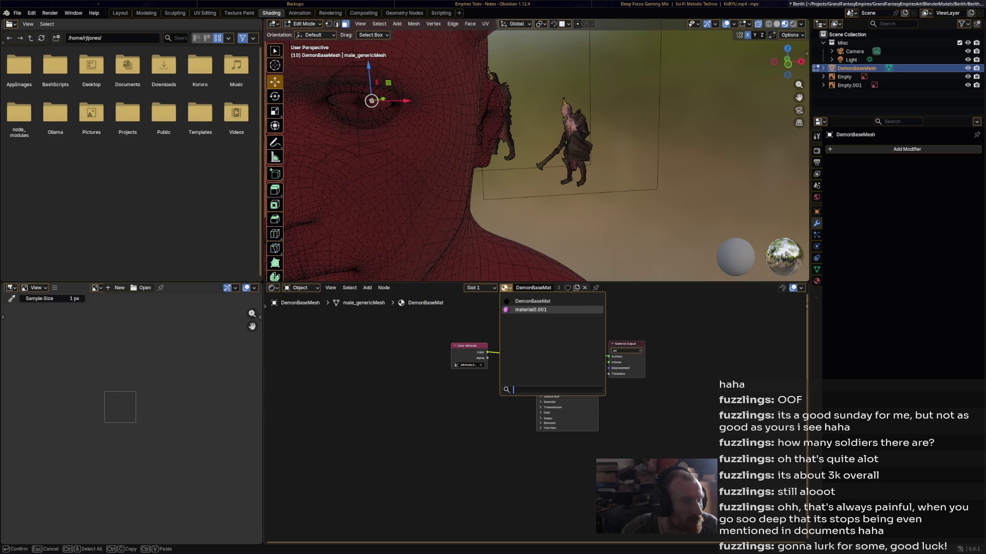
pyautogui.press('Escape')
pyautogui.click(835, 23)
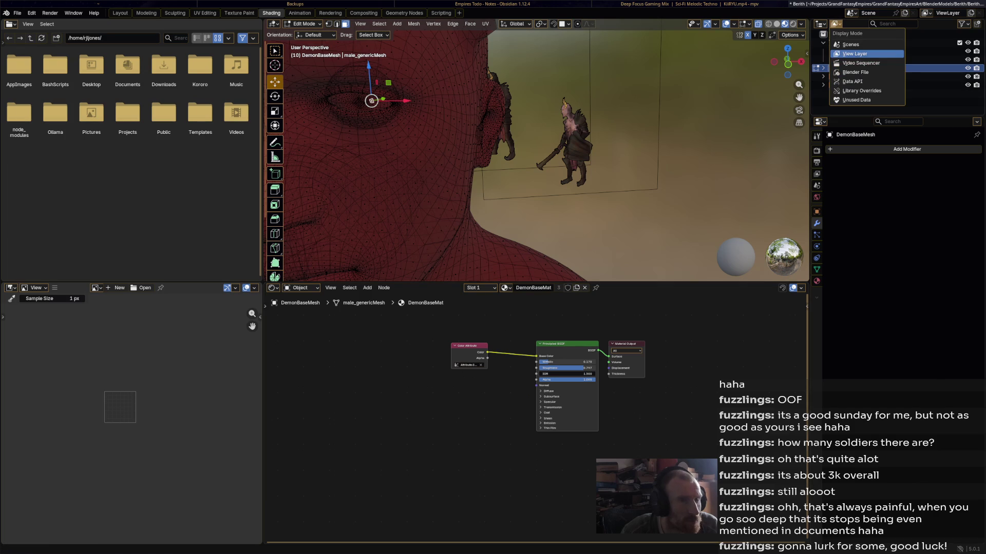
pyautogui.click(854, 72)
pyautogui.moveTo(899, 117); pyautogui.dragTo(899, 217)
pyautogui.click(823, 93)
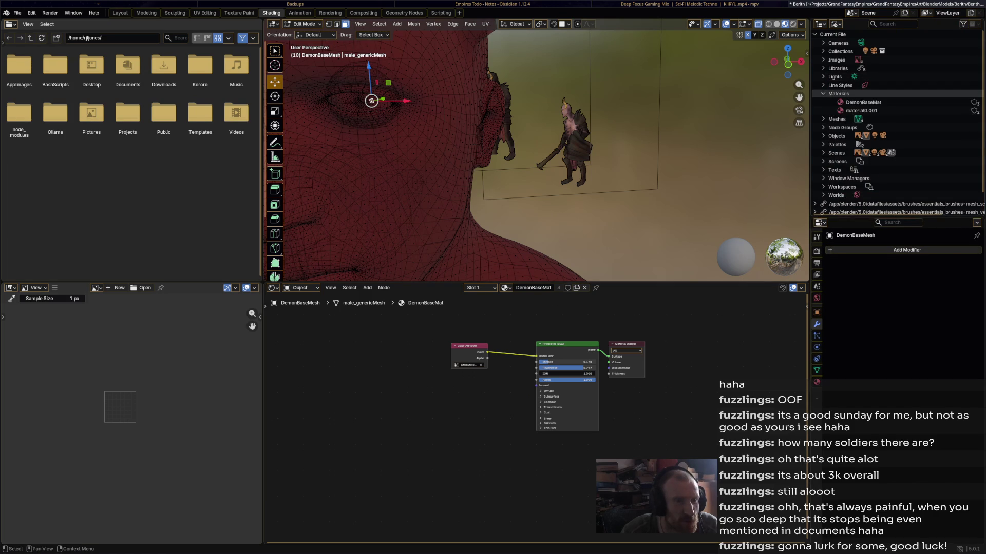
# Delete material0.001 from the file data.
pyautogui.click(862, 111)
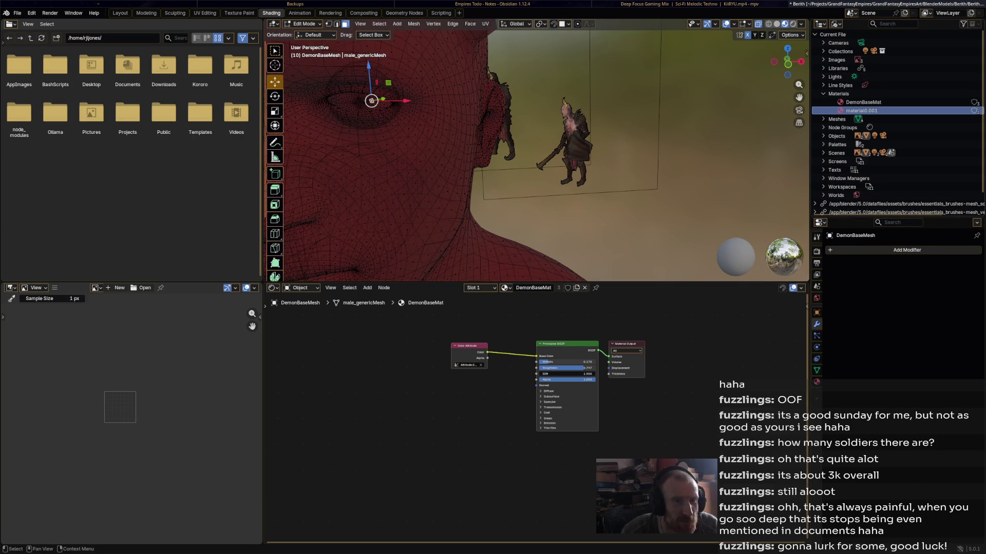
pyautogui.rightClick(861, 111)
pyautogui.click(812, 110)
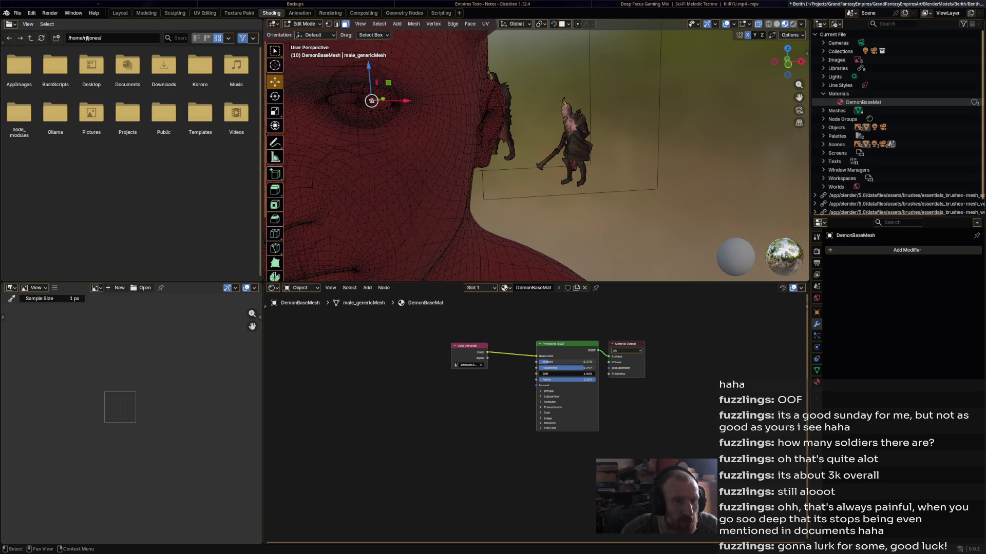
# Give DemonBaseMat a fake user, save Berith.blend, and return to Object Mode.
pyautogui.click(567, 287)
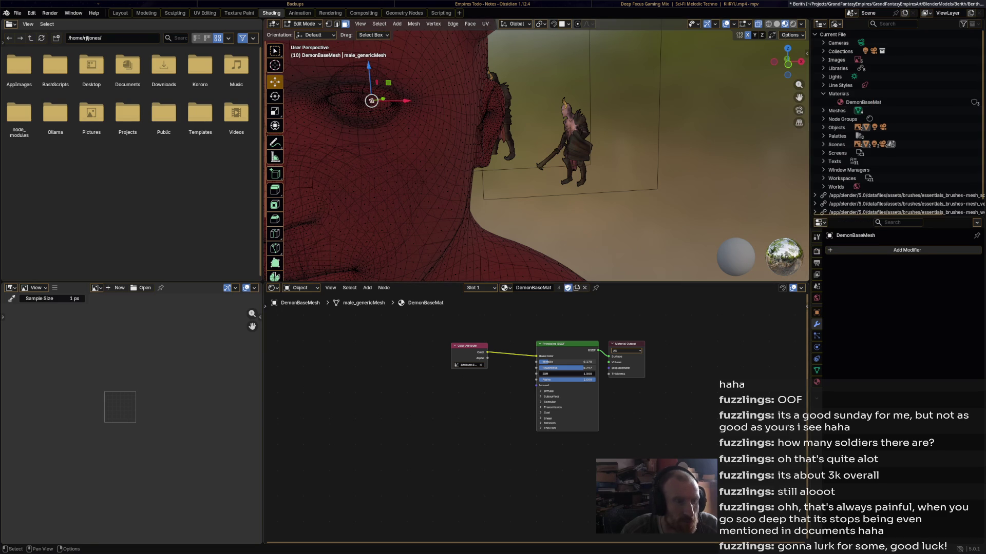
pyautogui.hotkey('ctrl', 's')
pyautogui.scroll(-5, 536, 150)
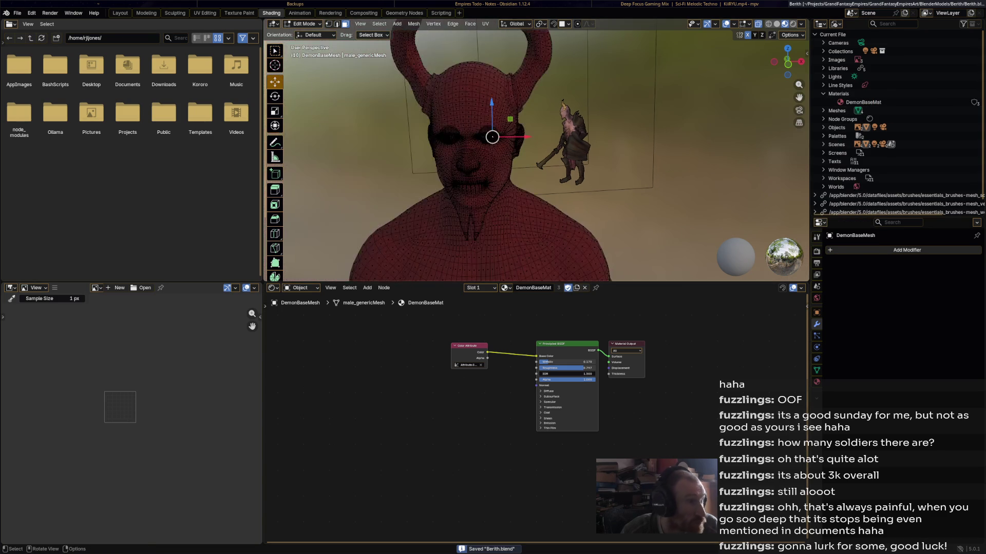
pyautogui.press('Tab')
pyautogui.scroll(-4, 536, 150)
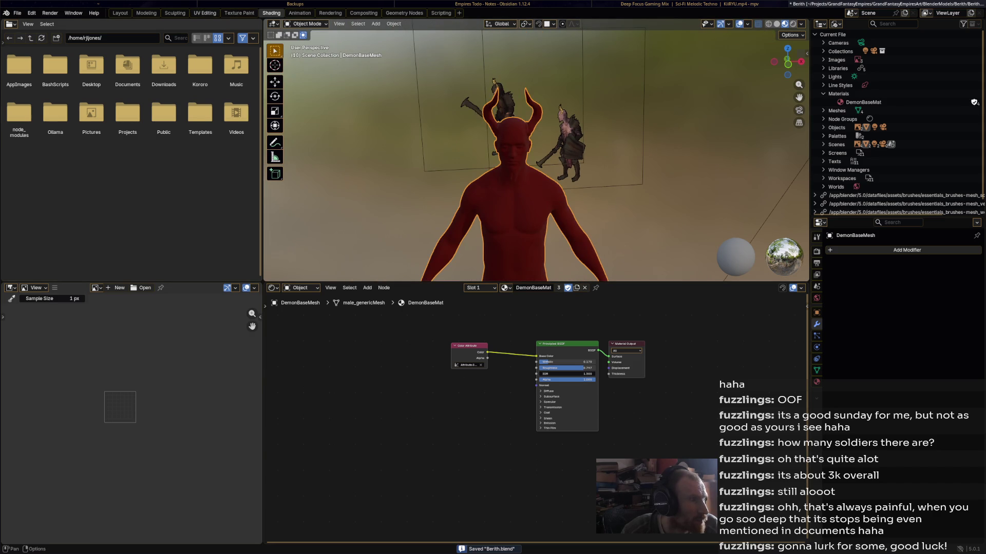
# Cycle through the workspaces to reach the Animation workspace.
pyautogui.hotkey('ctrl', 'pageup')
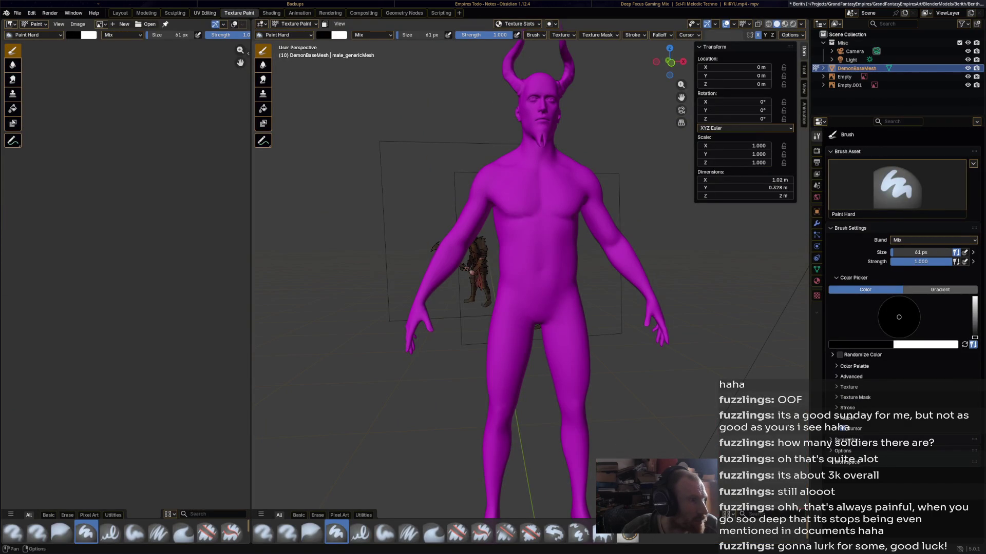
pyautogui.hotkey('ctrl', 'pageup')
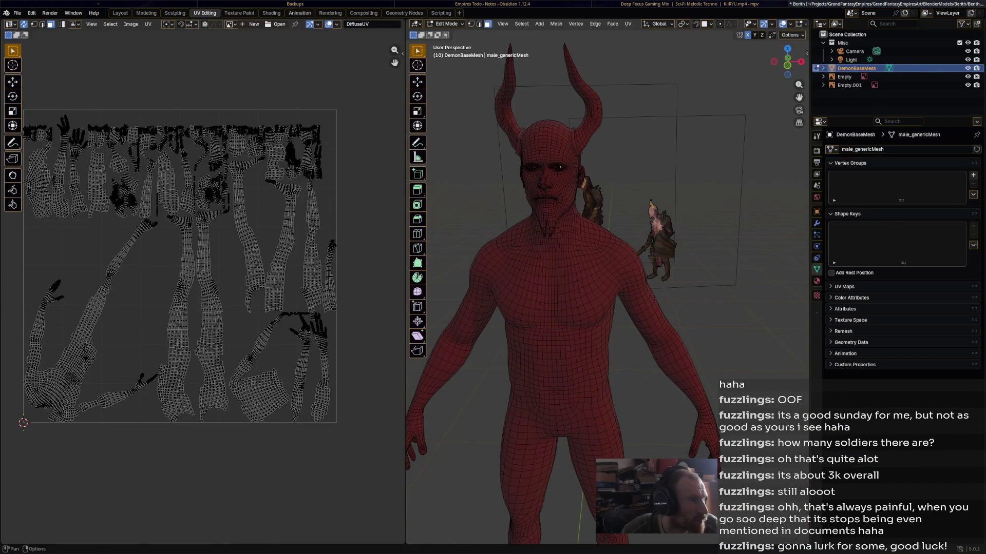
pyautogui.hotkey('ctrl', 'pagedown')
pyautogui.hotkey('ctrl', 'pagedown')
pyautogui.hotkey('ctrl', 'pagedown')
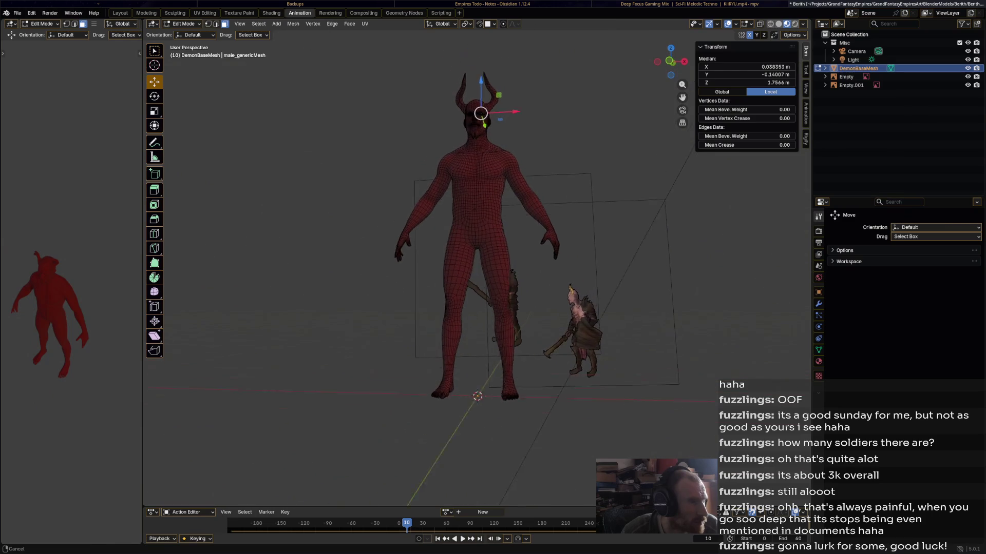
pyautogui.click(523, 205)
pyautogui.scroll(3, 528, 229)
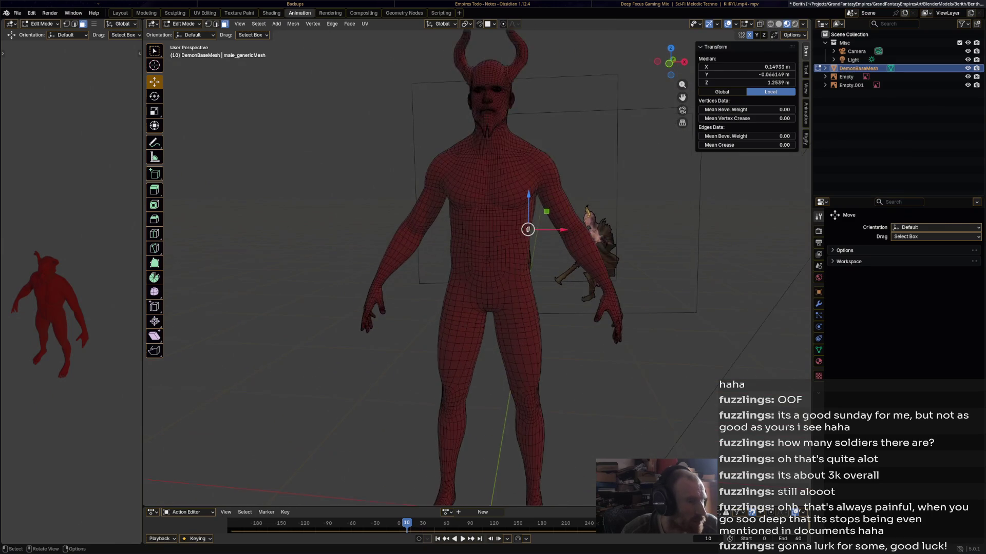
pyautogui.scroll(-2, 477, 267)
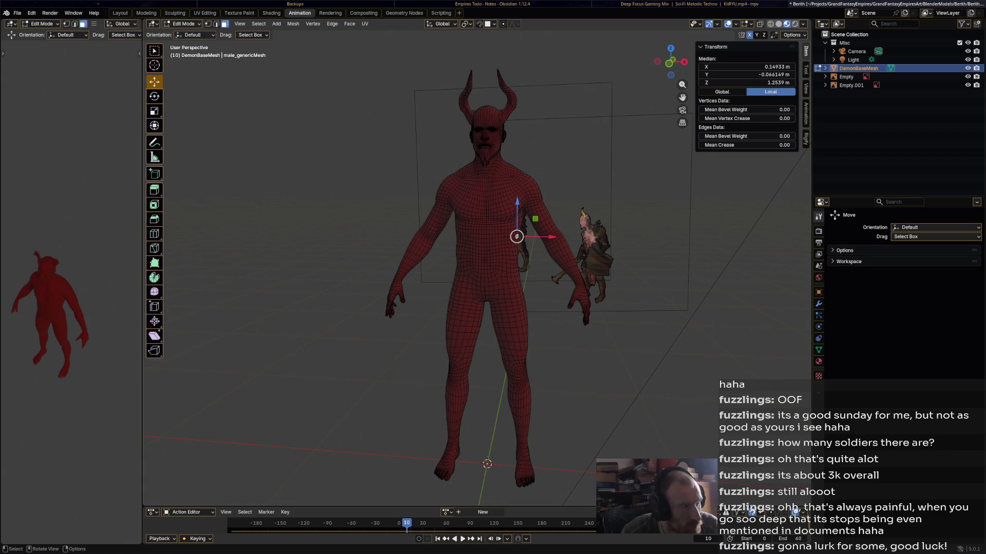
# Put the demon mesh into Vertex Paint mode, briefly passing through Weight Paint.
pyautogui.click(182, 24)
pyautogui.click(189, 70)
pyautogui.moveTo(462, 257)
pyautogui.mouseDown(button='middle')
pyautogui.moveTo(391, 252)
pyautogui.moveTo(421, 247)
pyautogui.mouseUp(button='middle')
pyautogui.click(185, 24)
pyautogui.click(188, 61)
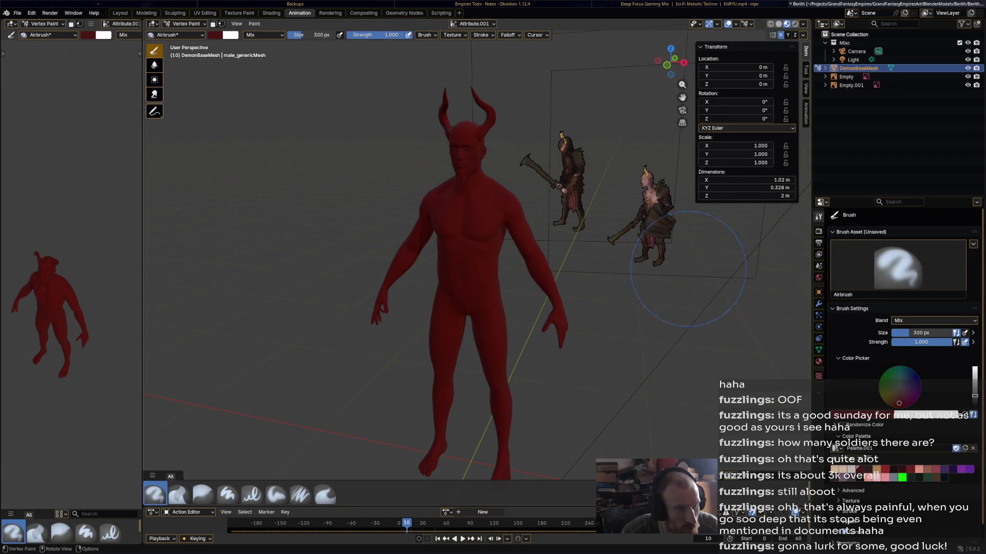
# Sample a pale pink brush colour with the eyedropper and save it as a palette swatch.
pyautogui.click(872, 415)
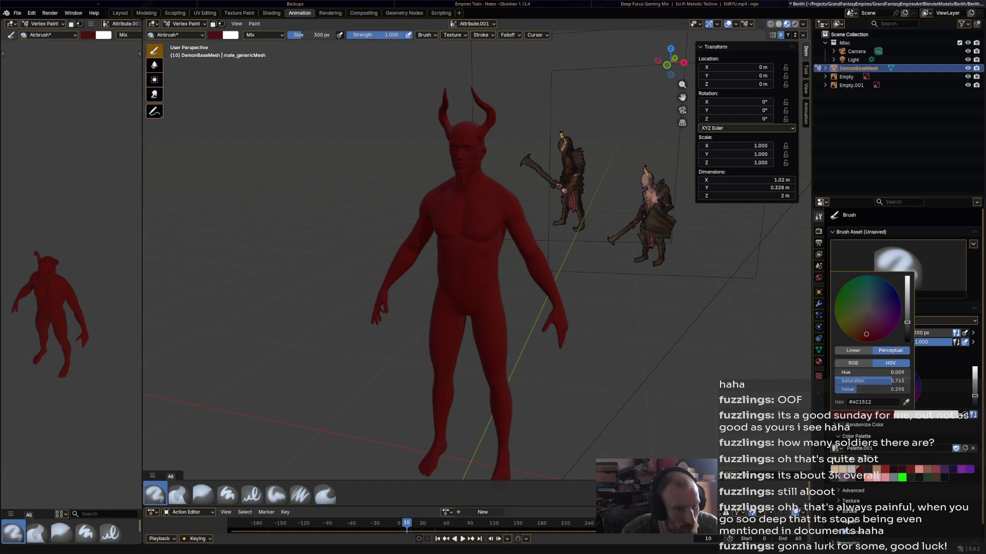
pyautogui.press('Escape')
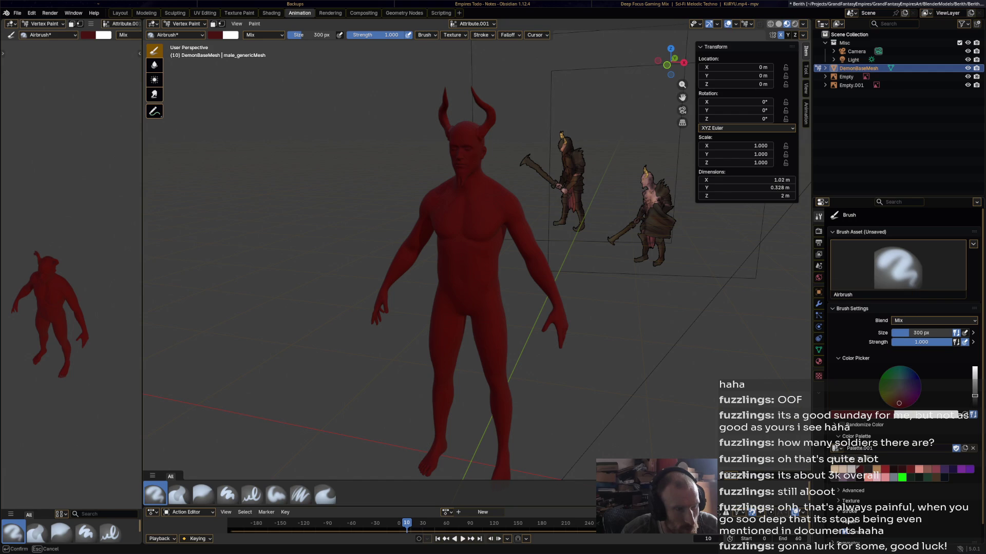
pyautogui.press('s')
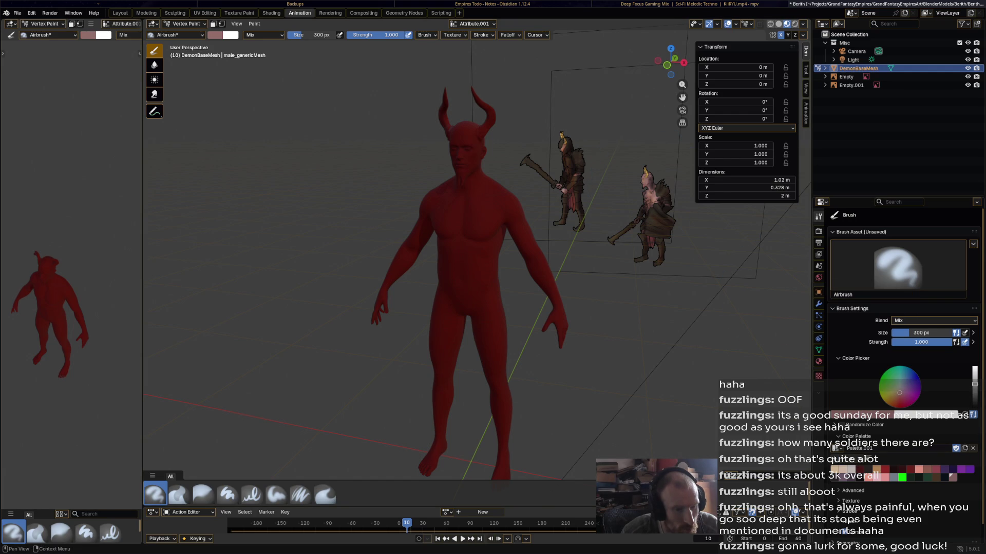
pyautogui.click(835, 459)
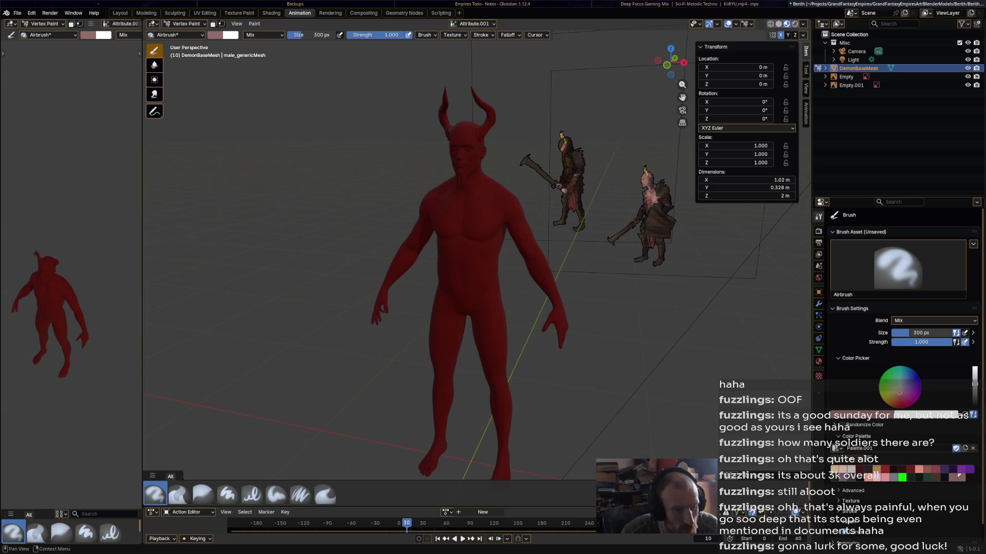
# Pick the pinkish palette swatch as the brush colour and set brush size to 111 px.
pyautogui.click(873, 415)
pyautogui.click(906, 402)
pyautogui.press('Return')
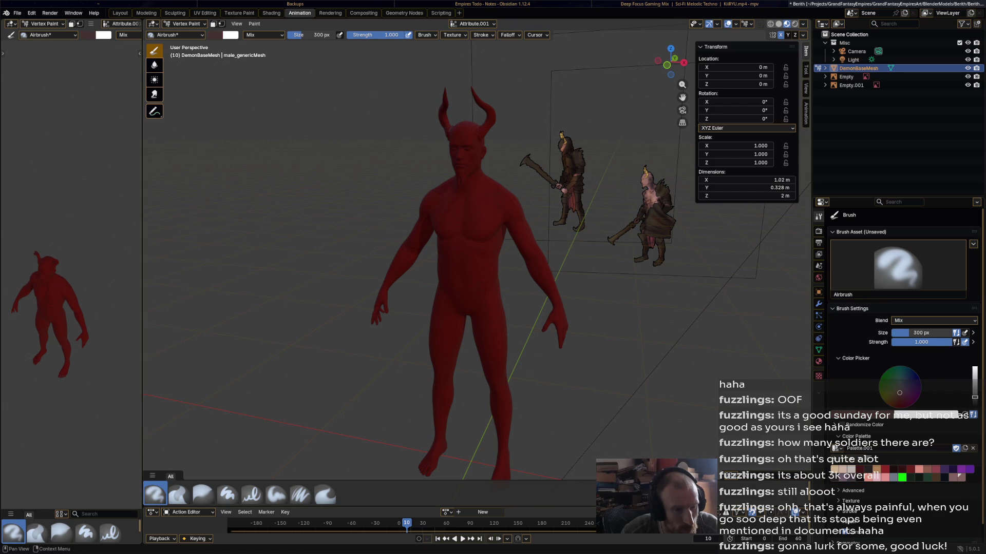
pyautogui.click(836, 449)
pyautogui.click(958, 477)
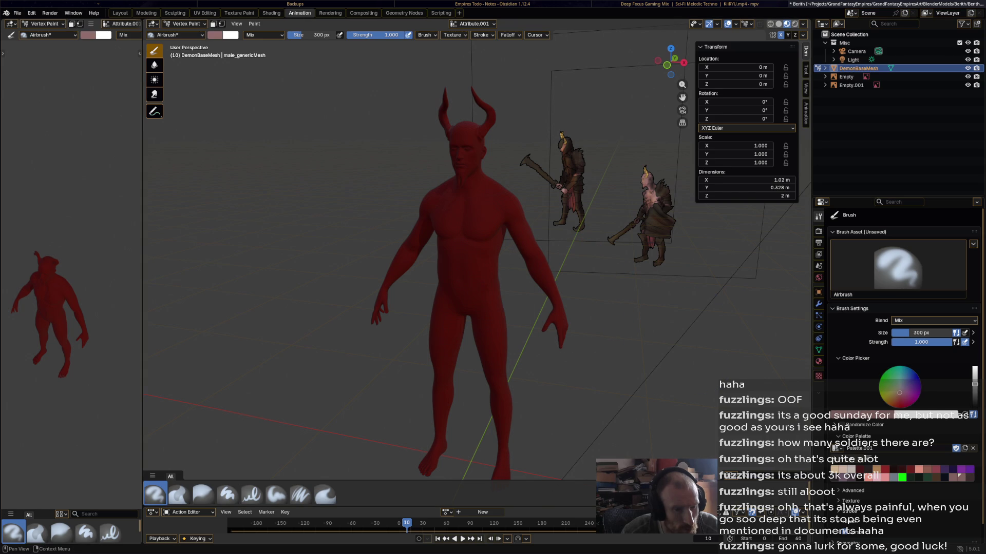
pyautogui.press('f')
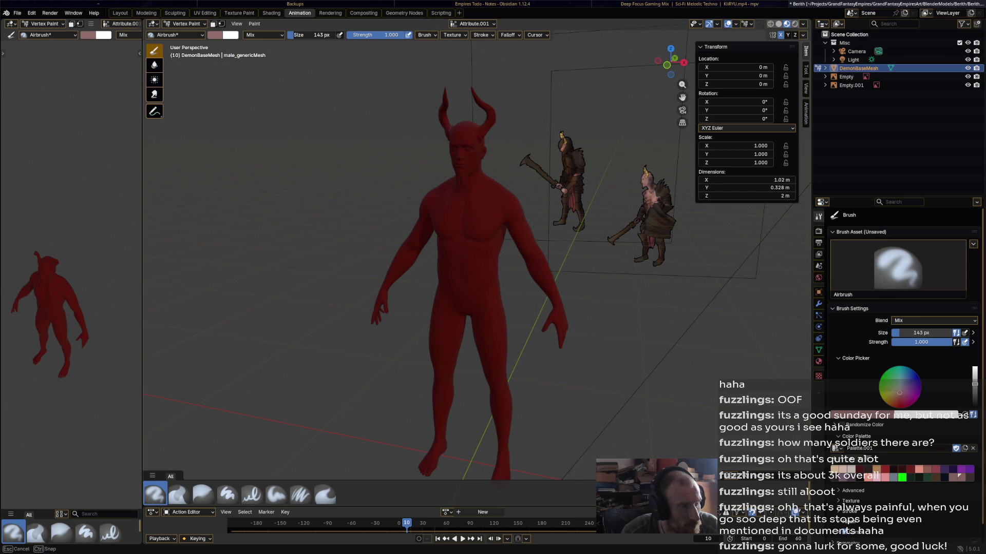
pyautogui.click(423, 115)
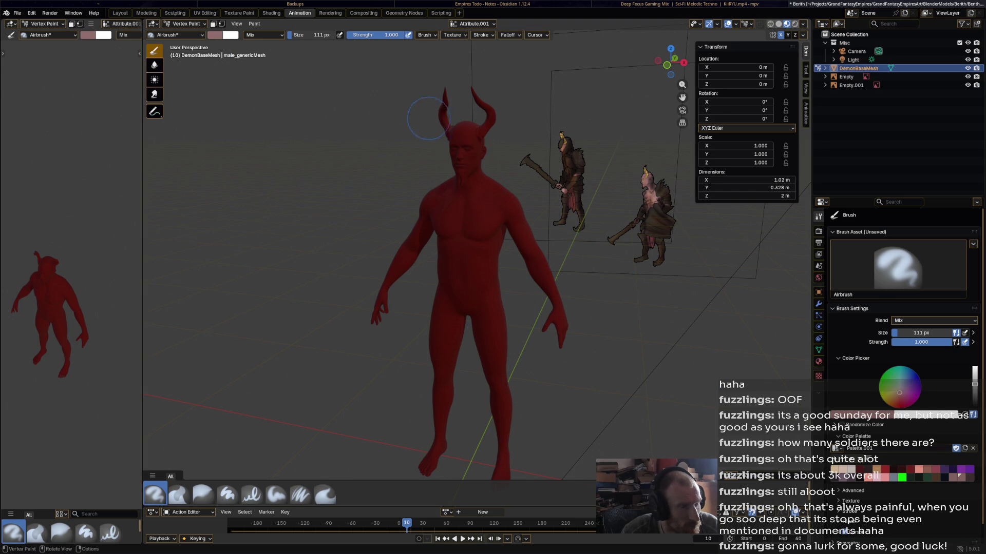
# Shrink the airbrush to 40 px and paint pale across the forehead.
pyautogui.scroll(3, 428, 107)
pyautogui.moveTo(427, 107); pyautogui.dragTo(528, 193, button='middle')
pyautogui.moveTo(534, 164); pyautogui.dragTo(530, 142)
pyautogui.press('f')
pyautogui.click(537, 161)
pyautogui.scroll(2, 537, 161)
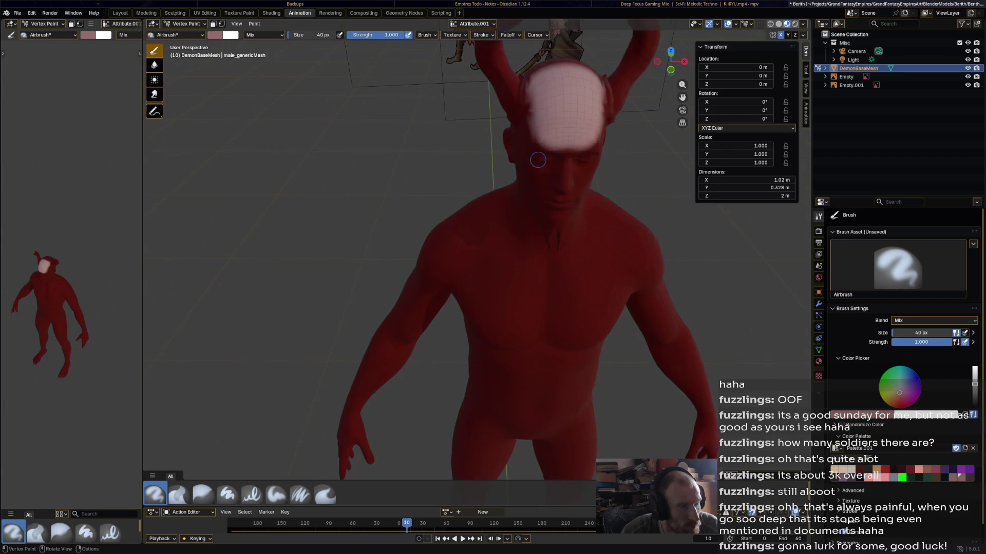
pyautogui.moveTo(555, 130); pyautogui.dragTo(534, 142)
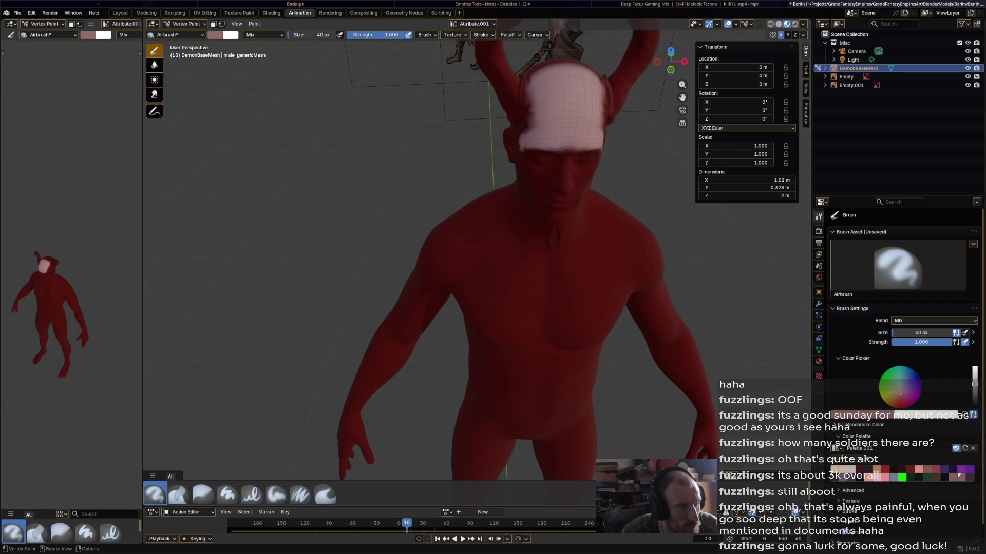
# Airbrush pale under the eyes, over the nose and down the cheeks beside the mouth.
pyautogui.moveTo(564, 174)
pyautogui.mouseDown()
pyautogui.moveTo(535, 176)
pyautogui.moveTo(552, 178)
pyautogui.mouseUp()
pyautogui.moveTo(563, 182)
pyautogui.mouseDown(button='middle')
pyautogui.moveTo(550, 120)
pyautogui.moveTo(540, 123)
pyautogui.mouseUp(button='middle')
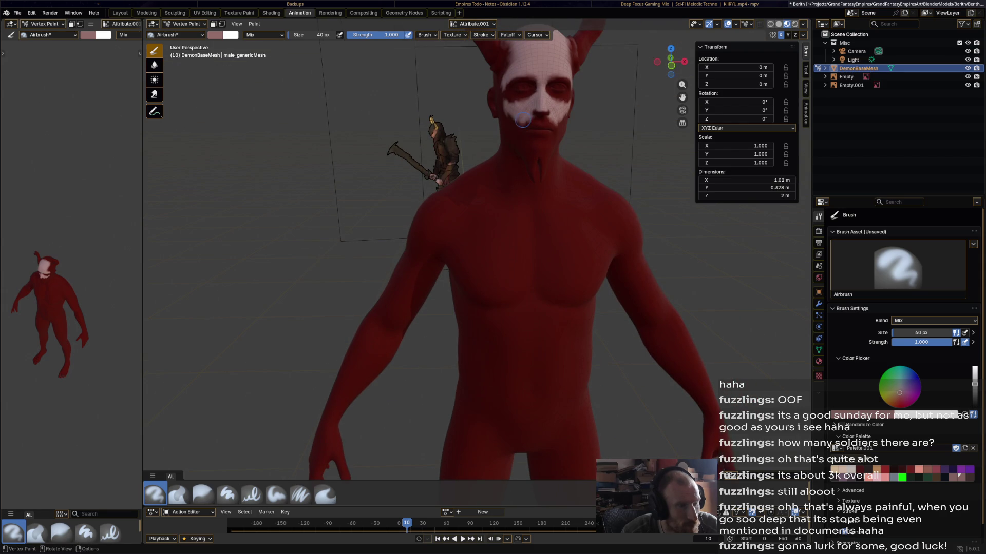
pyautogui.moveTo(521, 121)
pyautogui.mouseDown()
pyautogui.moveTo(507, 130)
pyautogui.moveTo(531, 150)
pyautogui.mouseUp()
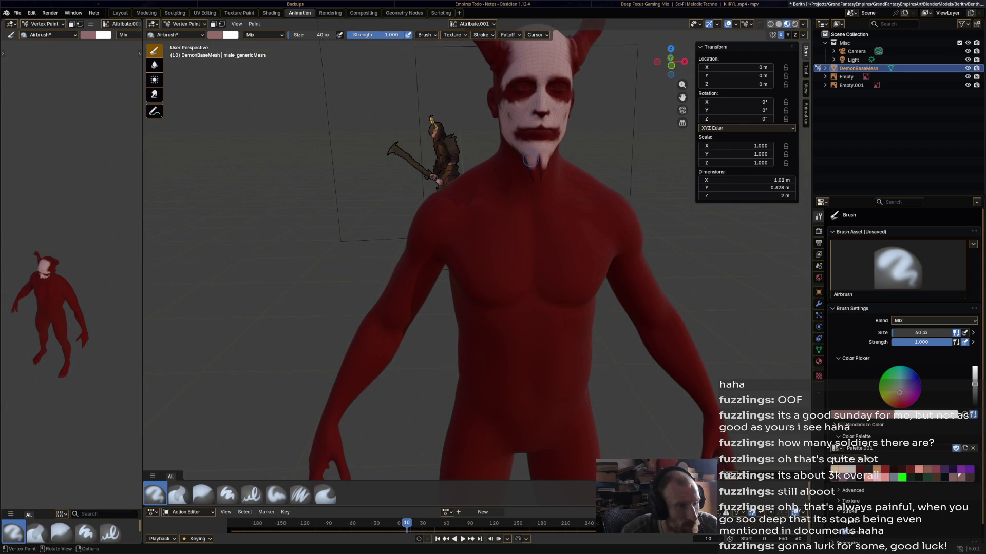
pyautogui.moveTo(531, 177); pyautogui.dragTo(582, 198, button='middle')
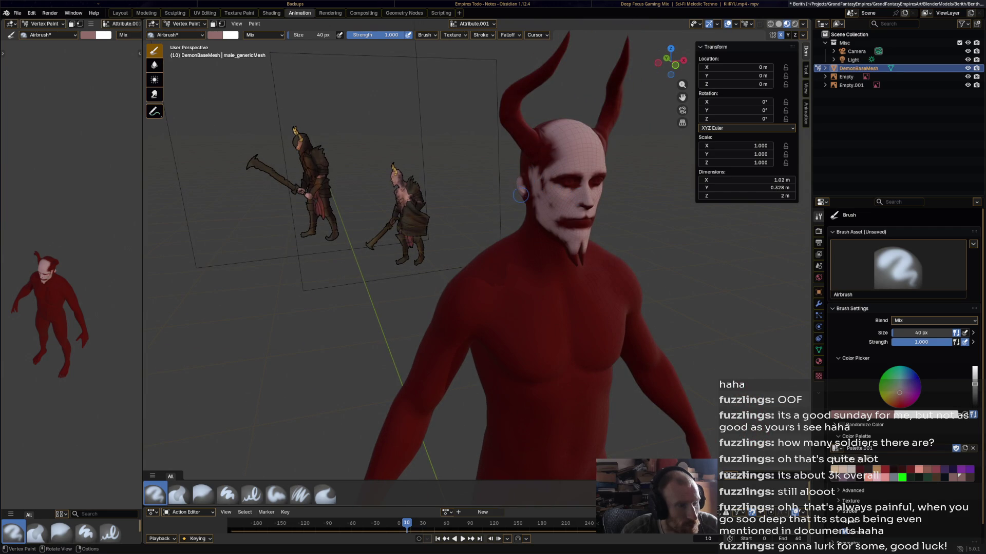
pyautogui.moveTo(539, 158); pyautogui.dragTo(523, 160, button='middle')
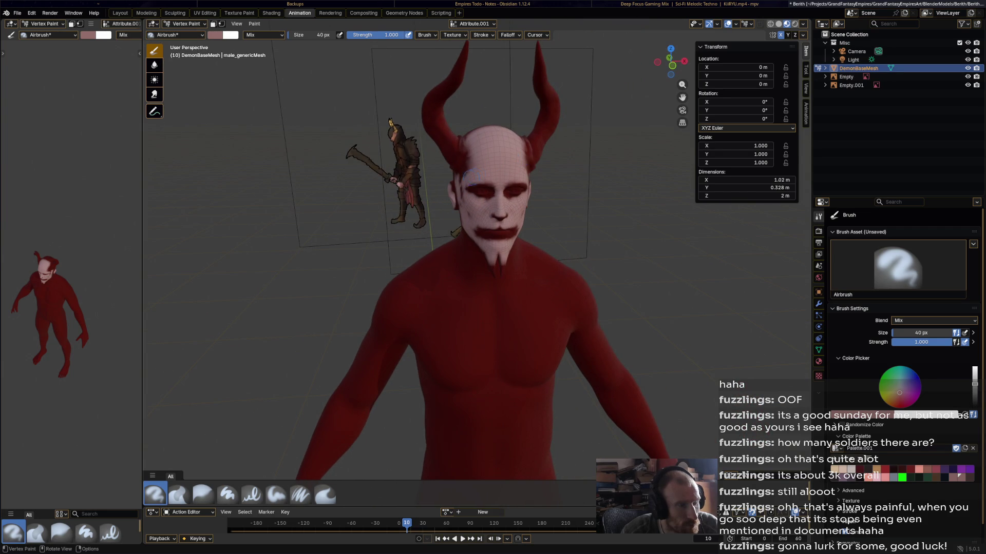
pyautogui.moveTo(458, 178)
pyautogui.mouseDown(button='middle')
pyautogui.moveTo(359, 182)
pyautogui.moveTo(375, 193)
pyautogui.mouseUp(button='middle')
# Paint the back of the head pale and lighten the throat, redoing one bad stroke.
pyautogui.moveTo(366, 176); pyautogui.dragTo(378, 185)
pyautogui.moveTo(381, 182); pyautogui.dragTo(610, 92, button='middle')
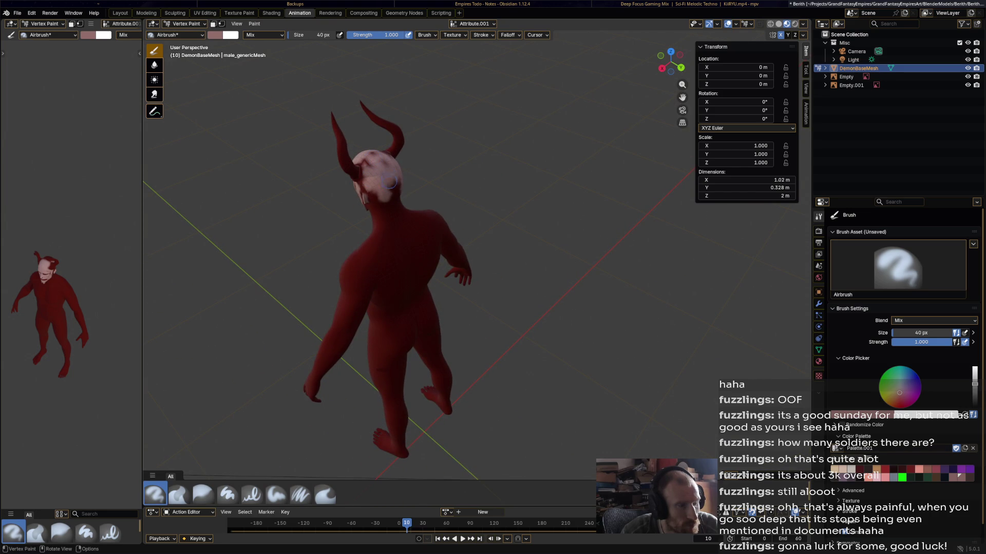
pyautogui.moveTo(389, 199)
pyautogui.mouseDown(button='middle')
pyautogui.moveTo(376, 237)
pyautogui.moveTo(421, 246)
pyautogui.moveTo(440, 222)
pyautogui.mouseUp(button='middle')
pyautogui.moveTo(439, 221); pyautogui.dragTo(440, 220)
pyautogui.hotkey('ctrl', 'z')
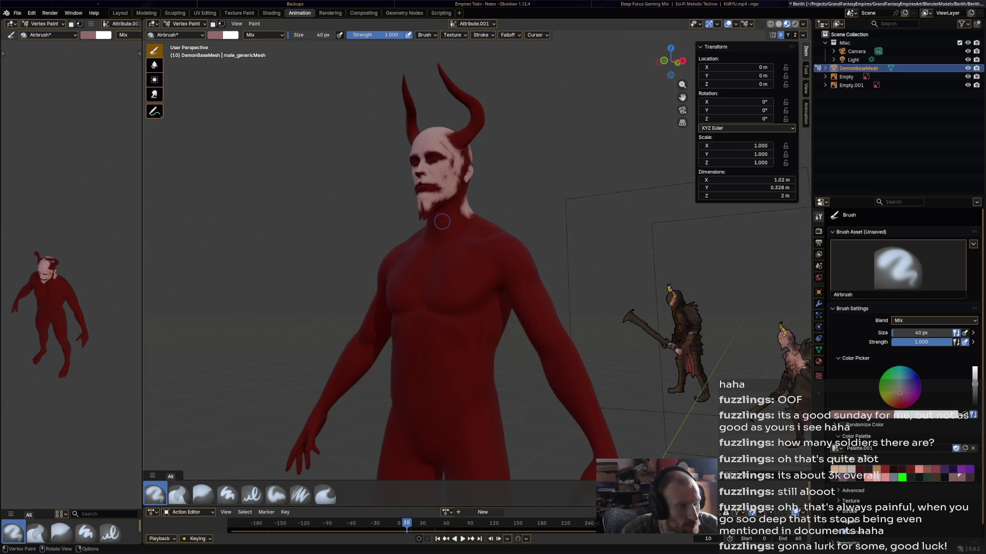
pyautogui.moveTo(450, 220); pyautogui.dragTo(477, 231)
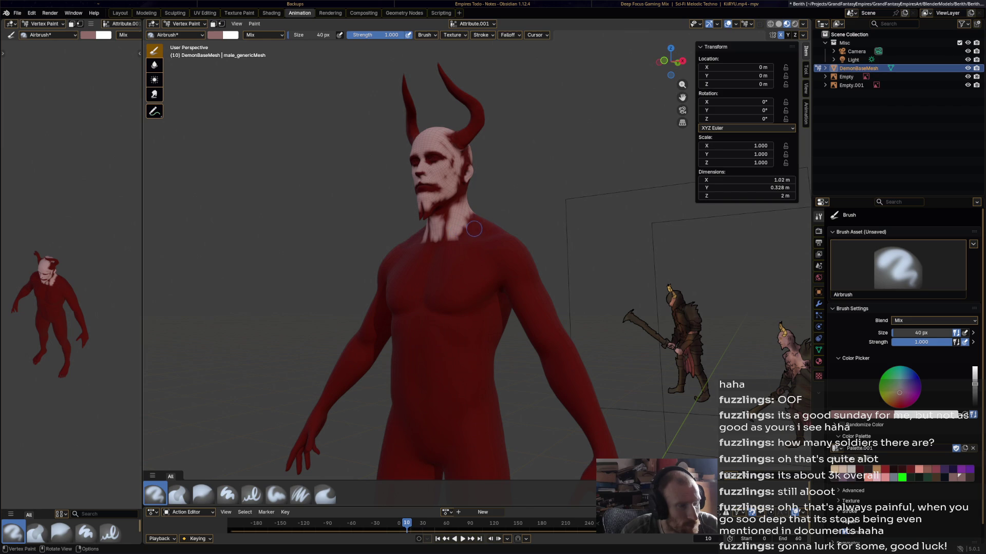
# Airbrush pale patches on the back of the neck, both shoulders and the upper arm.
pyautogui.moveTo(485, 226)
pyautogui.mouseDown(button='middle')
pyautogui.moveTo(466, 249)
pyautogui.moveTo(388, 276)
pyautogui.mouseUp(button='middle')
pyautogui.moveTo(382, 272)
pyautogui.mouseDown()
pyautogui.moveTo(375, 254)
pyautogui.moveTo(389, 270)
pyautogui.mouseUp()
pyautogui.moveTo(389, 271); pyautogui.dragTo(399, 257, button='middle')
pyautogui.moveTo(398, 257); pyautogui.dragTo(387, 277)
pyautogui.moveTo(387, 277); pyautogui.dragTo(389, 296, button='middle')
pyautogui.moveTo(389, 295); pyautogui.dragTo(389, 311)
pyautogui.moveTo(391, 368)
pyautogui.mouseDown()
pyautogui.moveTo(401, 371)
pyautogui.moveTo(391, 384)
pyautogui.mouseUp()
# Paint pale patches on the upper arms, both pectorals and across the upper abdomen.
pyautogui.moveTo(407, 389); pyautogui.dragTo(493, 316, button='middle')
pyautogui.moveTo(577, 283)
pyautogui.mouseDown()
pyautogui.moveTo(588, 297)
pyautogui.moveTo(582, 286)
pyautogui.mouseUp()
pyautogui.moveTo(526, 250)
pyautogui.mouseDown()
pyautogui.moveTo(514, 267)
pyautogui.moveTo(534, 246)
pyautogui.moveTo(524, 258)
pyautogui.moveTo(537, 272)
pyautogui.moveTo(502, 250)
pyautogui.mouseUp()
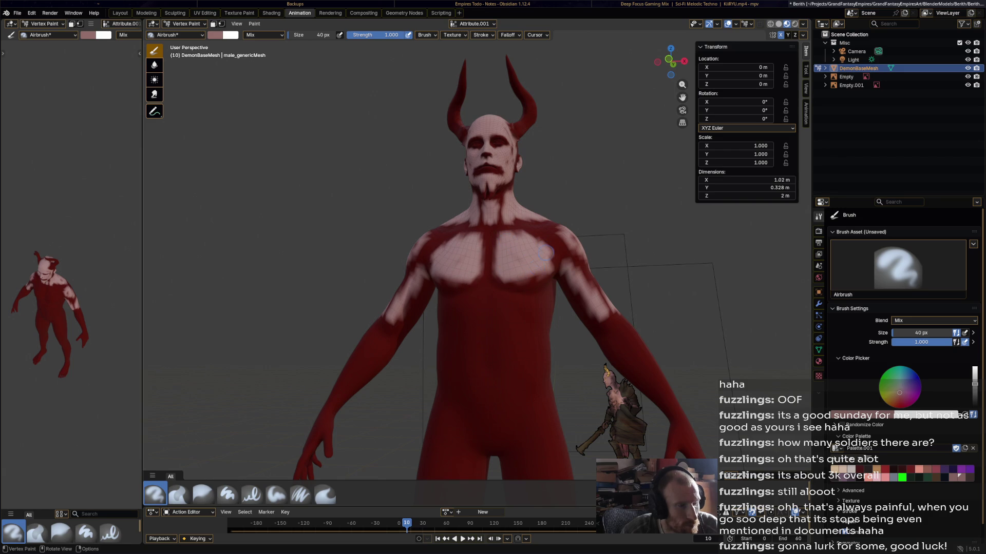
pyautogui.moveTo(505, 315)
pyautogui.mouseDown()
pyautogui.moveTo(501, 305)
pyautogui.moveTo(537, 310)
pyautogui.mouseUp()
pyautogui.moveTo(537, 311); pyautogui.dragTo(493, 313, button='middle')
pyautogui.moveTo(404, 331)
pyautogui.mouseDown()
pyautogui.moveTo(411, 318)
pyautogui.moveTo(417, 336)
pyautogui.moveTo(433, 332)
pyautogui.mouseUp()
# Add pale patches on the lower back, both sides of the abdomen and the forearms.
pyautogui.moveTo(433, 334); pyautogui.dragTo(342, 349, button='middle')
pyautogui.moveTo(346, 347); pyautogui.dragTo(333, 353)
pyautogui.moveTo(332, 354); pyautogui.dragTo(429, 333, button='middle')
pyautogui.moveTo(429, 333)
pyautogui.mouseDown()
pyautogui.moveTo(419, 380)
pyautogui.moveTo(428, 330)
pyautogui.moveTo(413, 367)
pyautogui.mouseUp()
pyautogui.moveTo(413, 367); pyautogui.dragTo(479, 326, button='middle')
pyautogui.moveTo(479, 326)
pyautogui.mouseDown()
pyautogui.moveTo(480, 380)
pyautogui.moveTo(470, 367)
pyautogui.mouseUp()
pyautogui.moveTo(470, 367); pyautogui.dragTo(413, 334, button='middle')
pyautogui.moveTo(413, 334); pyautogui.dragTo(378, 360)
# Streak pale paint along both arms and forearms down onto the hands.
pyautogui.moveTo(377, 359); pyautogui.dragTo(563, 374, button='middle')
pyautogui.moveTo(563, 374); pyautogui.dragTo(572, 383)
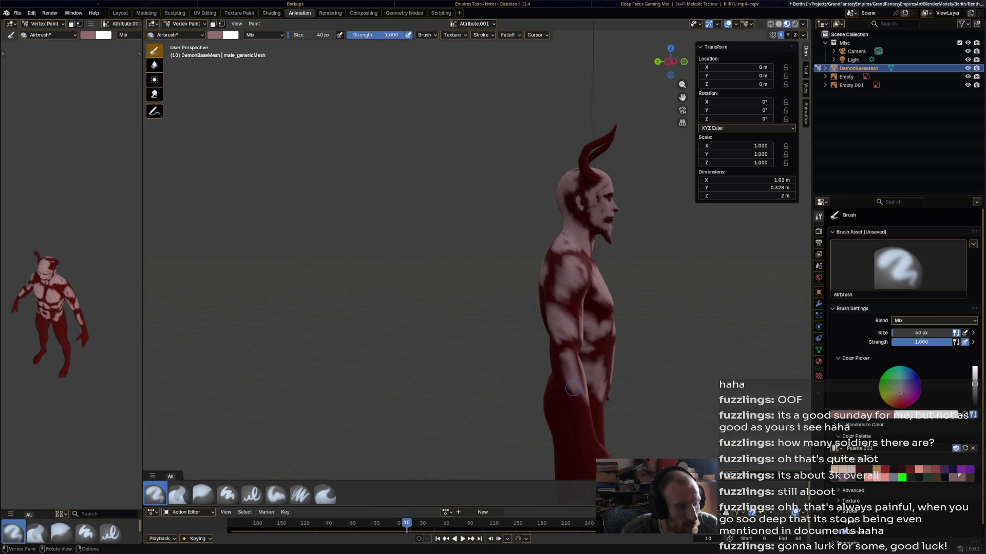
pyautogui.moveTo(597, 388); pyautogui.dragTo(617, 303, button='middle')
pyautogui.moveTo(572, 275); pyautogui.dragTo(603, 308)
pyautogui.moveTo(603, 308); pyautogui.dragTo(467, 275, button='middle')
pyautogui.moveTo(468, 275)
pyautogui.mouseDown()
pyautogui.moveTo(450, 321)
pyautogui.moveTo(459, 340)
pyautogui.mouseUp()
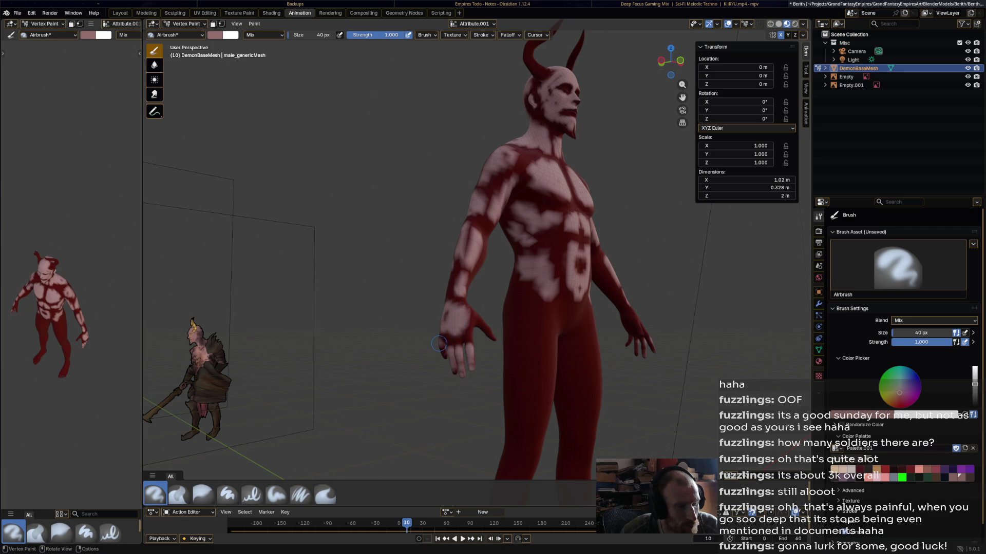
pyautogui.moveTo(498, 367); pyautogui.dragTo(342, 329, button='middle')
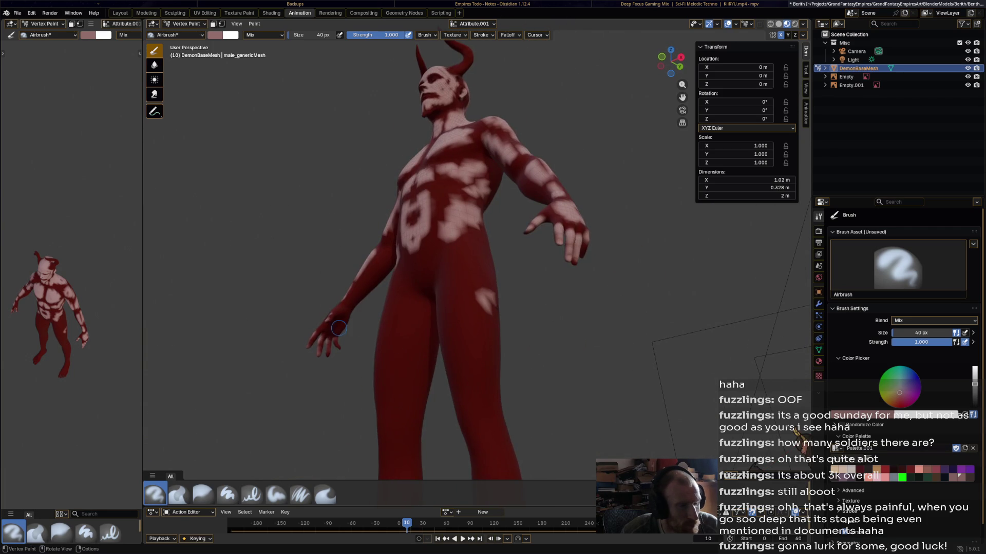
pyautogui.moveTo(364, 299)
pyautogui.mouseDown()
pyautogui.moveTo(381, 264)
pyautogui.moveTo(470, 271)
pyautogui.mouseUp()
# Paint pale streaks on both thighs and spray across the buttocks and lower back.
pyautogui.moveTo(470, 270); pyautogui.dragTo(513, 303, button='middle')
pyautogui.moveTo(514, 303)
pyautogui.mouseDown()
pyautogui.moveTo(534, 354)
pyautogui.moveTo(533, 335)
pyautogui.moveTo(567, 375)
pyautogui.mouseUp()
pyautogui.moveTo(567, 375)
pyautogui.mouseDown(button='middle')
pyautogui.moveTo(359, 354)
pyautogui.moveTo(363, 339)
pyautogui.mouseUp(button='middle')
pyautogui.moveTo(377, 329)
pyautogui.mouseDown()
pyautogui.moveTo(416, 311)
pyautogui.moveTo(411, 339)
pyautogui.moveTo(416, 288)
pyautogui.moveTo(403, 247)
pyautogui.moveTo(419, 207)
pyautogui.moveTo(414, 255)
pyautogui.moveTo(426, 240)
pyautogui.mouseUp()
# Airbrush pale spots over the buttocks, upper thighs, calves and right thigh.
pyautogui.moveTo(428, 306); pyautogui.dragTo(379, 292, button='middle')
pyautogui.scroll(2, 417, 143)
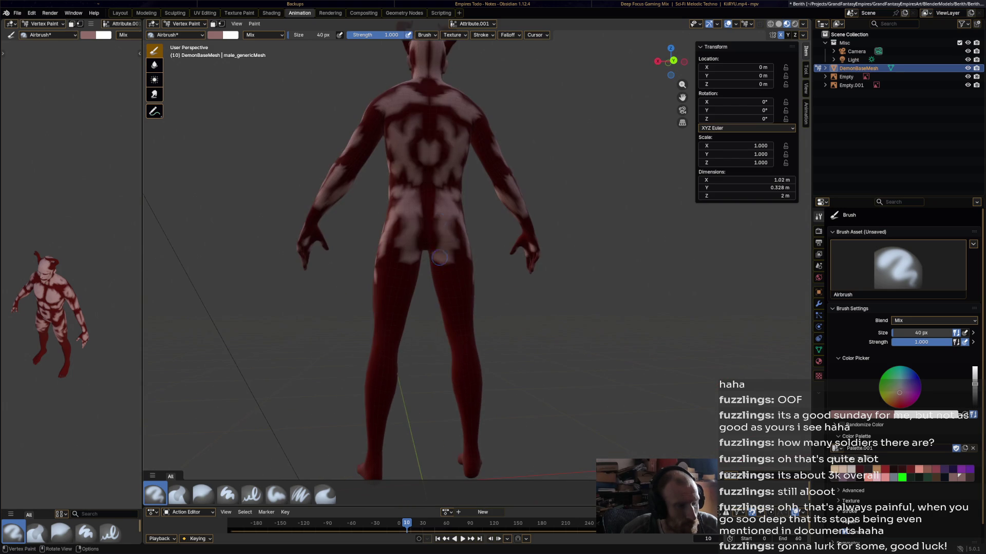
pyautogui.moveTo(455, 280)
pyautogui.mouseDown()
pyautogui.moveTo(456, 293)
pyautogui.moveTo(447, 290)
pyautogui.moveTo(465, 295)
pyautogui.moveTo(473, 380)
pyautogui.mouseUp()
pyautogui.moveTo(464, 432); pyautogui.dragTo(472, 469)
pyautogui.moveTo(471, 470); pyautogui.dragTo(495, 309, button='middle')
pyautogui.scroll(2, 496, 308)
pyautogui.moveTo(500, 269); pyautogui.dragTo(499, 255)
# Add pale spots on the thighs, knees and shins, then select the Blur brush.
pyautogui.moveTo(499, 255); pyautogui.dragTo(563, 257, button='middle')
pyautogui.moveTo(562, 257)
pyautogui.mouseDown()
pyautogui.moveTo(555, 206)
pyautogui.moveTo(537, 200)
pyautogui.moveTo(565, 241)
pyautogui.moveTo(545, 223)
pyautogui.moveTo(577, 349)
pyautogui.moveTo(566, 404)
pyautogui.moveTo(531, 419)
pyautogui.mouseUp()
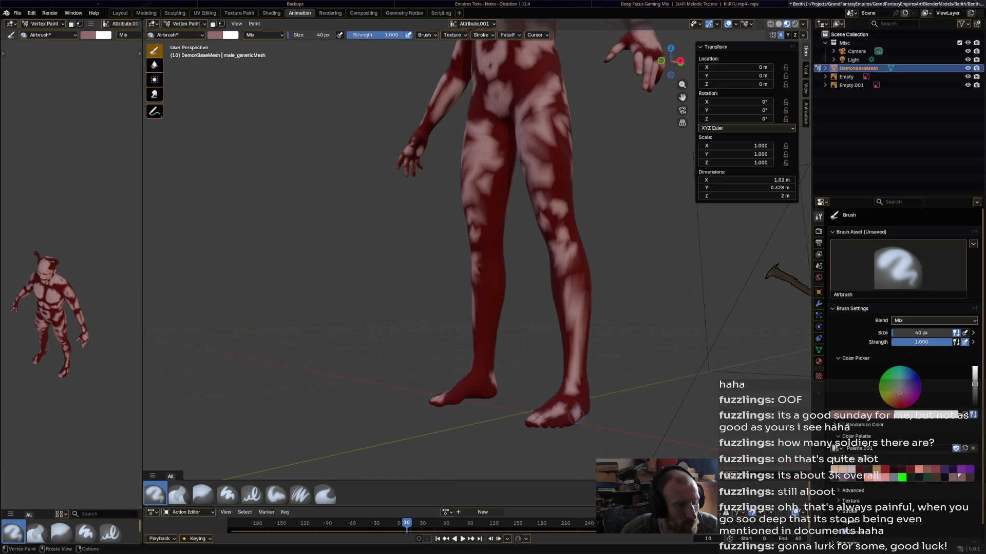
pyautogui.moveTo(546, 406); pyautogui.dragTo(478, 394, button='middle')
pyautogui.moveTo(492, 373); pyautogui.dragTo(502, 220)
pyautogui.moveTo(515, 206); pyautogui.dragTo(668, 213, button='middle')
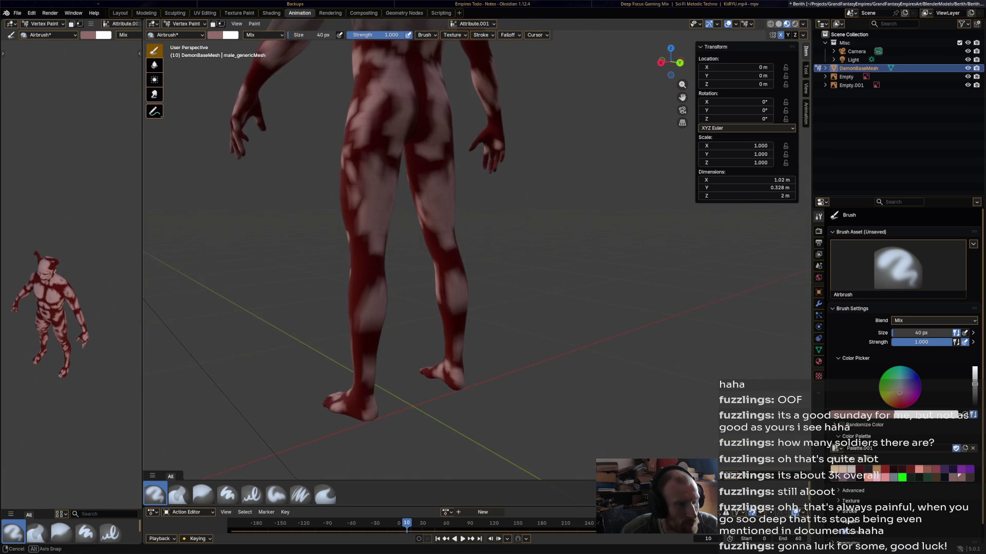
pyautogui.moveTo(370, 246); pyautogui.dragTo(376, 434, button='middle')
pyautogui.click(203, 494)
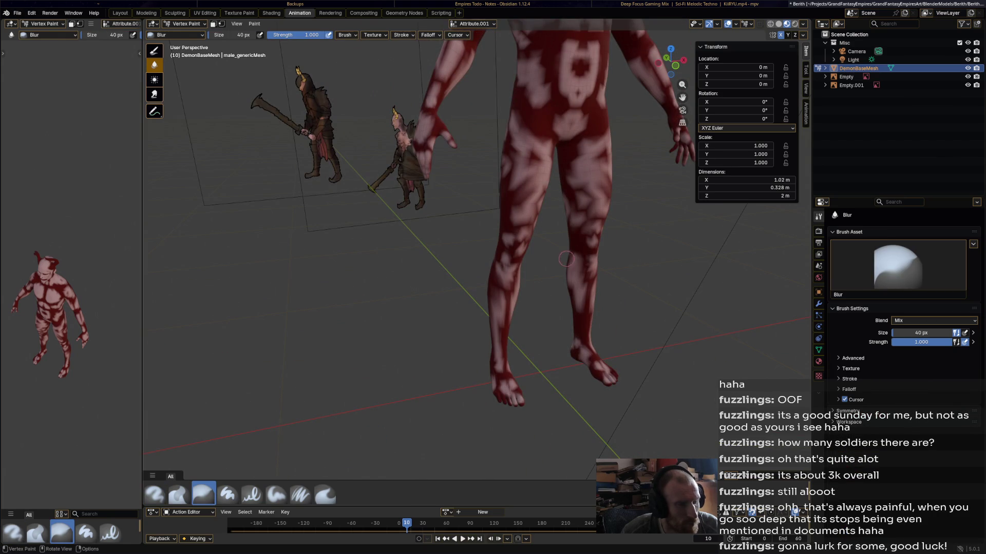
# Set the Blur brush to 103 px and smooth the colour patches on both shins and feet.
pyautogui.press('f')
pyautogui.click(536, 309)
pyautogui.moveTo(495, 266)
pyautogui.mouseDown()
pyautogui.moveTo(497, 308)
pyautogui.moveTo(515, 279)
pyautogui.mouseUp()
pyautogui.moveTo(495, 342)
pyautogui.mouseDown()
pyautogui.moveTo(500, 337)
pyautogui.moveTo(515, 402)
pyautogui.mouseUp()
pyautogui.moveTo(571, 349)
pyautogui.mouseDown()
pyautogui.moveTo(513, 267)
pyautogui.moveTo(514, 194)
pyautogui.mouseUp()
pyautogui.moveTo(548, 240); pyautogui.dragTo(500, 198, button='middle')
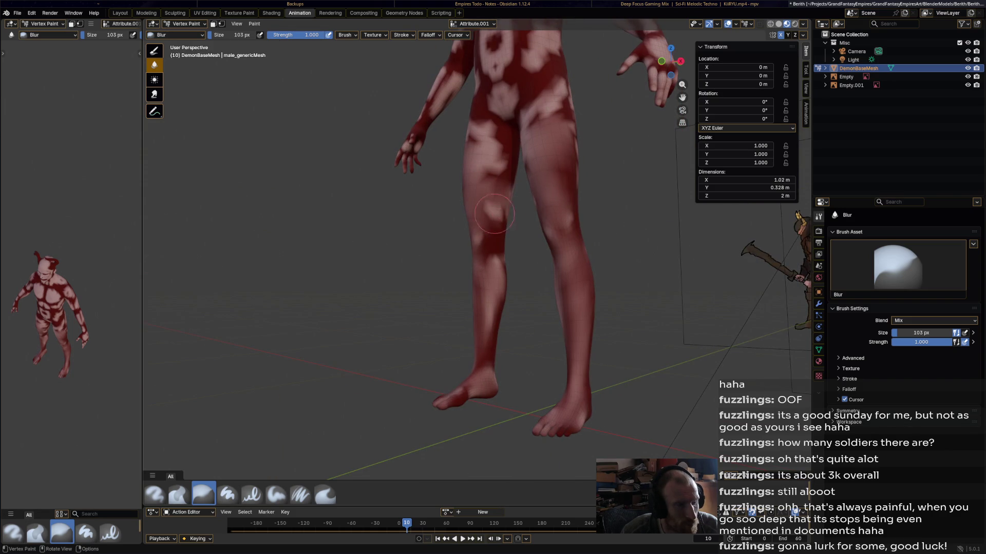
pyautogui.moveTo(502, 263); pyautogui.dragTo(485, 384)
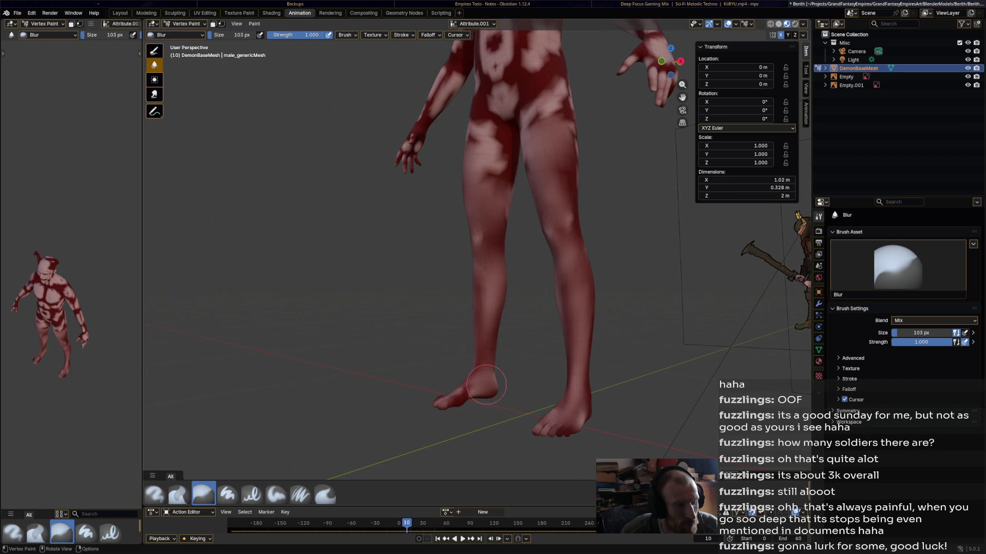
# Blur the red patches on the back of the thigh, knee, calf, buttocks and right shin.
pyautogui.moveTo(577, 302)
pyautogui.mouseDown(button='middle')
pyautogui.moveTo(600, 302)
pyautogui.moveTo(596, 423)
pyautogui.moveTo(534, 391)
pyautogui.moveTo(370, 226)
pyautogui.mouseUp(button='middle')
pyautogui.moveTo(397, 183)
pyautogui.mouseDown()
pyautogui.moveTo(391, 165)
pyautogui.moveTo(411, 278)
pyautogui.moveTo(400, 250)
pyautogui.moveTo(413, 424)
pyautogui.moveTo(398, 411)
pyautogui.moveTo(401, 421)
pyautogui.mouseUp()
pyautogui.moveTo(400, 421)
pyautogui.mouseDown(button='middle')
pyautogui.moveTo(380, 411)
pyautogui.moveTo(442, 320)
pyautogui.mouseUp(button='middle')
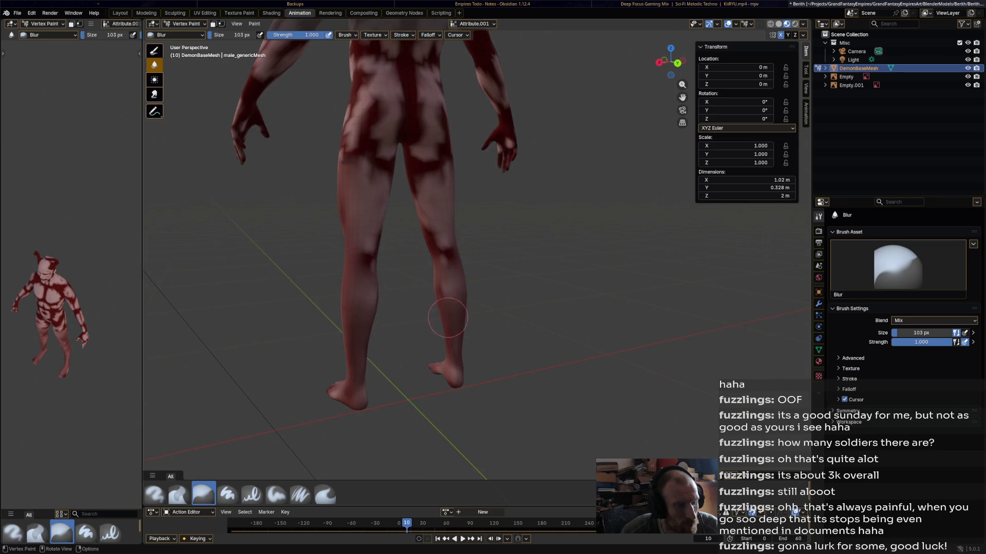
pyautogui.moveTo(438, 156)
pyautogui.mouseDown()
pyautogui.moveTo(377, 154)
pyautogui.moveTo(372, 116)
pyautogui.moveTo(408, 124)
pyautogui.moveTo(394, 148)
pyautogui.mouseUp()
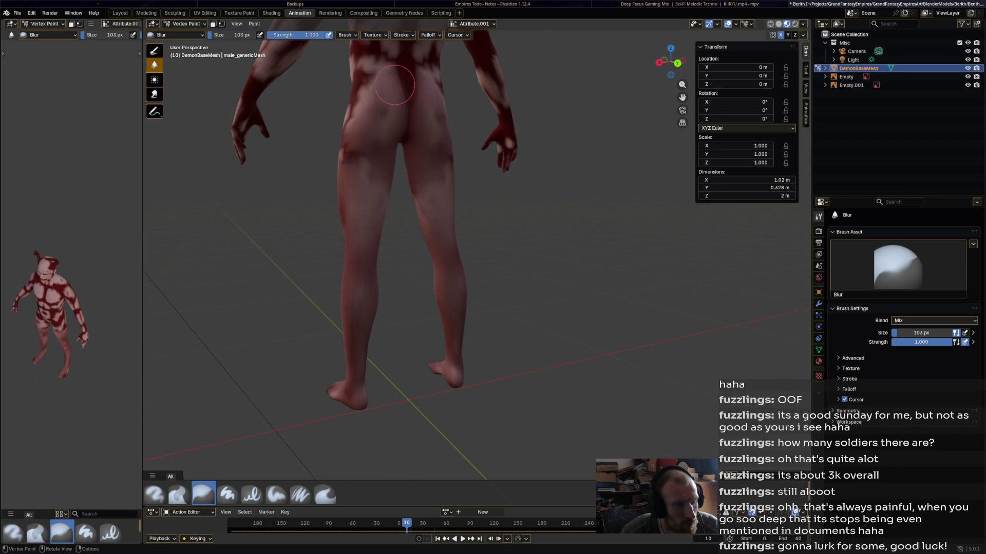
pyautogui.moveTo(394, 84); pyautogui.dragTo(363, 199, button='middle')
pyautogui.moveTo(532, 229)
pyautogui.mouseDown()
pyautogui.moveTo(508, 238)
pyautogui.moveTo(504, 329)
pyautogui.moveTo(459, 407)
pyautogui.mouseUp()
# Soften the patterns on the lower belly, upper back, flank, chest and shoulders.
pyautogui.moveTo(462, 390); pyautogui.dragTo(568, 177, button='middle')
pyautogui.moveTo(569, 178)
pyautogui.mouseDown()
pyautogui.moveTo(586, 160)
pyautogui.moveTo(575, 131)
pyautogui.moveTo(534, 149)
pyautogui.moveTo(575, 84)
pyautogui.moveTo(544, 103)
pyautogui.moveTo(538, 41)
pyautogui.moveTo(585, 92)
pyautogui.moveTo(600, 133)
pyautogui.moveTo(597, 202)
pyautogui.mouseUp()
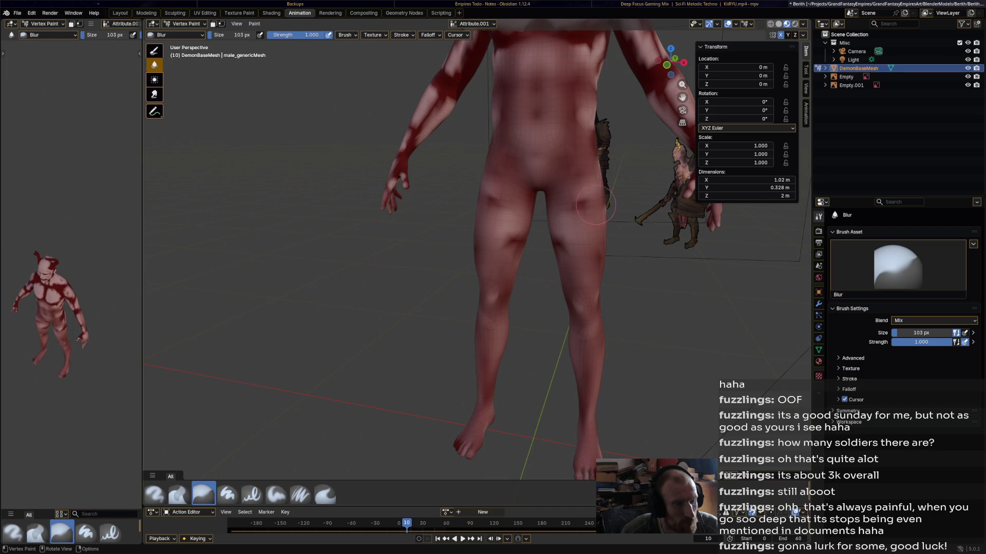
pyautogui.scroll(-3, 588, 203)
pyautogui.moveTo(557, 255)
pyautogui.mouseDown(button='middle')
pyautogui.moveTo(579, 243)
pyautogui.moveTo(592, 211)
pyautogui.moveTo(482, 184)
pyautogui.mouseUp(button='middle')
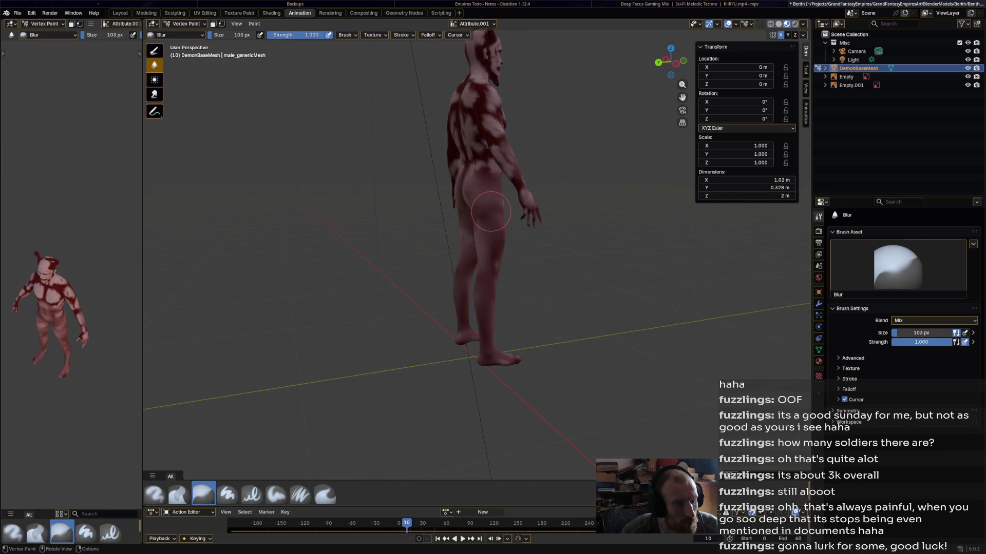
pyautogui.moveTo(478, 164)
pyautogui.mouseDown()
pyautogui.moveTo(468, 100)
pyautogui.moveTo(485, 106)
pyautogui.moveTo(493, 140)
pyautogui.moveTo(526, 186)
pyautogui.mouseUp()
pyautogui.moveTo(489, 131); pyautogui.dragTo(464, 140, button='middle')
pyautogui.moveTo(479, 95)
pyautogui.mouseDown()
pyautogui.moveTo(457, 164)
pyautogui.moveTo(534, 108)
pyautogui.moveTo(491, 95)
pyautogui.moveTo(521, 97)
pyautogui.moveTo(503, 83)
pyautogui.moveTo(508, 67)
pyautogui.moveTo(557, 82)
pyautogui.moveTo(591, 128)
pyautogui.moveTo(562, 128)
pyautogui.moveTo(559, 167)
pyautogui.moveTo(516, 234)
pyautogui.moveTo(431, 199)
pyautogui.mouseUp()
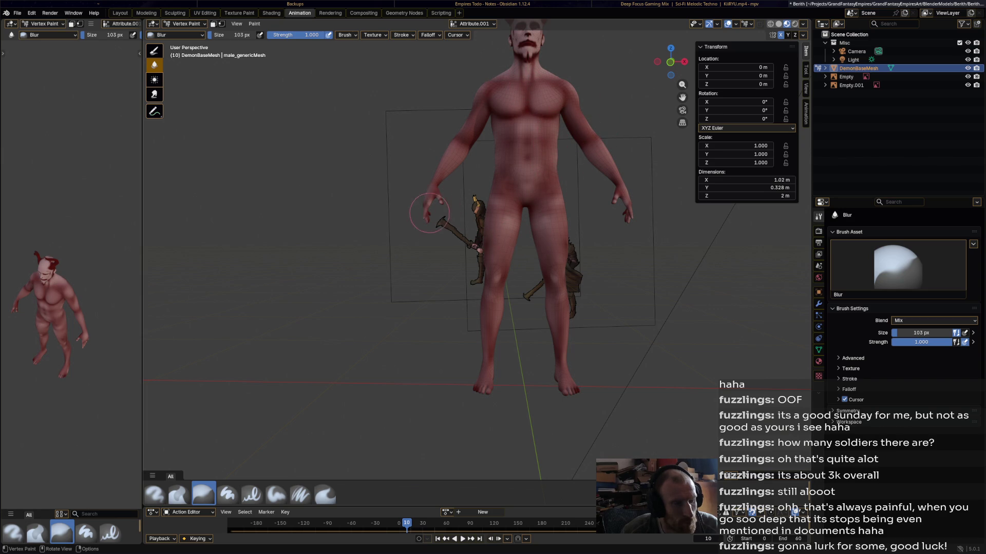
# Smooth away the dark streak along the spine and soften the white goatee on the chin.
pyautogui.moveTo(514, 154)
pyautogui.mouseDown(button='middle')
pyautogui.moveTo(524, 90)
pyautogui.moveTo(545, 83)
pyautogui.moveTo(566, 92)
pyautogui.moveTo(513, 108)
pyautogui.mouseUp(button='middle')
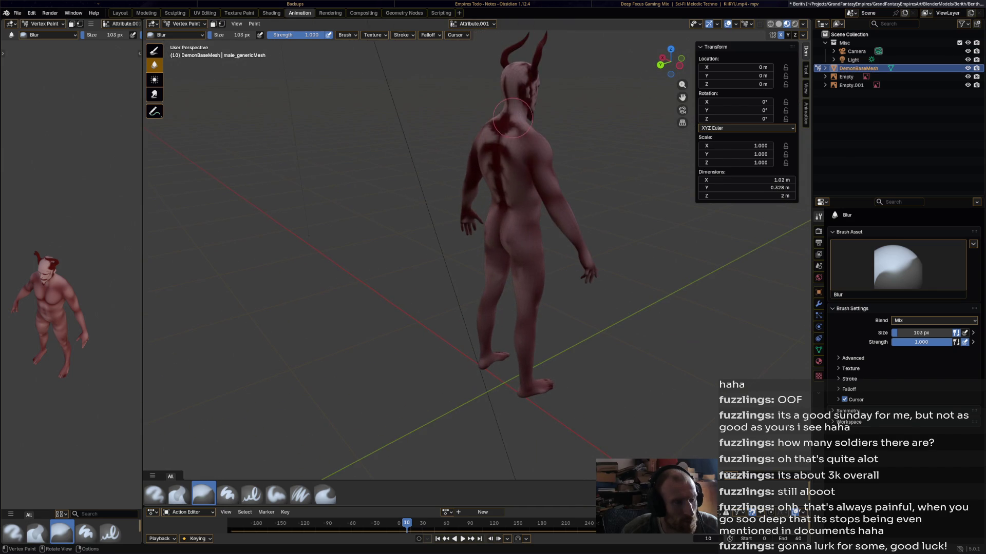
pyautogui.moveTo(503, 162); pyautogui.dragTo(500, 241)
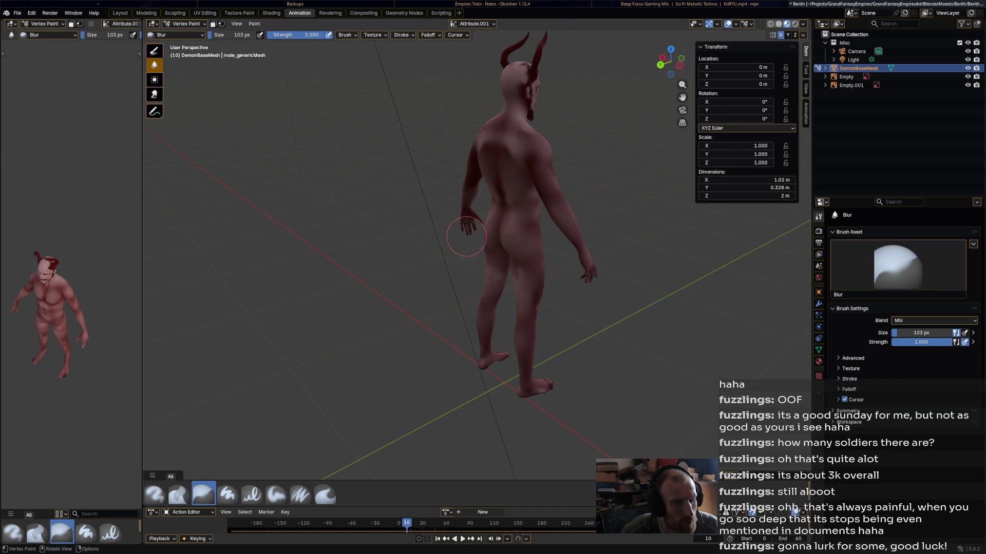
pyautogui.moveTo(517, 229); pyautogui.dragTo(531, 250, button='middle')
pyautogui.moveTo(541, 199)
pyautogui.mouseDown(button='middle')
pyautogui.moveTo(504, 144)
pyautogui.moveTo(505, 98)
pyautogui.mouseUp(button='middle')
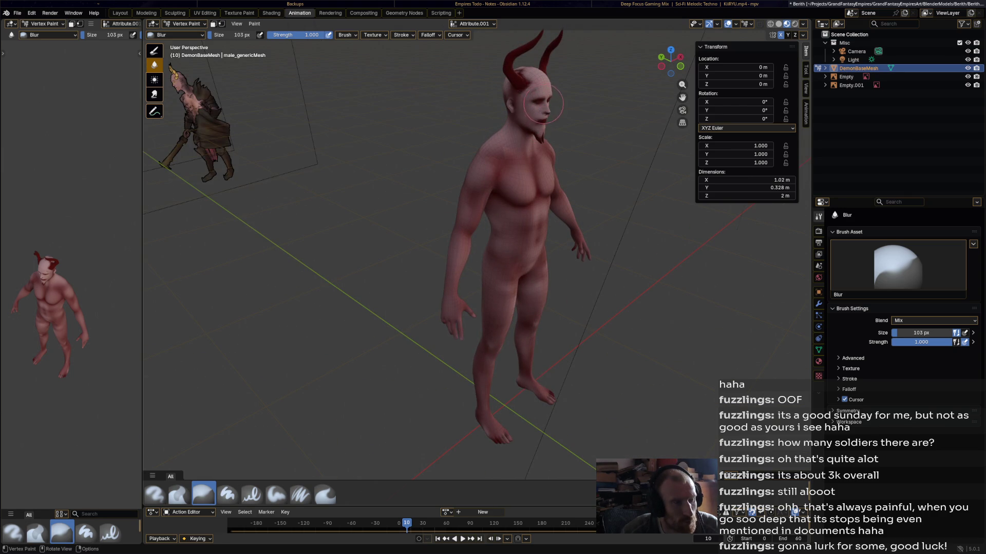
pyautogui.moveTo(555, 105); pyautogui.dragTo(475, 90, button='middle')
pyautogui.moveTo(473, 104); pyautogui.dragTo(478, 121)
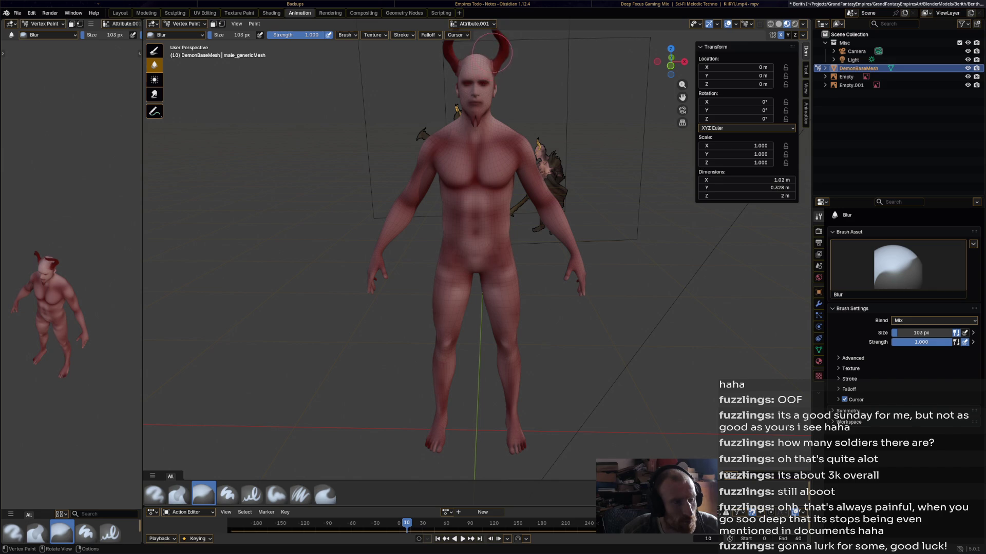
pyautogui.moveTo(502, 87); pyautogui.dragTo(435, 88, button='middle')
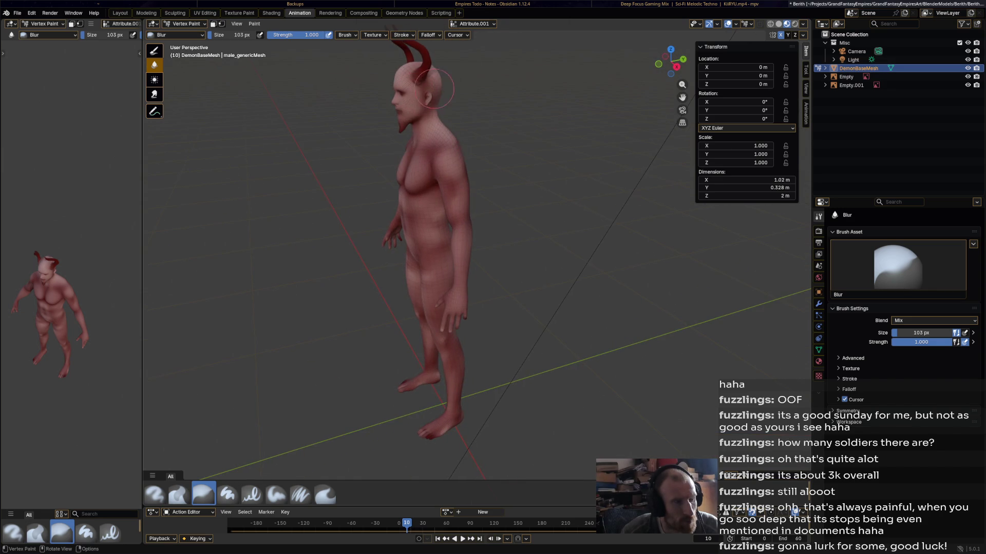
pyautogui.moveTo(458, 124)
pyautogui.mouseDown(button='middle')
pyautogui.moveTo(426, 124)
pyautogui.moveTo(437, 150)
pyautogui.moveTo(367, 151)
pyautogui.moveTo(502, 165)
pyautogui.moveTo(572, 249)
pyautogui.moveTo(622, 286)
pyautogui.moveTo(510, 257)
pyautogui.moveTo(431, 367)
pyautogui.mouseUp(button='middle')
# Save the blend file and return to the Airbrush.
pyautogui.hotkey('ctrl', 's')
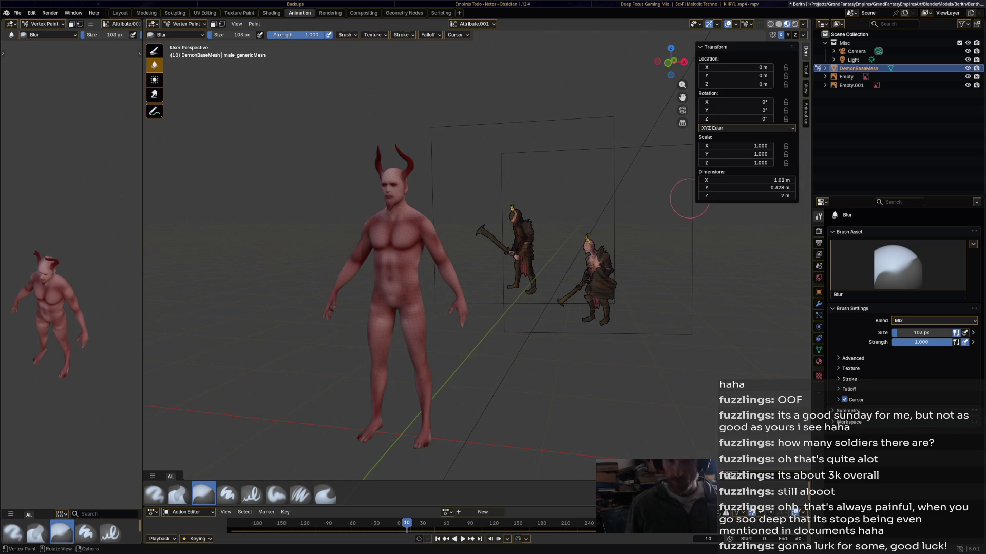
pyautogui.scroll(2, 611, 260)
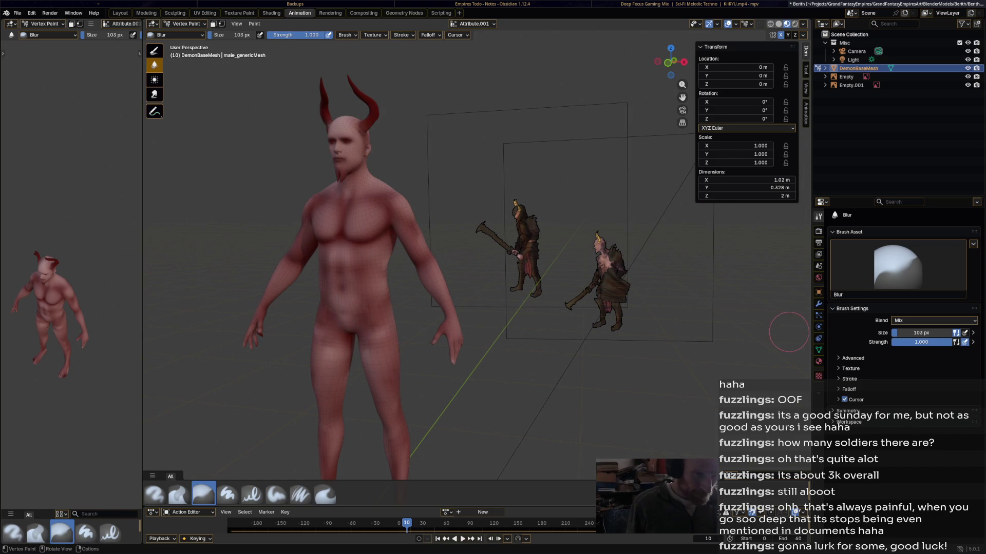
pyautogui.click(155, 494)
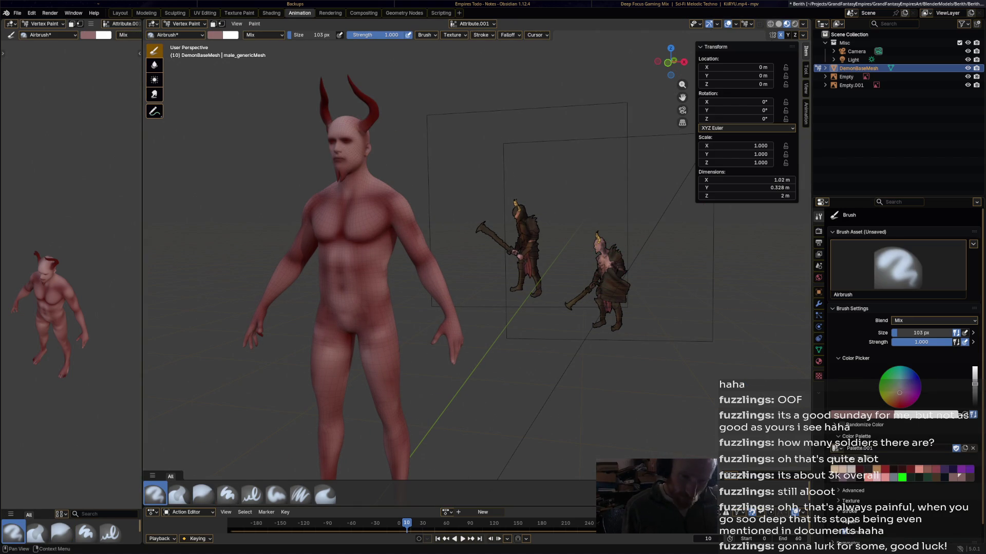
# Set a near-black colour with a 79 px brush and airbrush a dark patch between the shoulder blades.
pyautogui.click(975, 397)
pyautogui.moveTo(318, 34); pyautogui.dragTo(319, 35)
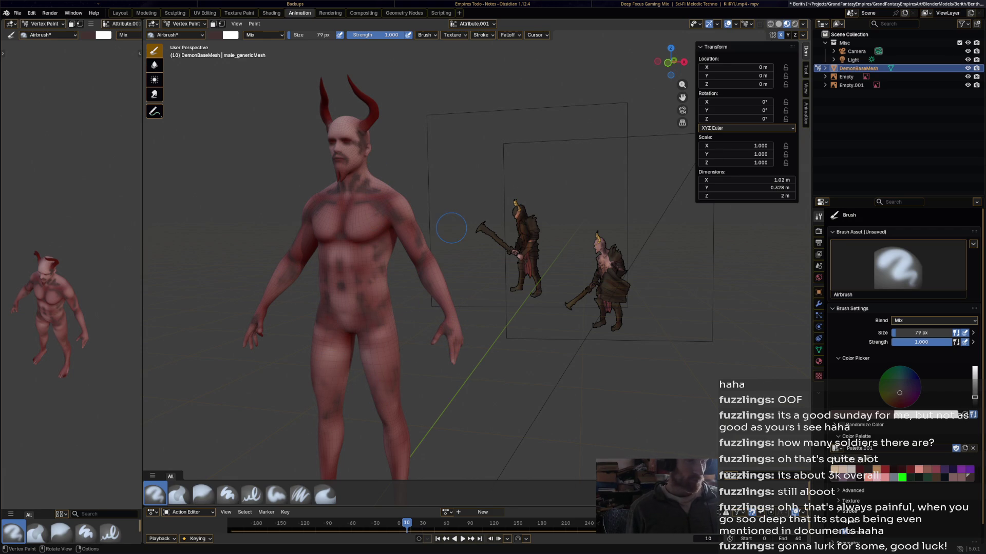
pyautogui.moveTo(451, 228); pyautogui.dragTo(473, 164, button='middle')
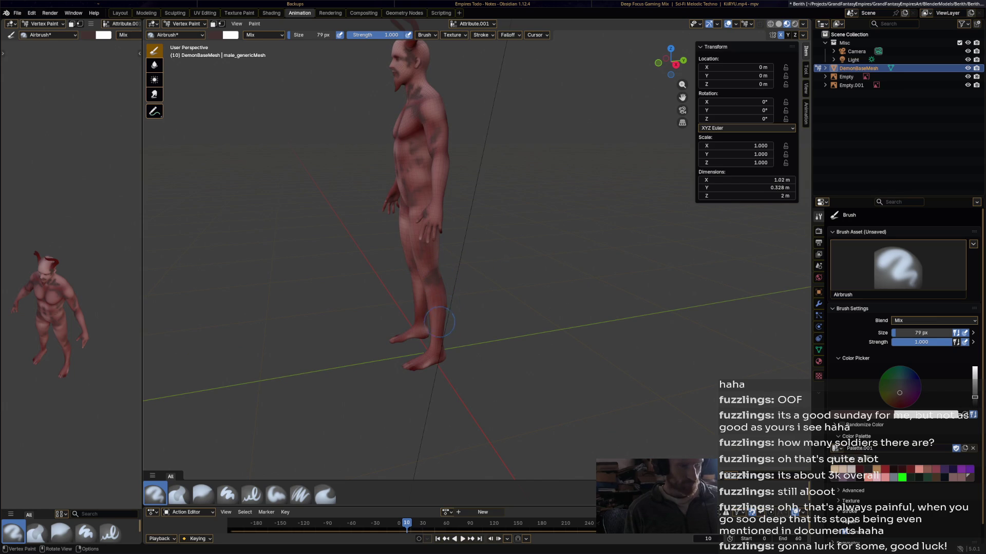
pyautogui.moveTo(415, 339); pyautogui.dragTo(661, 310, button='middle')
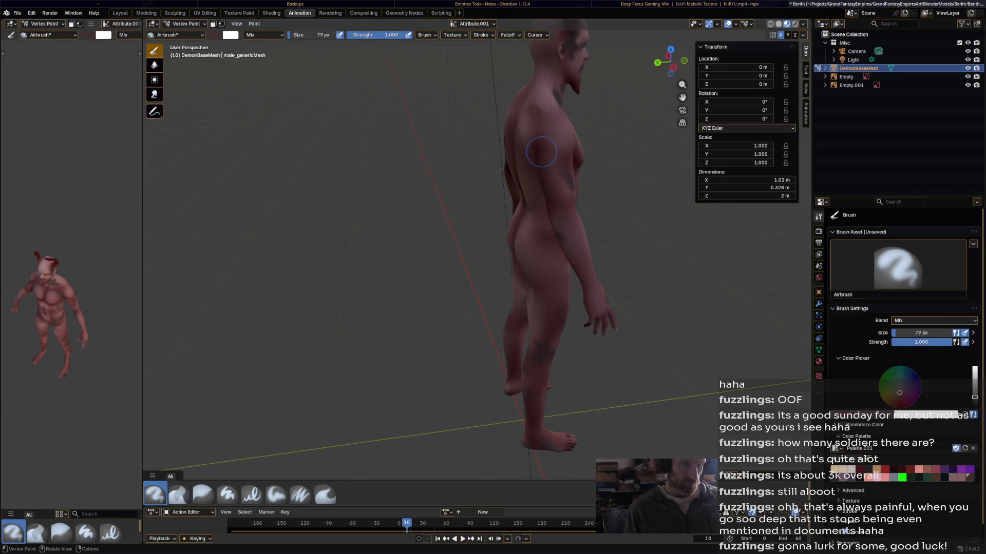
pyautogui.moveTo(570, 98); pyautogui.dragTo(569, 145, button='middle')
pyautogui.moveTo(569, 145)
pyautogui.mouseDown()
pyautogui.moveTo(581, 148)
pyautogui.moveTo(575, 103)
pyautogui.moveTo(606, 129)
pyautogui.moveTo(590, 120)
pyautogui.moveTo(581, 79)
pyautogui.moveTo(570, 169)
pyautogui.moveTo(580, 164)
pyautogui.moveTo(540, 190)
pyautogui.moveTo(529, 227)
pyautogui.moveTo(538, 259)
pyautogui.mouseUp()
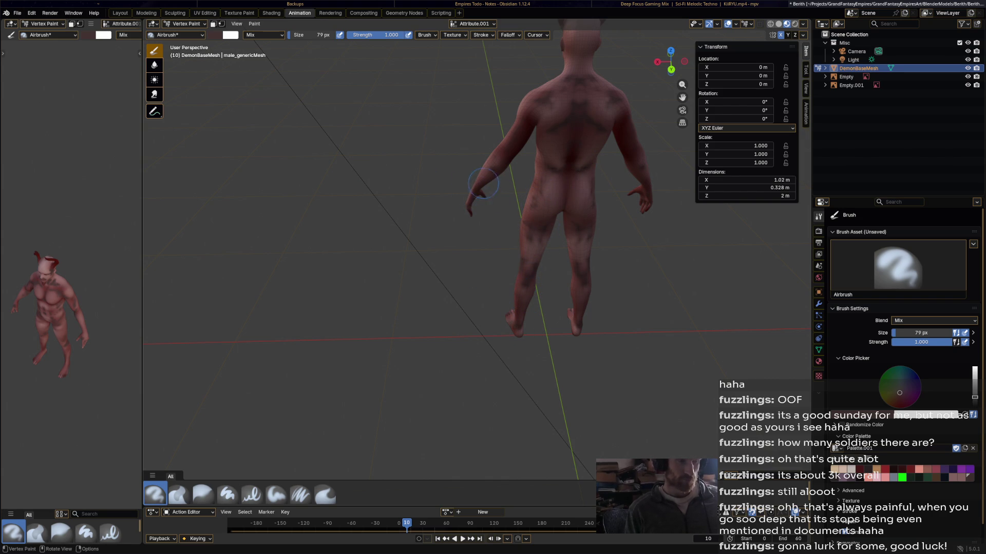
pyautogui.moveTo(493, 152); pyautogui.dragTo(603, 127, button='middle')
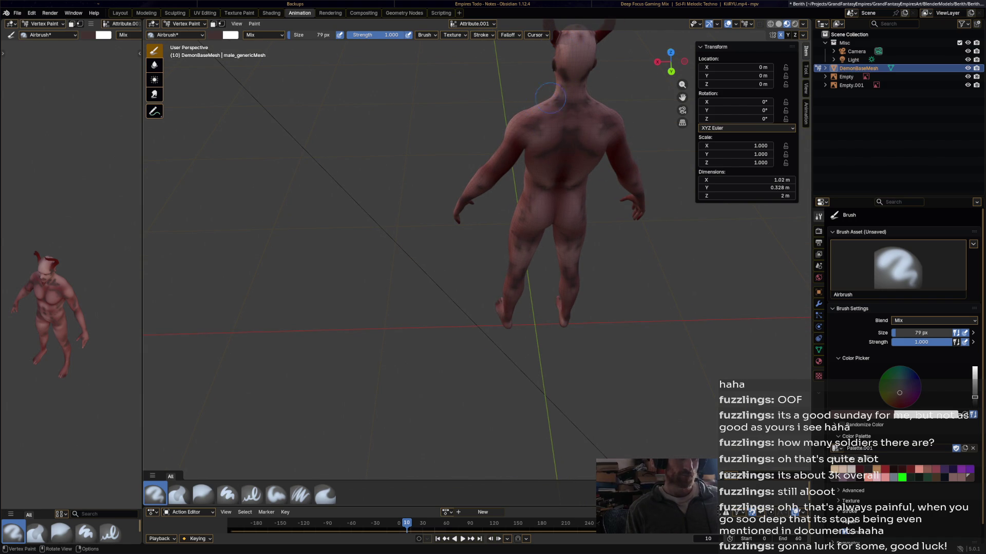
pyautogui.moveTo(541, 103)
pyautogui.mouseDown(button='middle')
pyautogui.moveTo(661, 161)
pyautogui.moveTo(495, 195)
pyautogui.mouseUp(button='middle')
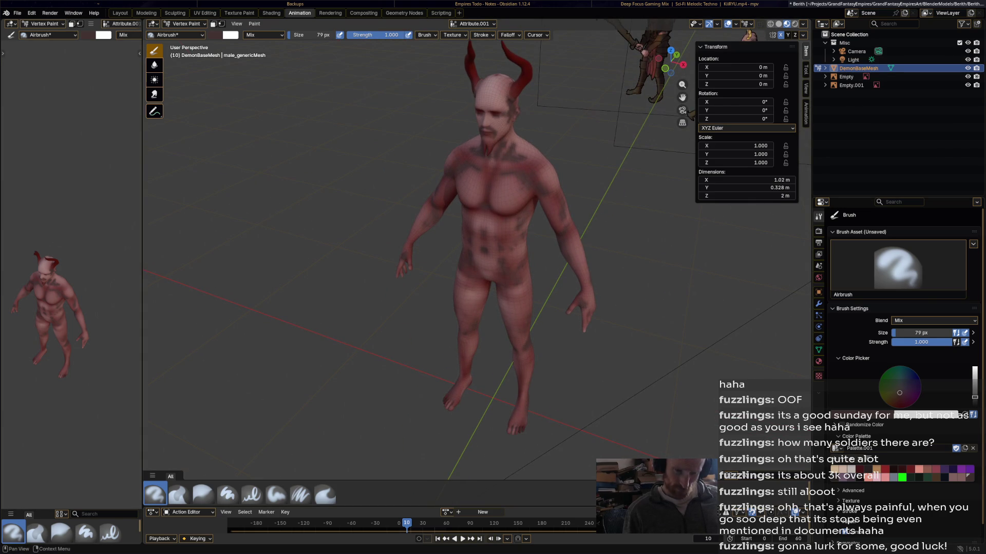
# Switch to a light grey colour and dab pale spots on the forearms and feet.
pyautogui.press('s')
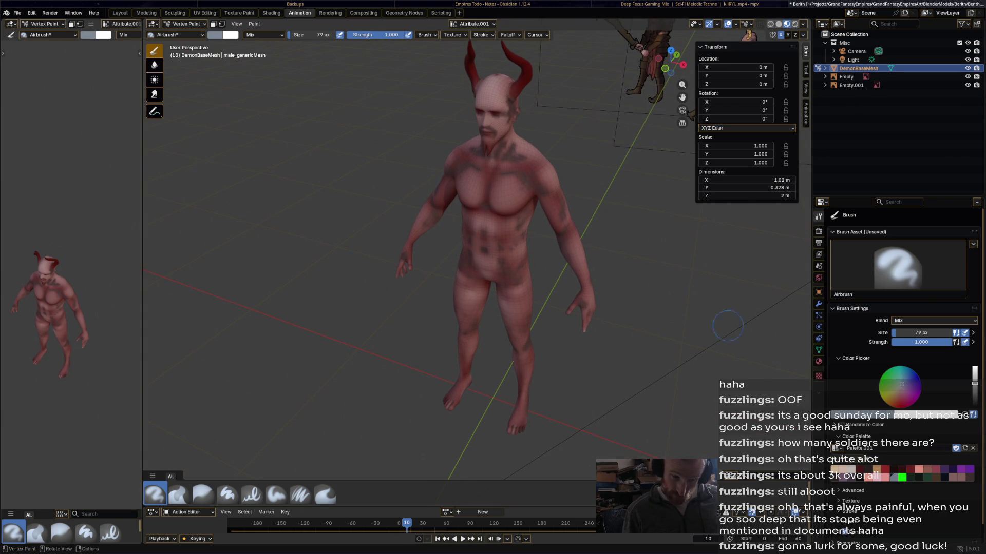
pyautogui.moveTo(667, 154); pyautogui.dragTo(683, 156, button='middle')
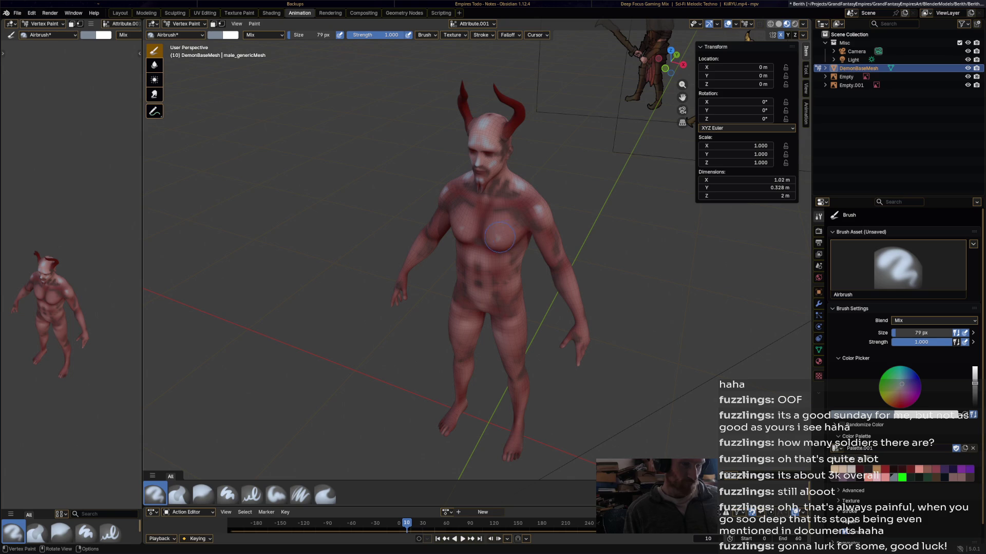
pyautogui.click(571, 289)
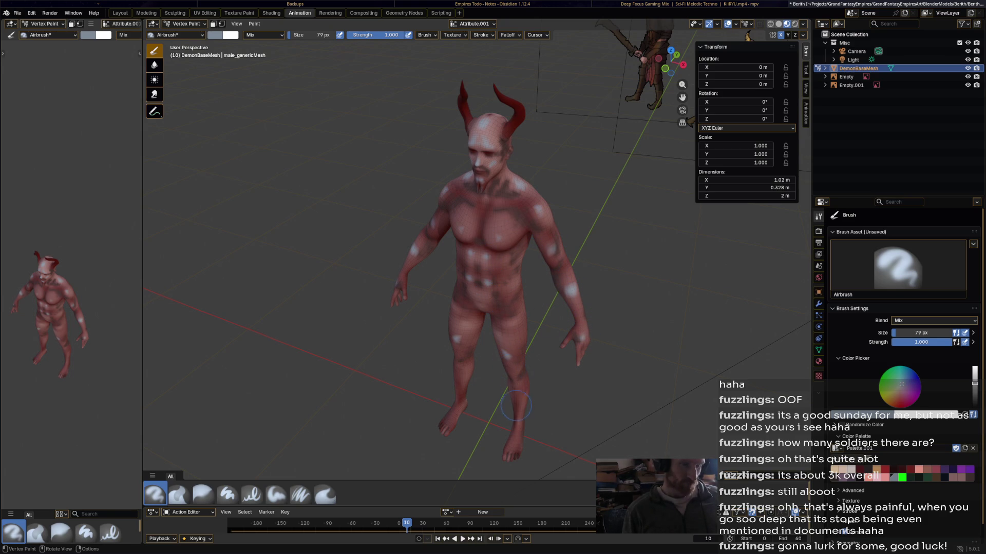
pyautogui.click(517, 444)
# Dab pale spots on the shoulder blades, buttocks, backs of the knees, calves and back of the head.
pyautogui.moveTo(527, 434); pyautogui.dragTo(452, 160, button='middle')
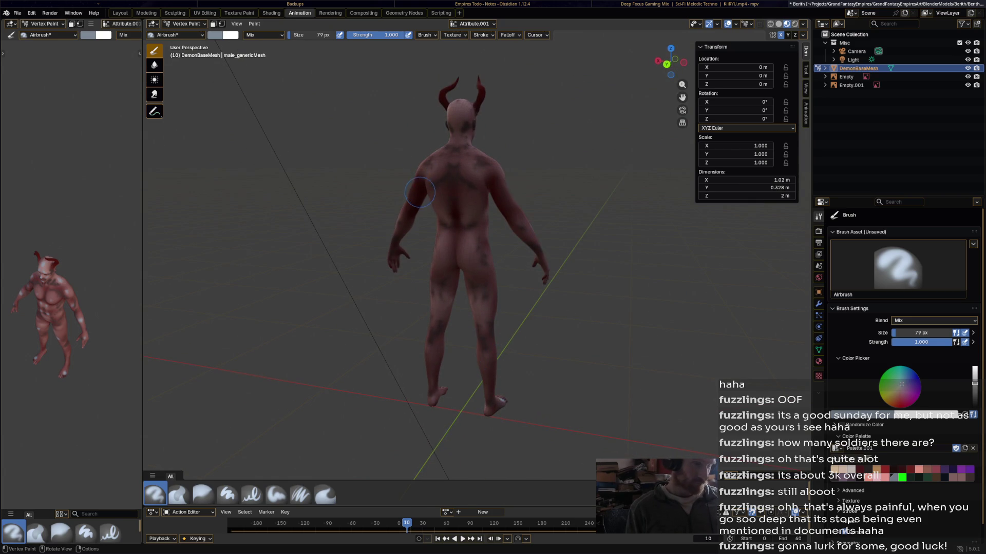
pyautogui.click(432, 177)
pyautogui.click(444, 255)
pyautogui.click(443, 255)
pyautogui.click(438, 314)
pyautogui.click(429, 376)
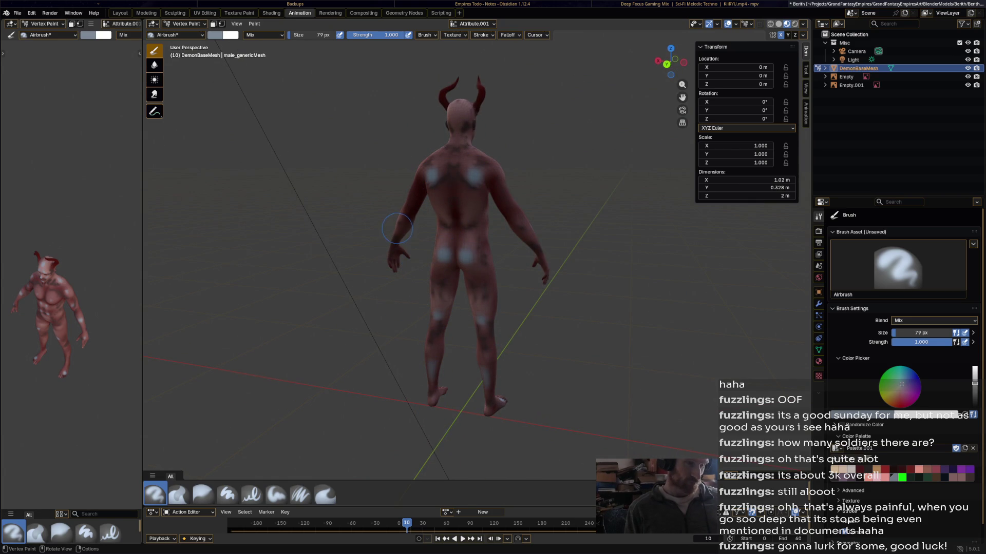
pyautogui.click(456, 107)
pyautogui.click(178, 494)
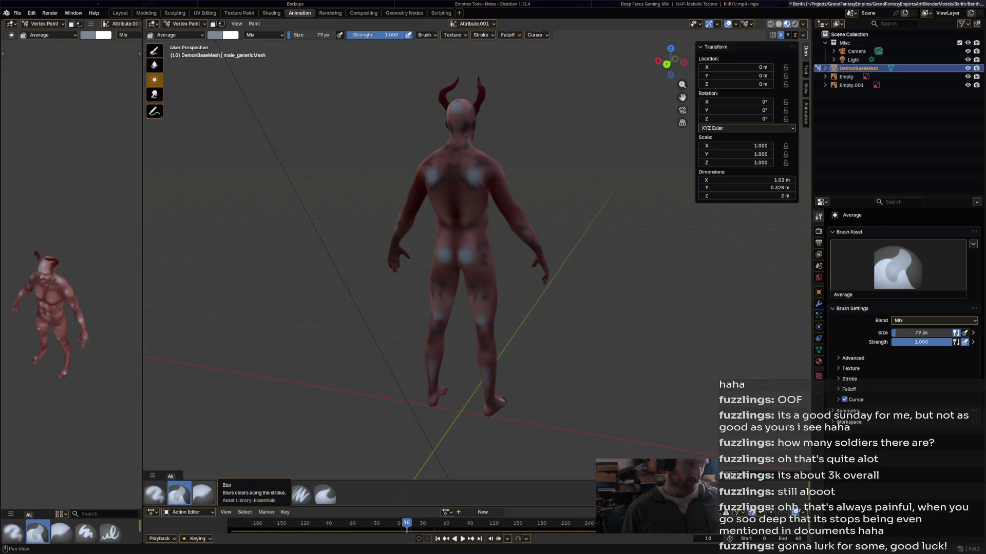
# With the Blur brush, soften the pale spots on the head, upper back, foot and knee.
pyautogui.click(203, 494)
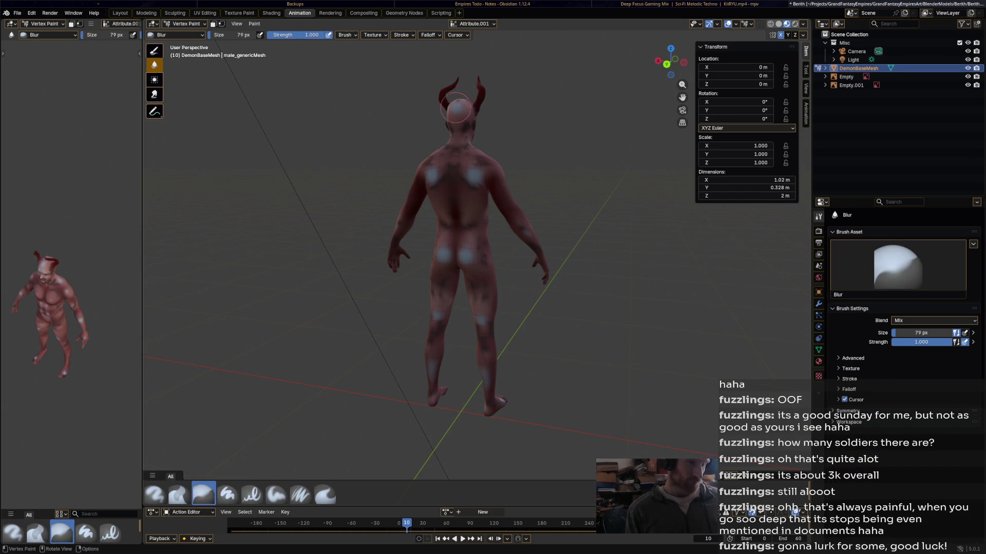
pyautogui.moveTo(460, 104); pyautogui.dragTo(462, 134)
pyautogui.moveTo(469, 171)
pyautogui.mouseDown()
pyautogui.moveTo(483, 180)
pyautogui.moveTo(455, 147)
pyautogui.moveTo(465, 131)
pyautogui.moveTo(460, 249)
pyautogui.moveTo(479, 257)
pyautogui.moveTo(490, 299)
pyautogui.moveTo(480, 303)
pyautogui.moveTo(489, 383)
pyautogui.moveTo(488, 333)
pyautogui.moveTo(526, 231)
pyautogui.moveTo(532, 259)
pyautogui.mouseUp()
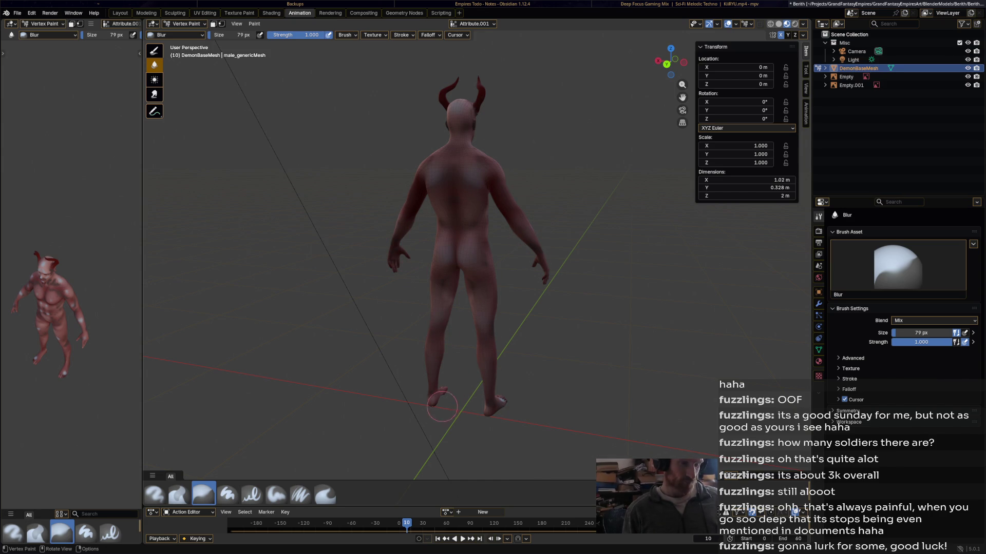
pyautogui.moveTo(507, 411)
pyautogui.mouseDown(button='middle')
pyautogui.moveTo(677, 415)
pyautogui.moveTo(288, 393)
pyautogui.moveTo(298, 392)
pyautogui.mouseUp(button='middle')
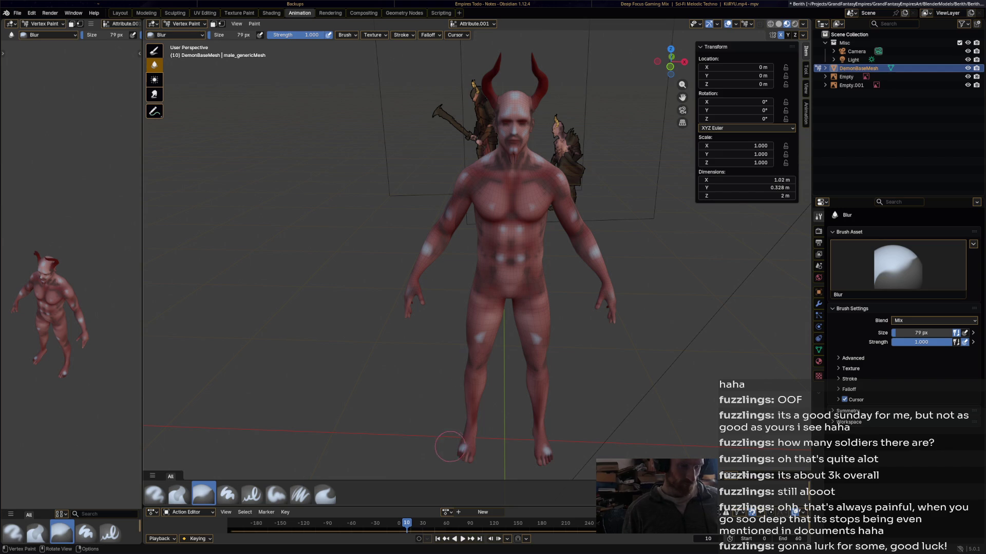
pyautogui.moveTo(471, 446)
pyautogui.mouseDown()
pyautogui.moveTo(465, 457)
pyautogui.moveTo(485, 452)
pyautogui.moveTo(482, 436)
pyautogui.mouseUp()
pyautogui.moveTo(482, 355)
pyautogui.mouseDown()
pyautogui.moveTo(477, 319)
pyautogui.moveTo(480, 366)
pyautogui.moveTo(464, 347)
pyautogui.mouseUp()
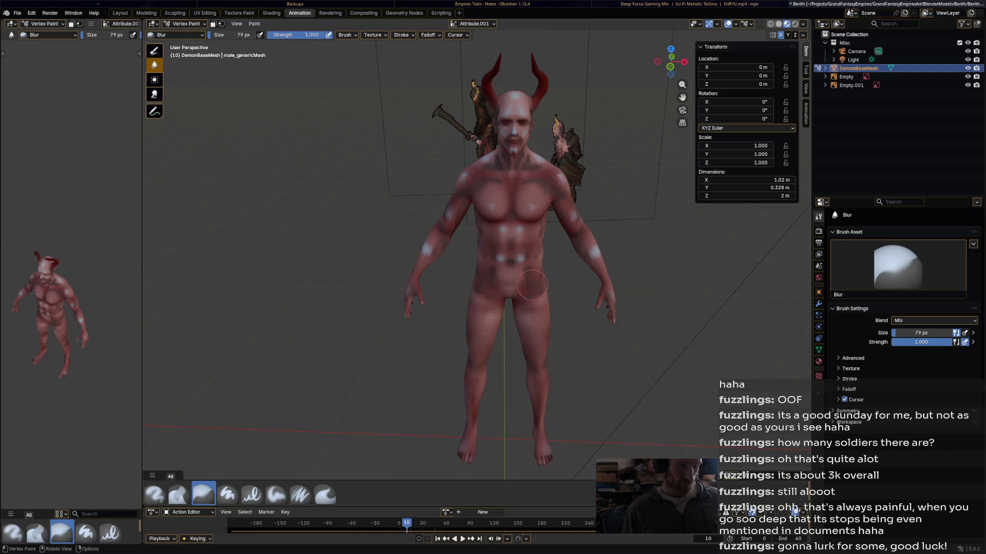
# Blur the spots on the abdomen, under the chin, both shoulders and the upper arms.
pyautogui.moveTo(462, 284)
pyautogui.mouseDown()
pyautogui.moveTo(519, 264)
pyautogui.moveTo(510, 241)
pyautogui.moveTo(490, 264)
pyautogui.moveTo(488, 159)
pyautogui.moveTo(500, 149)
pyautogui.moveTo(494, 183)
pyautogui.mouseUp()
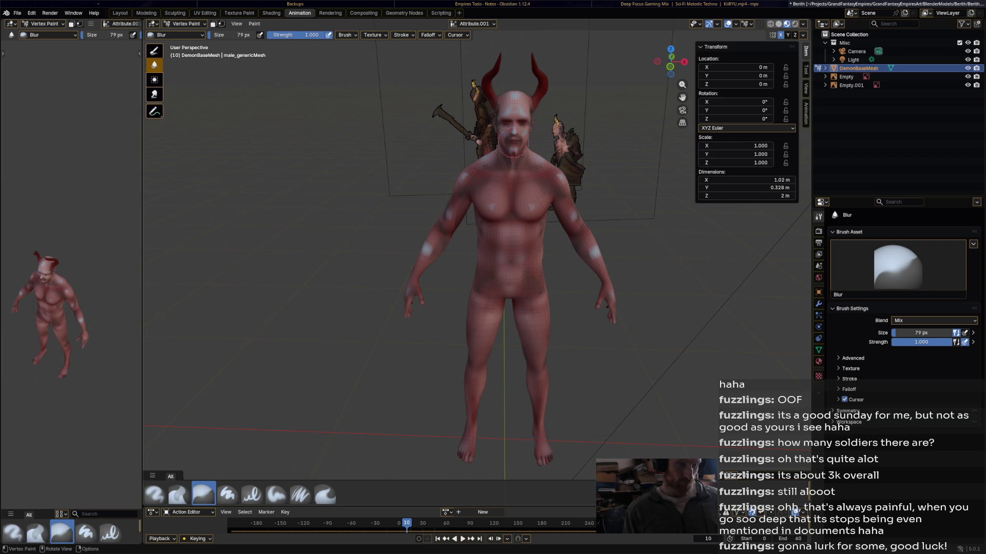
pyautogui.moveTo(504, 138); pyautogui.dragTo(512, 136)
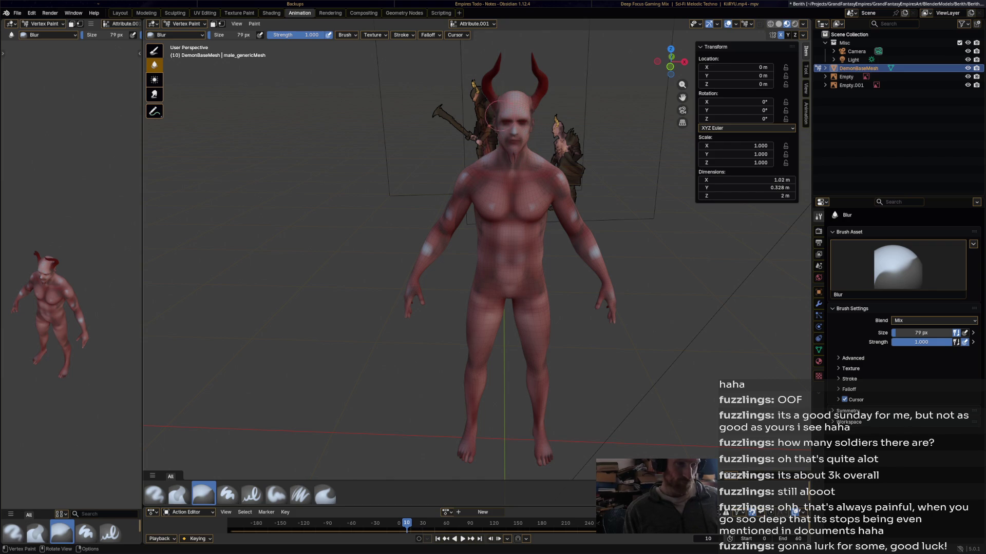
pyautogui.moveTo(550, 177)
pyautogui.mouseDown()
pyautogui.moveTo(565, 221)
pyautogui.moveTo(534, 205)
pyautogui.moveTo(559, 167)
pyautogui.moveTo(532, 157)
pyautogui.mouseUp()
pyautogui.moveTo(417, 234)
pyautogui.mouseDown()
pyautogui.moveTo(414, 244)
pyautogui.moveTo(436, 243)
pyautogui.moveTo(413, 280)
pyautogui.mouseUp()
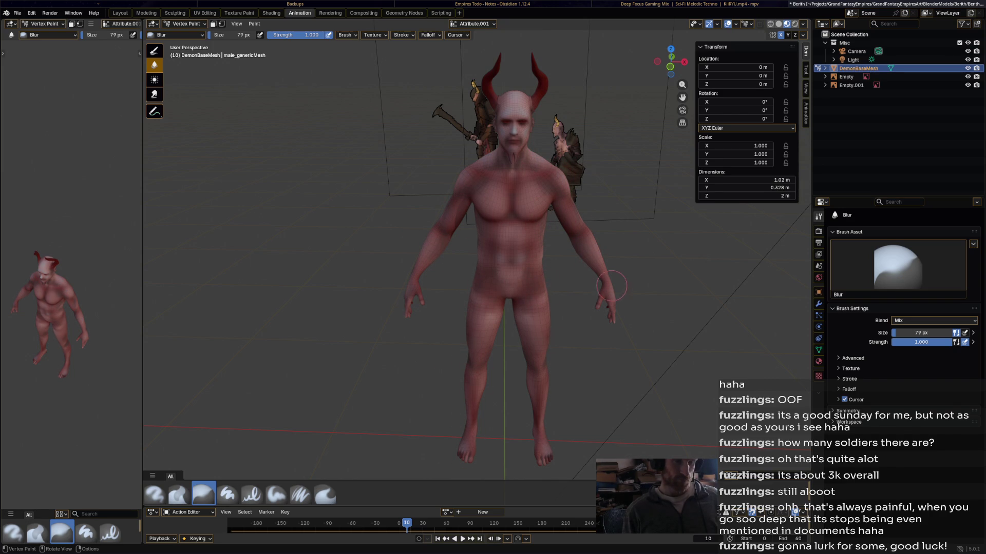
pyautogui.moveTo(611, 144); pyautogui.dragTo(564, 154, button='middle')
pyautogui.scroll(8, 503, 221)
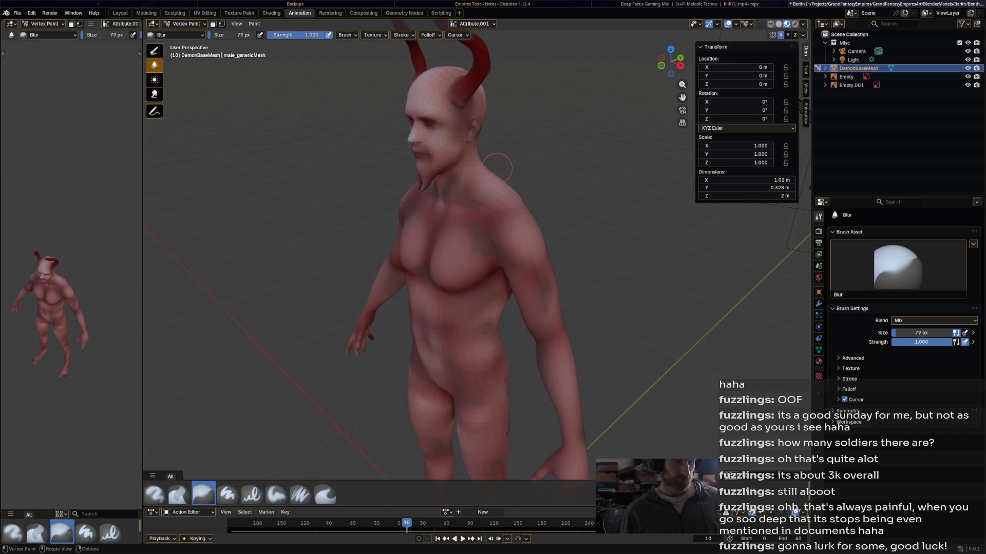
# Frame the demon's face and switch to the Airbrush with a near-black colour.
pyautogui.moveTo(503, 221); pyautogui.dragTo(565, 200, button='middle')
pyautogui.scroll(4, 585, 194)
pyautogui.moveTo(656, 222); pyautogui.dragTo(738, 276, button='middle')
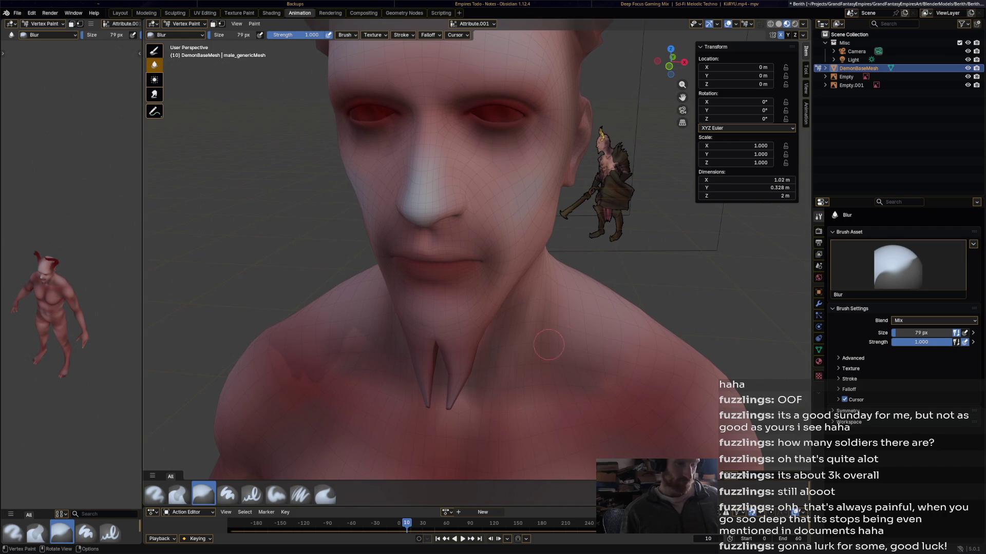
pyautogui.click(154, 494)
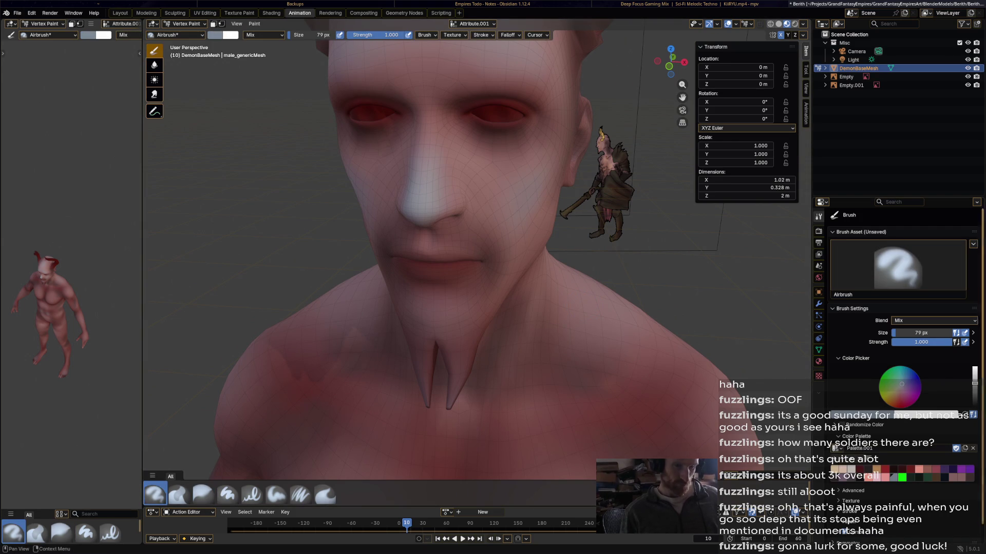
pyautogui.press('s')
pyautogui.moveTo(686, 375); pyautogui.dragTo(690, 411, button='middle')
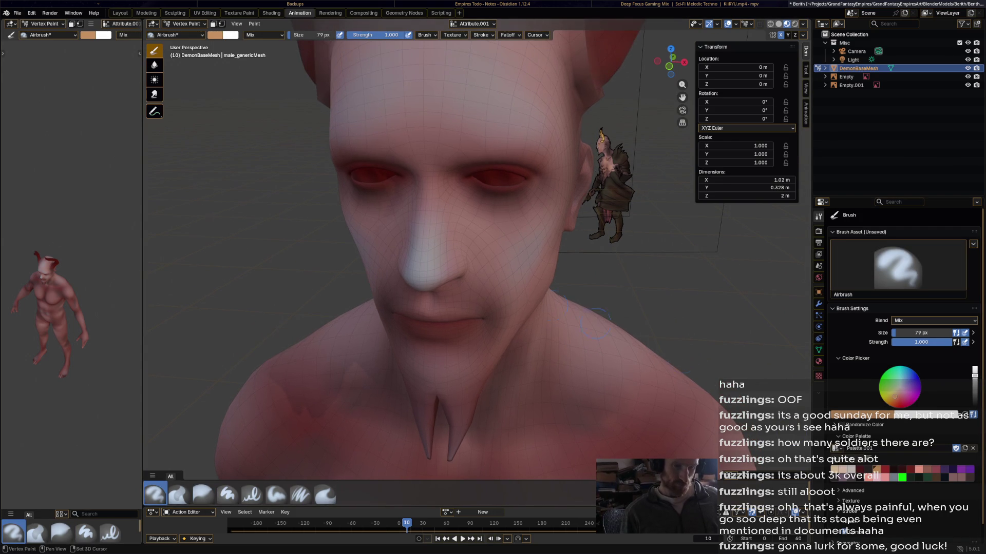
pyautogui.click(975, 405)
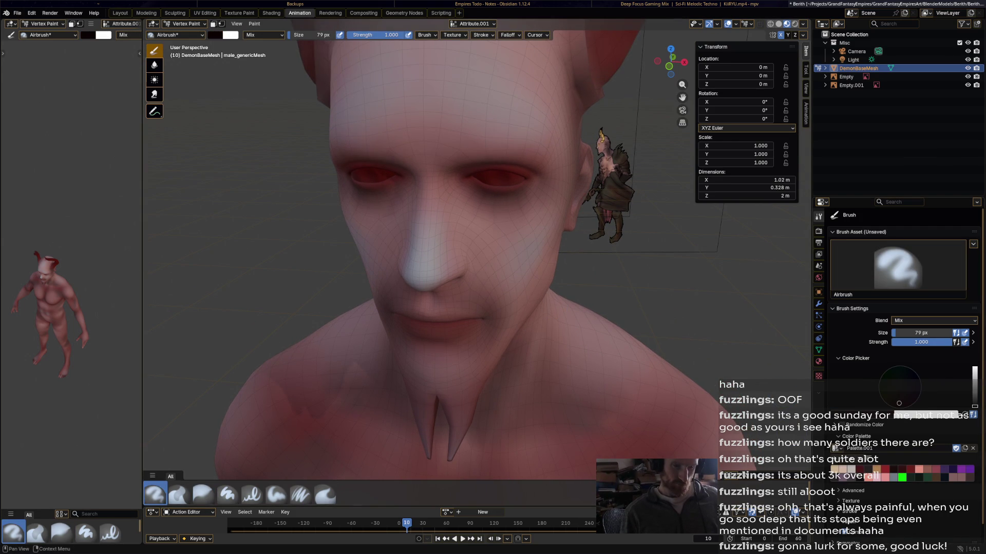
# Try pale pink paint in both eyes, then undo it.
pyautogui.press('s')
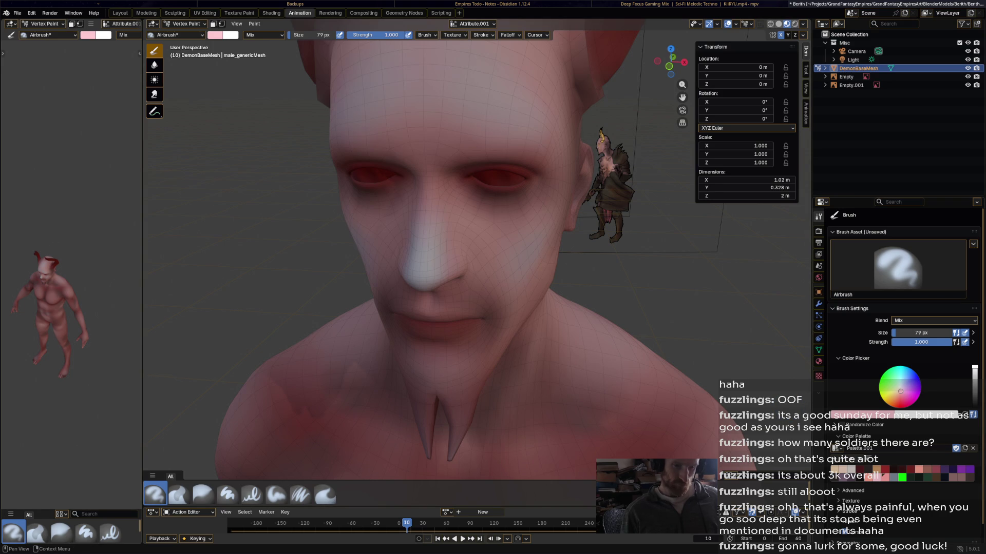
pyautogui.click(483, 175)
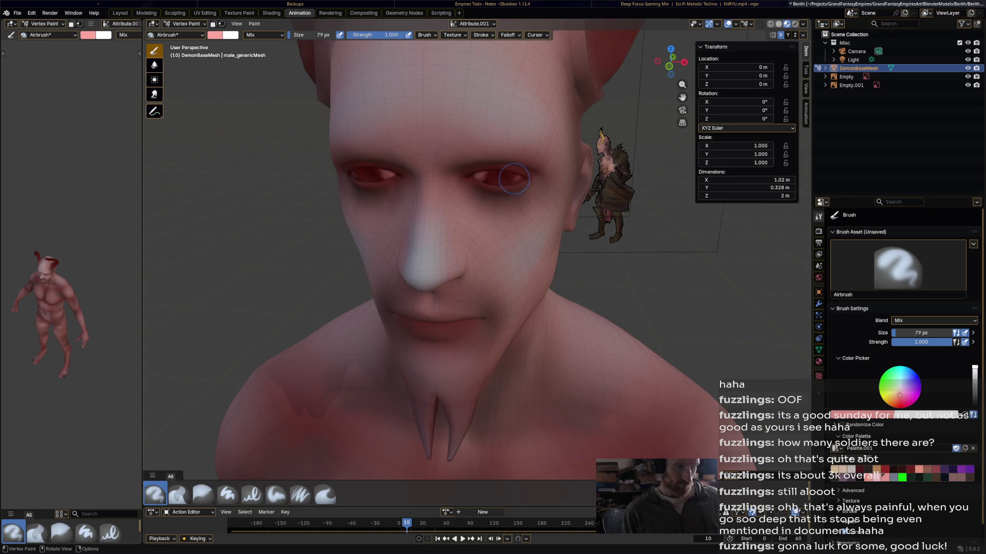
pyautogui.moveTo(521, 179); pyautogui.dragTo(515, 179)
pyautogui.hotkey('ctrl', 'z')
pyautogui.hotkey('ctrl', 'z')
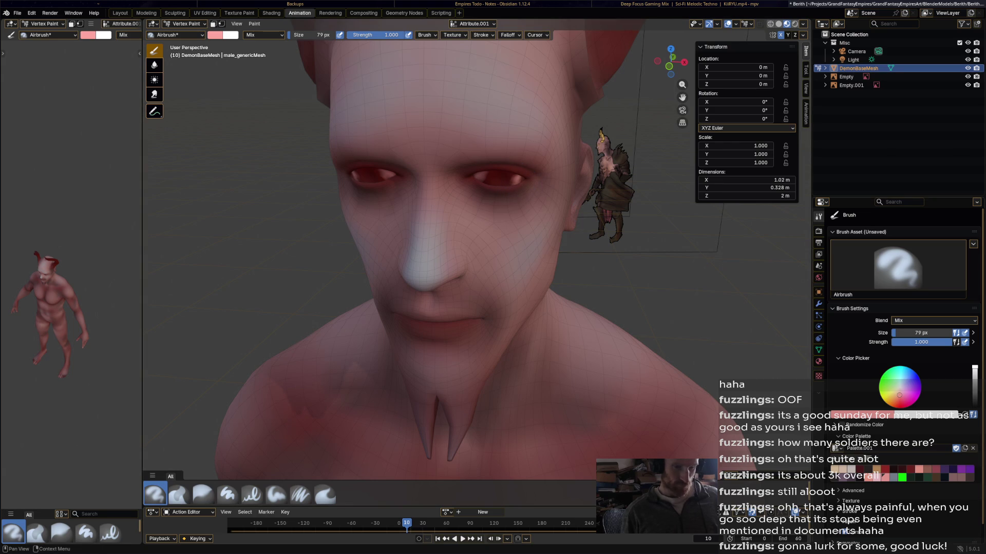
# Paint both eyes a light amber-tan colour.
pyautogui.click(875, 468)
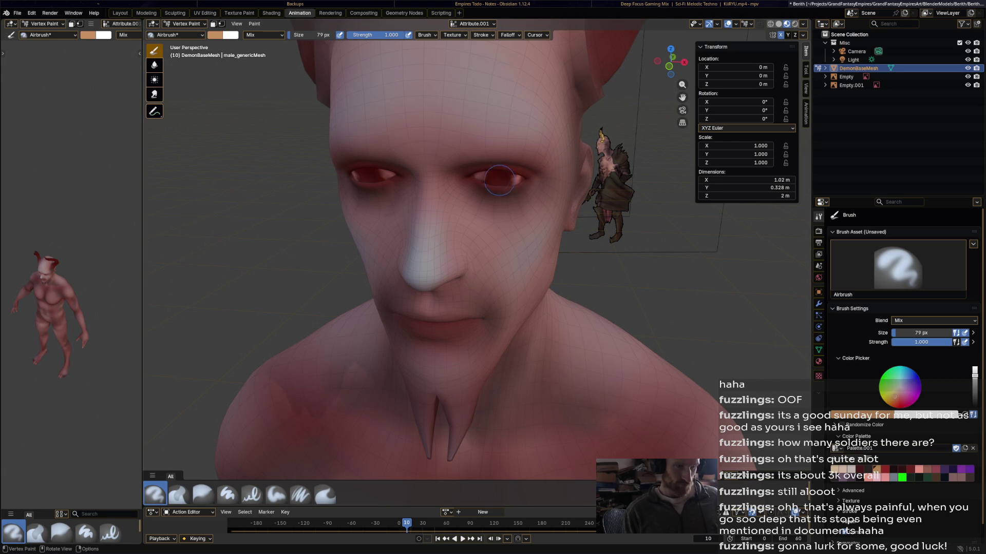
pyautogui.moveTo(491, 179); pyautogui.dragTo(493, 180)
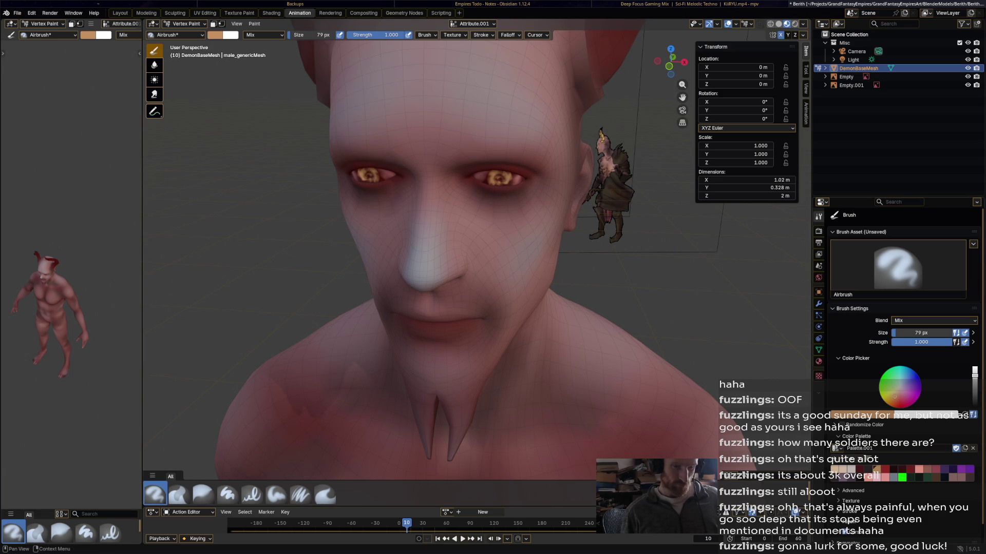
pyautogui.click(874, 469)
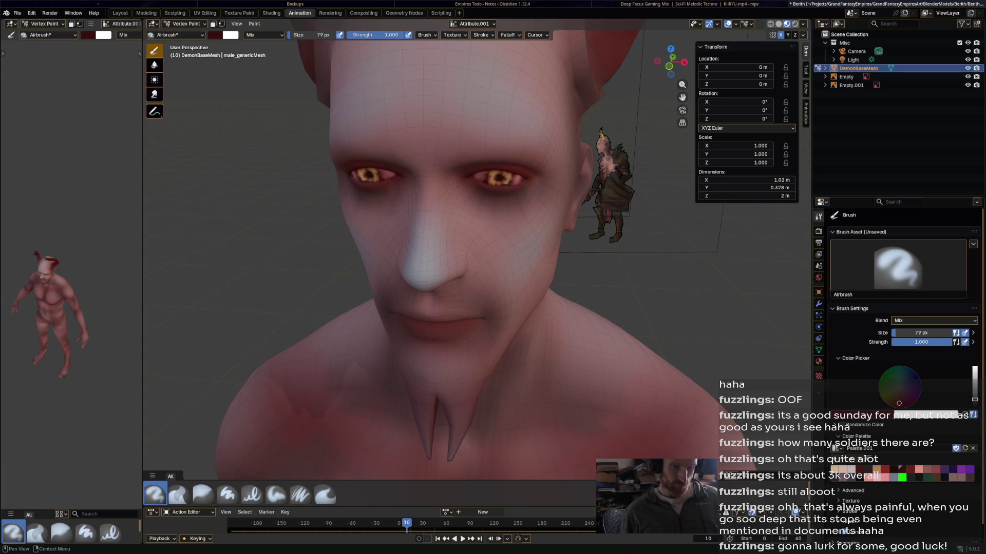
pyautogui.click(842, 469)
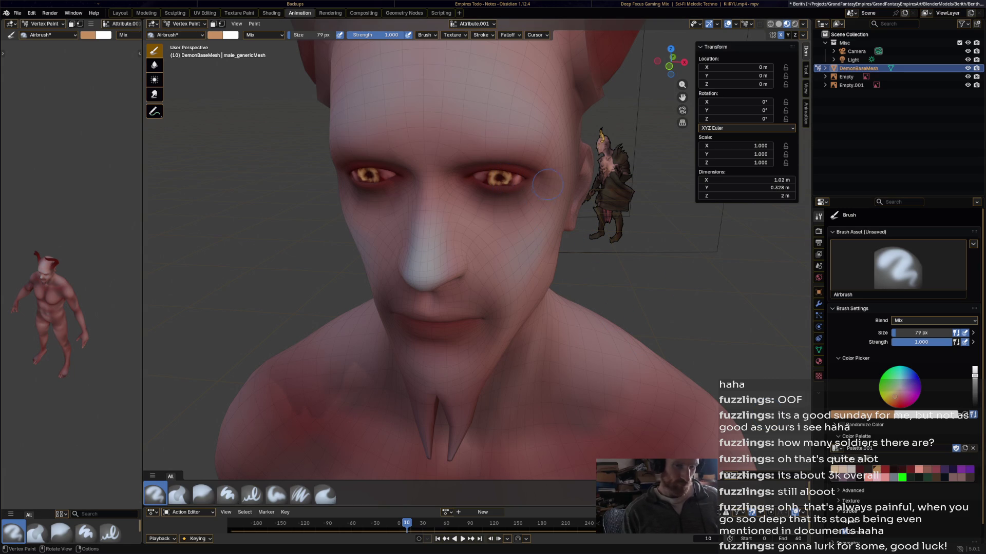
pyautogui.press('s')
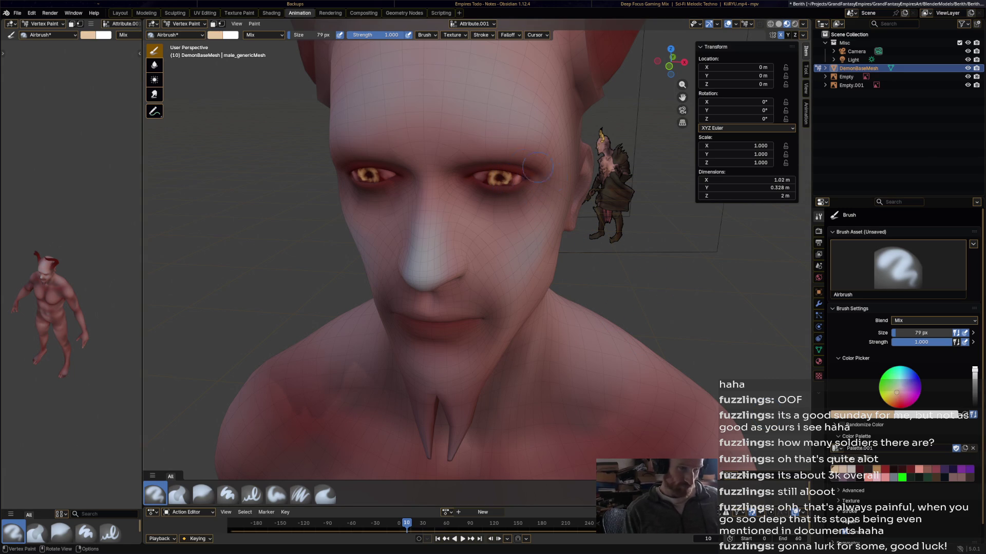
pyautogui.moveTo(490, 174)
pyautogui.mouseDown()
pyautogui.moveTo(509, 183)
pyautogui.moveTo(506, 175)
pyautogui.mouseUp()
# Save Berith.blend and return the paint colour to near-black.
pyautogui.scroll(-4, 509, 180)
pyautogui.moveTo(508, 180)
pyautogui.mouseDown(button='middle')
pyautogui.moveTo(557, 203)
pyautogui.moveTo(565, 222)
pyautogui.moveTo(535, 226)
pyautogui.moveTo(527, 244)
pyautogui.mouseUp(button='middle')
pyautogui.hotkey('ctrl', 's')
pyautogui.scroll(3, 555, 216)
pyautogui.press('s')
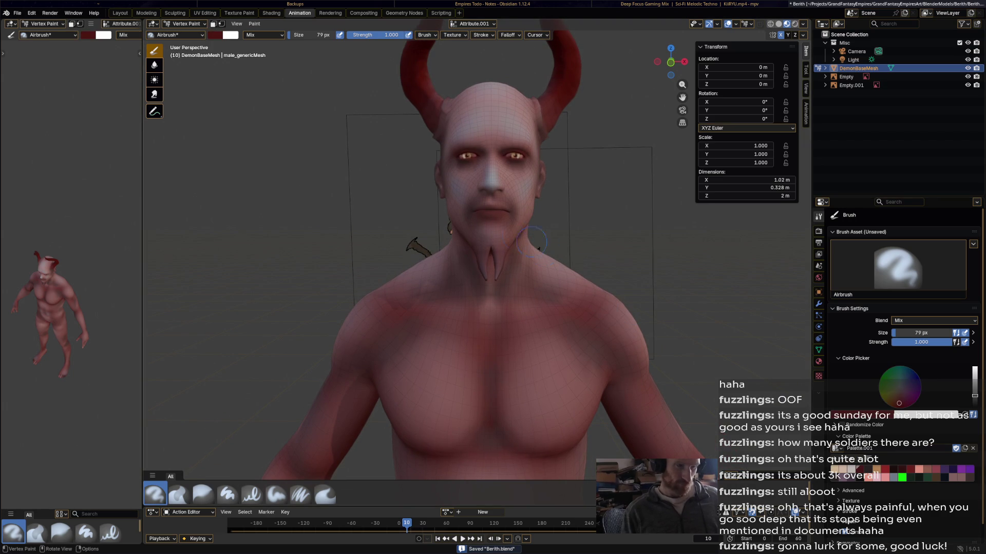
pyautogui.hotkey('ctrl', 'z')
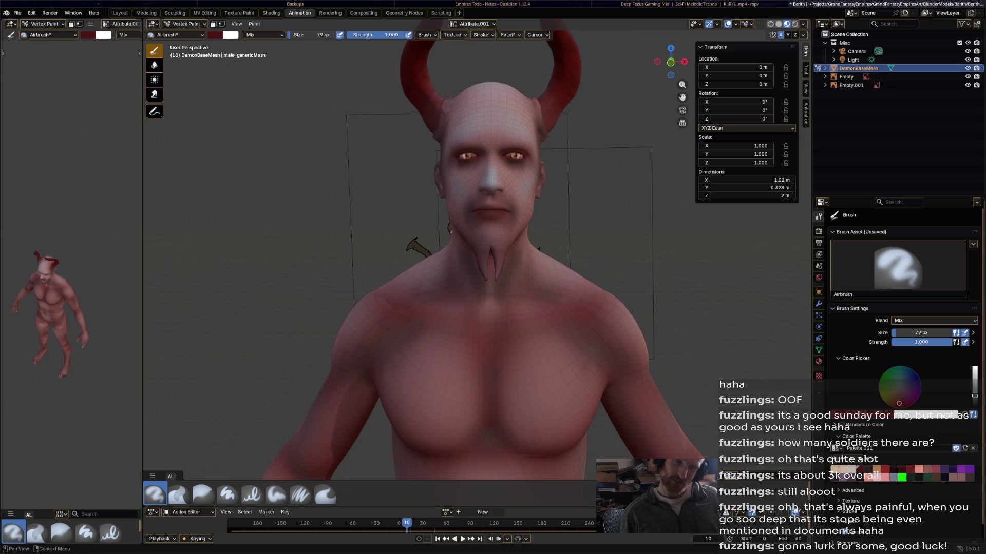
pyautogui.hotkey('ctrl', 'z')
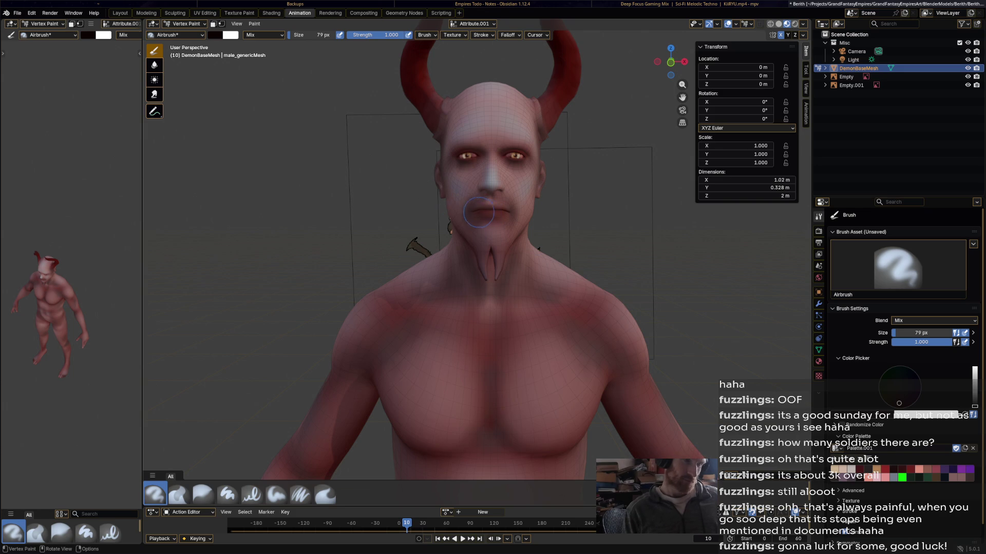
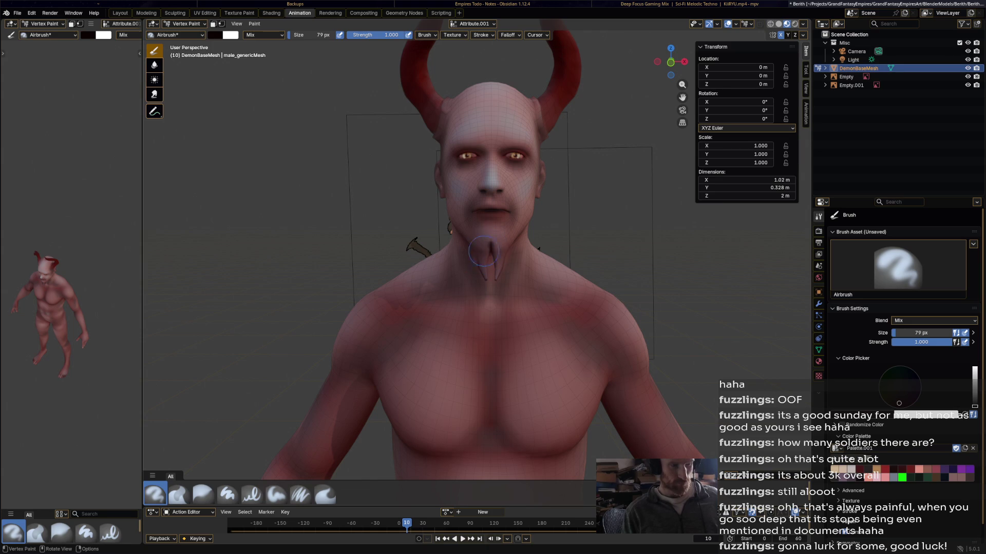
# Paint dark airbrush strokes over the demon's ear and both upper eyelids.
pyautogui.moveTo(529, 178); pyautogui.dragTo(533, 183, button='middle')
pyautogui.moveTo(350, 289); pyautogui.dragTo(358, 286)
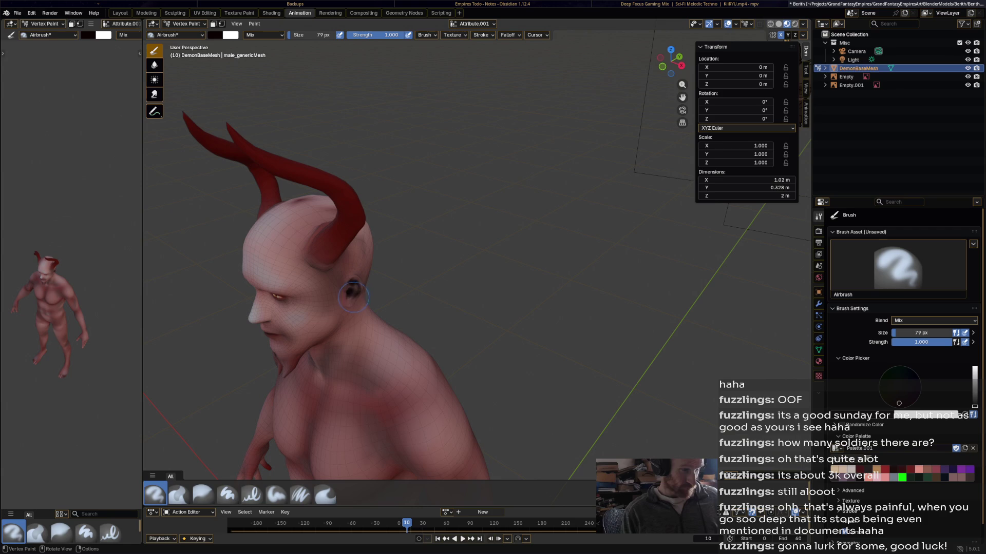
pyautogui.moveTo(461, 164)
pyautogui.mouseDown(button='middle')
pyautogui.moveTo(513, 169)
pyautogui.moveTo(531, 182)
pyautogui.mouseUp(button='middle')
pyautogui.moveTo(449, 131)
pyautogui.mouseDown()
pyautogui.moveTo(475, 126)
pyautogui.moveTo(439, 126)
pyautogui.mouseUp()
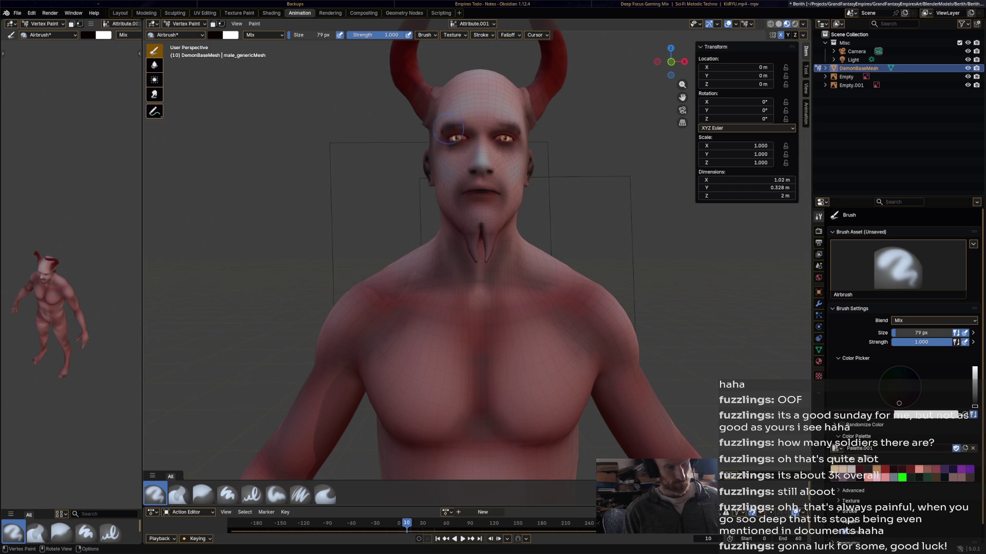
# Zoom out to view the whole scene and select the Blur brush.
pyautogui.scroll(-5, 458, 137)
pyautogui.moveTo(458, 138)
pyautogui.mouseDown(button='middle')
pyautogui.moveTo(529, 139)
pyautogui.moveTo(415, 326)
pyautogui.mouseUp(button='middle')
pyautogui.click(202, 494)
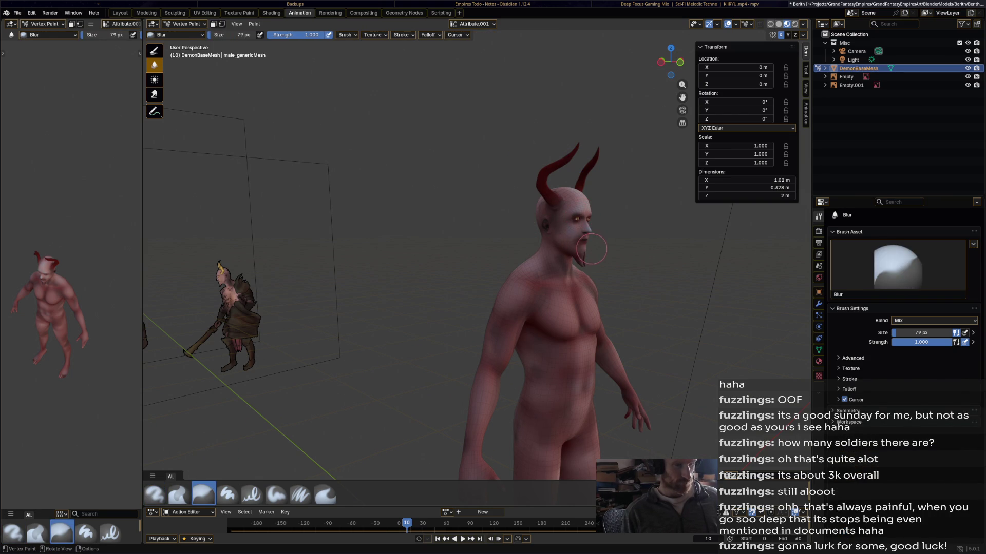
# Orbit and zoom in on the demon, return to the Airbrush and load the tan palette swatch.
pyautogui.moveTo(567, 271); pyautogui.dragTo(545, 236, button='middle')
pyautogui.scroll(4, 544, 236)
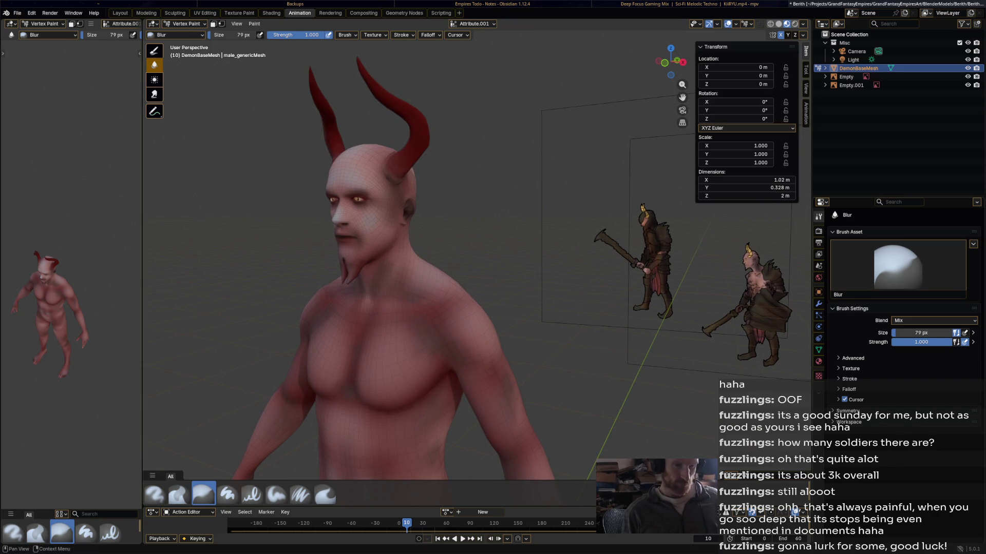
pyautogui.click(154, 494)
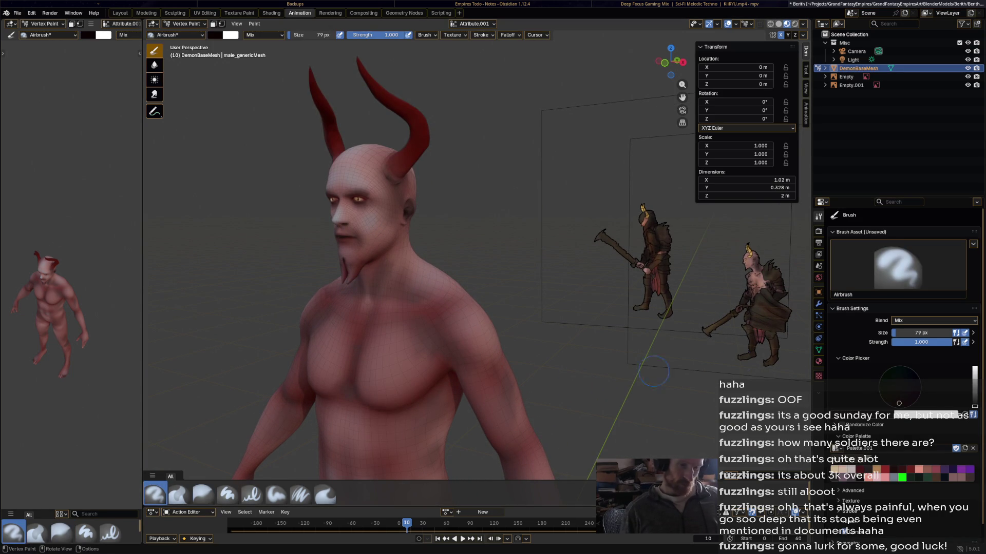
pyautogui.click(875, 469)
# Paint the goatee and right horn base tan, and dab tan spots over chest, shoulders and arms.
pyautogui.moveTo(350, 273); pyautogui.dragTo(342, 286)
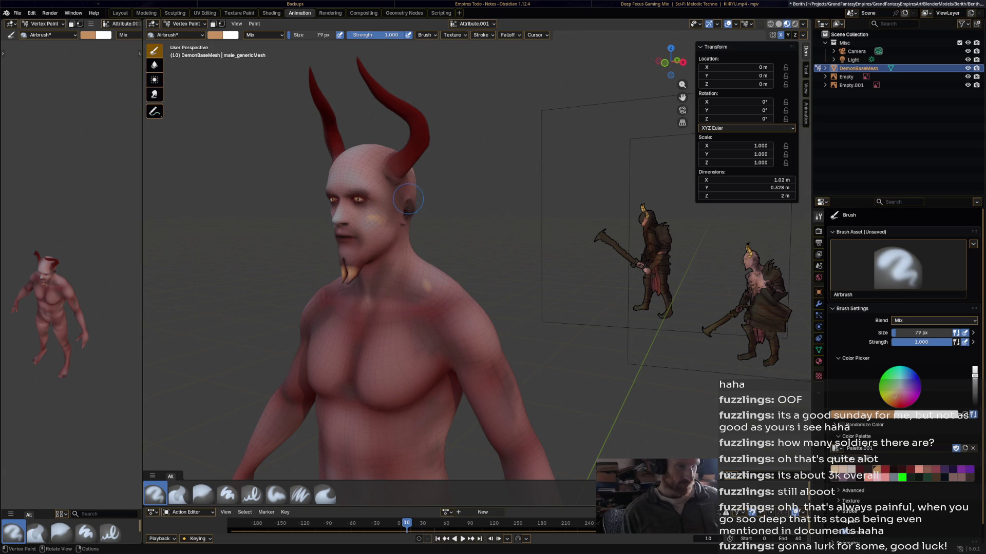
pyautogui.moveTo(393, 157)
pyautogui.mouseDown()
pyautogui.moveTo(399, 164)
pyautogui.moveTo(427, 148)
pyautogui.moveTo(427, 129)
pyautogui.moveTo(360, 57)
pyautogui.mouseUp()
pyautogui.moveTo(454, 49); pyautogui.dragTo(505, 193, button='middle')
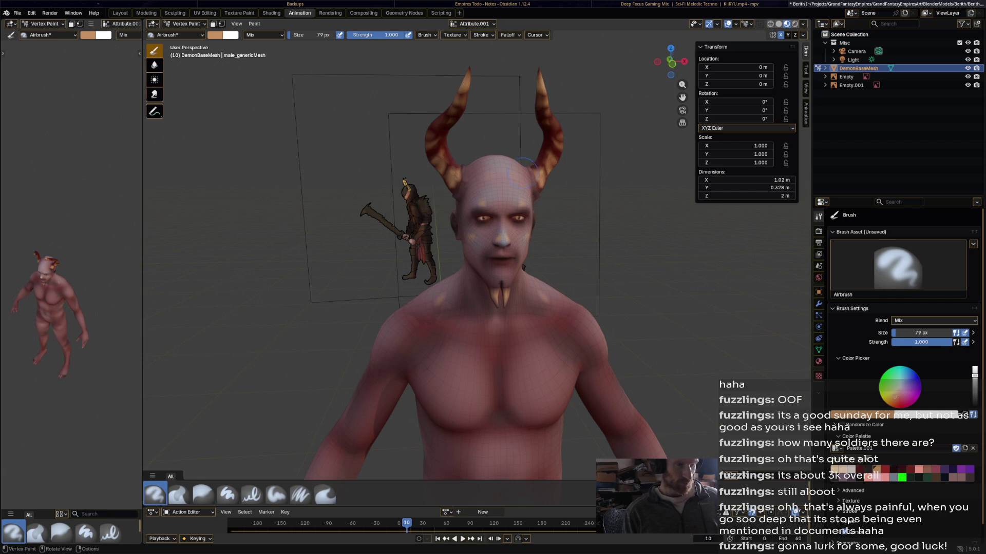
pyautogui.click(554, 350)
pyautogui.click(591, 335)
pyautogui.click(623, 400)
pyautogui.click(658, 447)
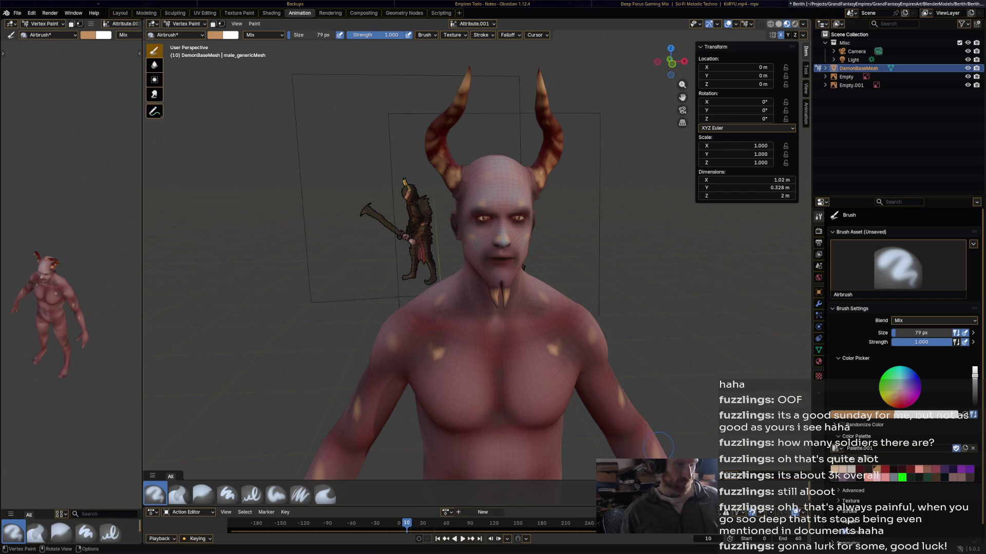
# Paint tan stripes up both horns from their bases, then select the Average brush.
pyautogui.moveTo(654, 269)
pyautogui.mouseDown(button='middle')
pyautogui.moveTo(662, 276)
pyautogui.moveTo(615, 274)
pyautogui.mouseUp(button='middle')
pyautogui.click(498, 239)
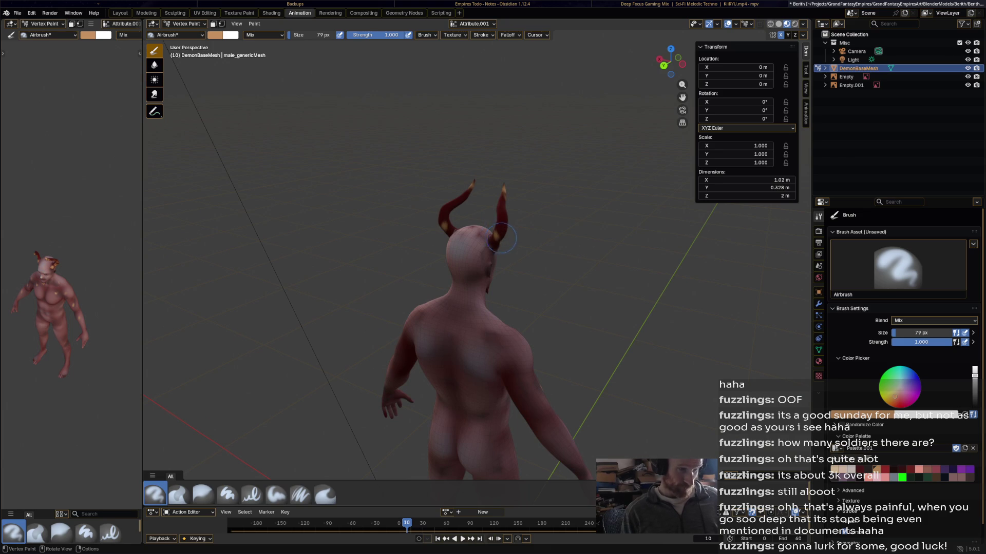
pyautogui.moveTo(508, 228); pyautogui.dragTo(506, 206)
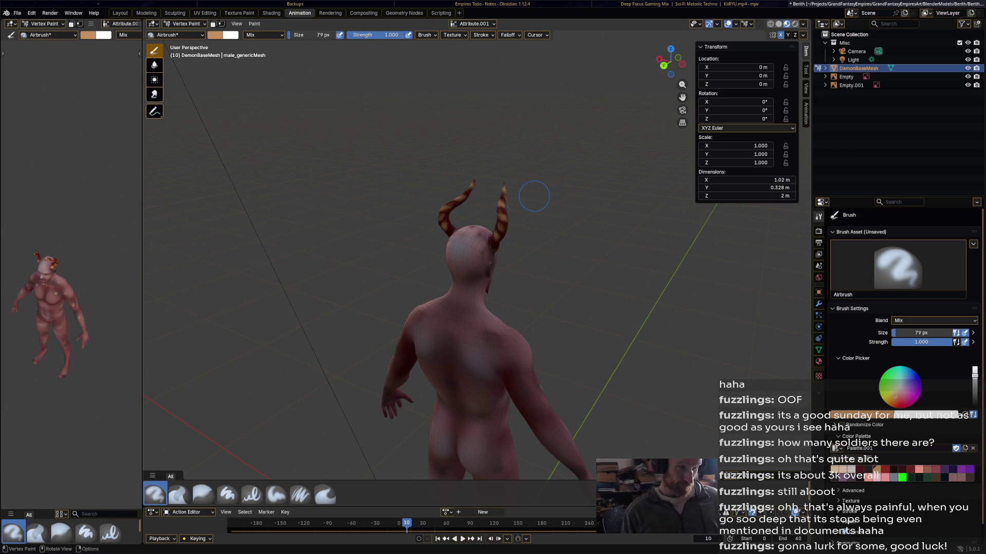
pyautogui.moveTo(521, 199); pyautogui.dragTo(490, 280, button='middle')
pyautogui.scroll(3, 496, 259)
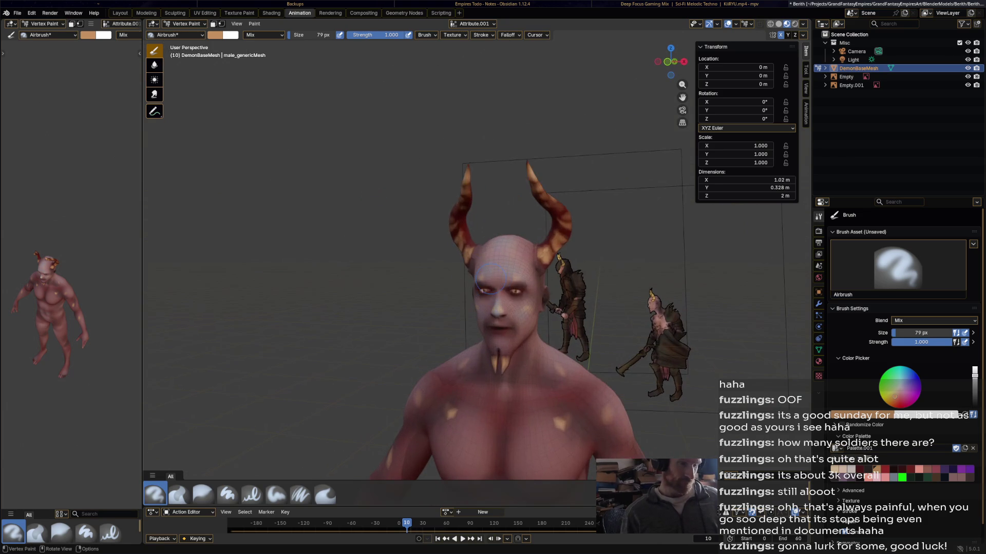
pyautogui.click(178, 494)
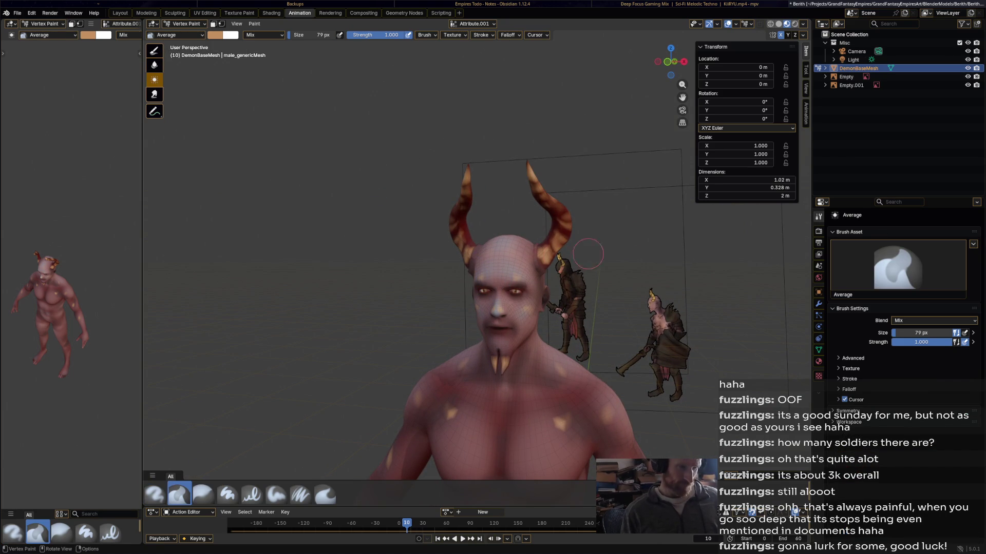
# With the Blur brush, soften the tan spots on the chest, chin and upper arms.
pyautogui.click(203, 494)
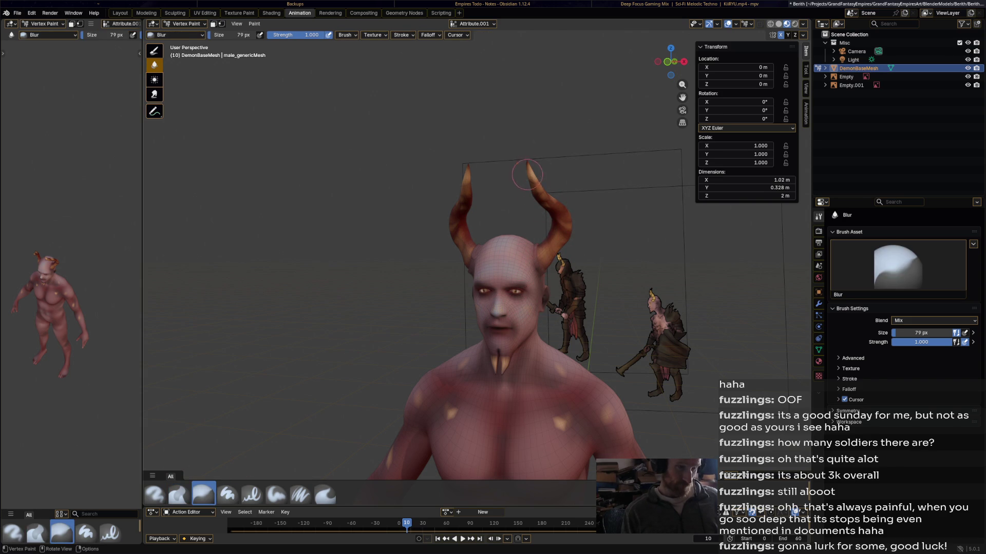
pyautogui.moveTo(447, 394)
pyautogui.mouseDown()
pyautogui.moveTo(458, 413)
pyautogui.moveTo(465, 370)
pyautogui.moveTo(504, 349)
pyautogui.mouseUp()
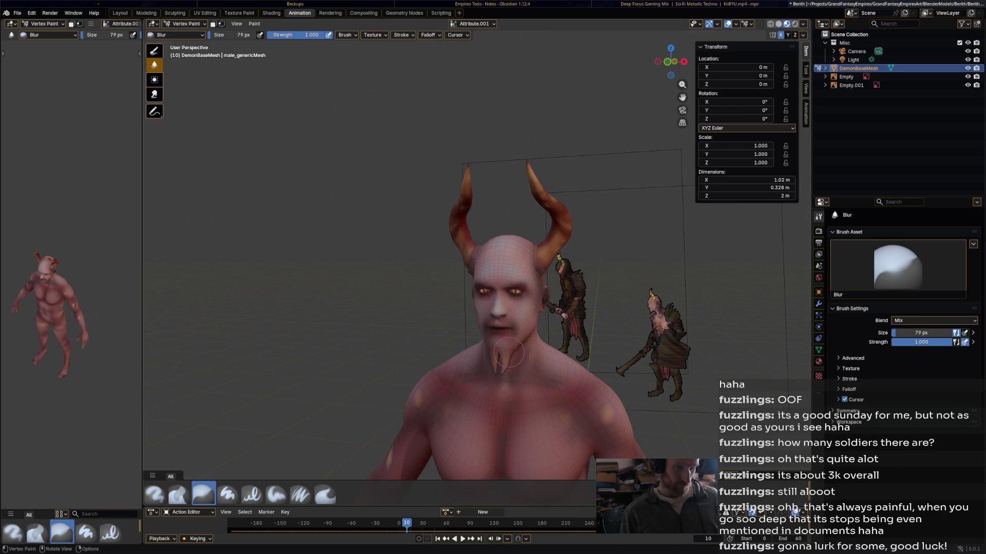
pyautogui.moveTo(478, 273)
pyautogui.keyDown('shift'); pyautogui.mouseDown(button='middle')
pyautogui.moveTo(495, 216)
pyautogui.moveTo(537, 154)
pyautogui.mouseUp(button='middle'); pyautogui.keyUp('shift')
pyautogui.moveTo(478, 277); pyautogui.dragTo(391, 375)
# Blur the tan horn stripes in profile, then face the demon frontally and reselect the Airbrush.
pyautogui.moveTo(662, 251)
pyautogui.mouseDown(button='middle')
pyautogui.moveTo(451, 178)
pyautogui.moveTo(477, 224)
pyautogui.mouseUp(button='middle')
pyautogui.moveTo(371, 198)
pyautogui.mouseDown()
pyautogui.moveTo(368, 177)
pyautogui.moveTo(403, 261)
pyautogui.mouseUp()
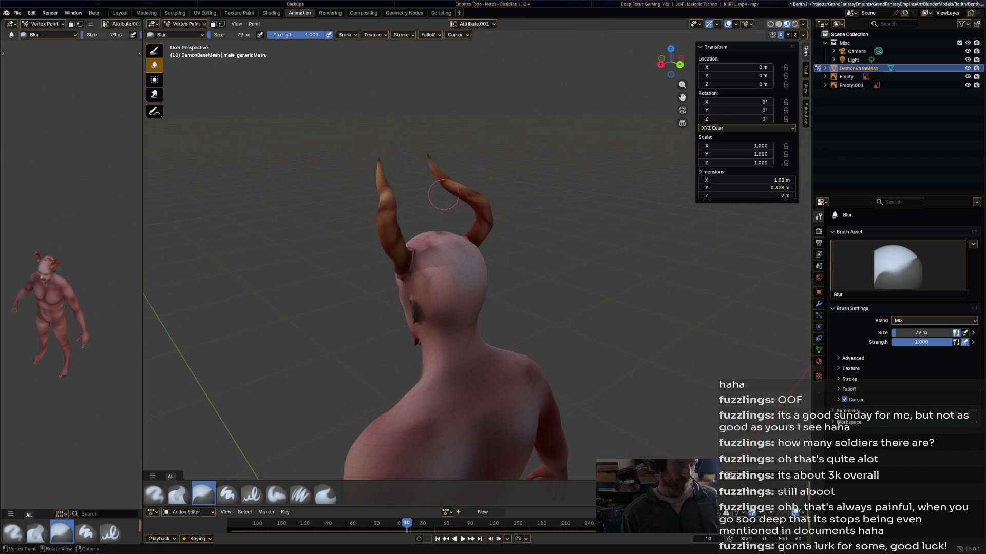
pyautogui.scroll(-3, 496, 170)
pyautogui.moveTo(496, 170); pyautogui.dragTo(595, 175, button='middle')
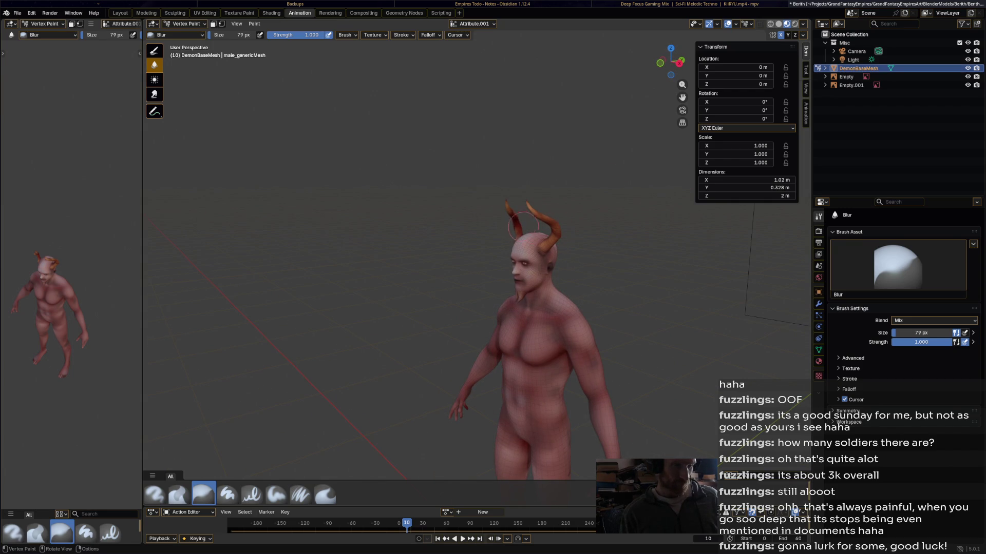
pyautogui.moveTo(594, 213); pyautogui.dragTo(647, 216, button='middle')
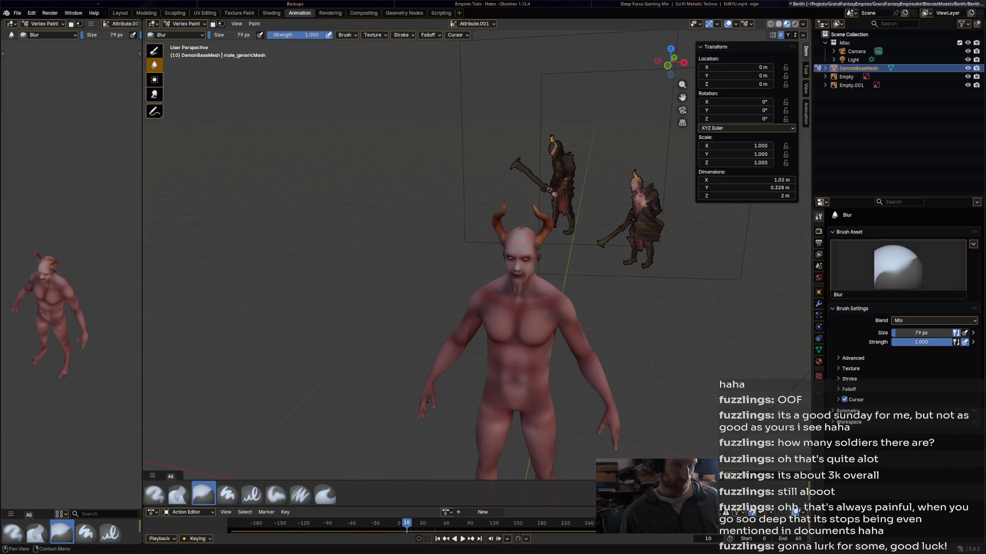
pyautogui.click(154, 494)
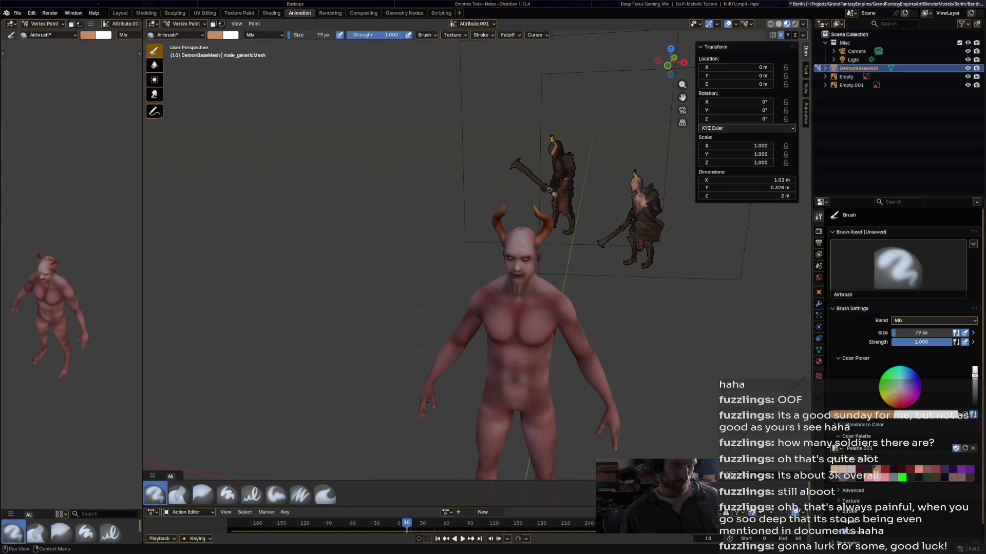
# Pick yellow on the colour wheel and airbrush both horns yellow-orange.
pyautogui.moveTo(887, 400); pyautogui.dragTo(886, 401)
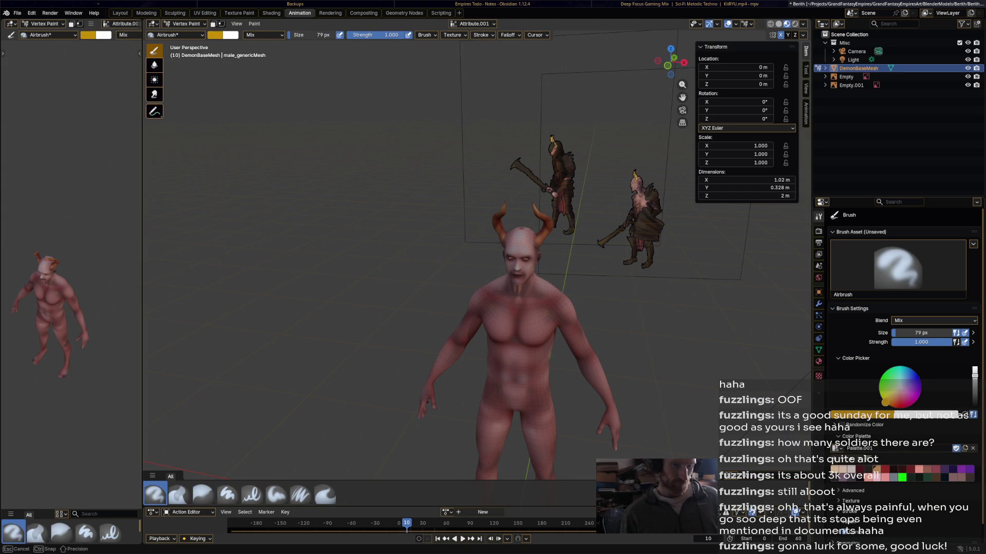
pyautogui.moveTo(890, 401); pyautogui.dragTo(890, 401)
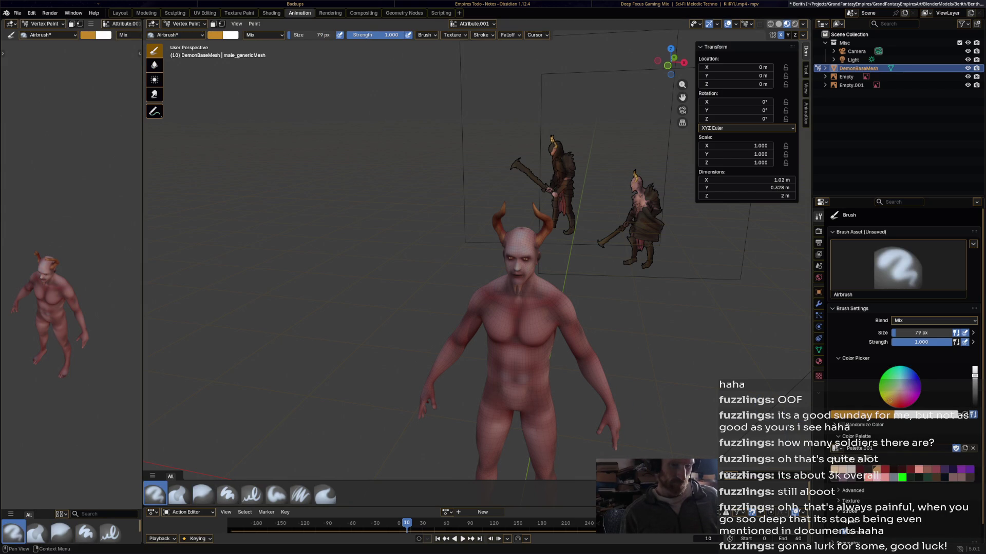
pyautogui.moveTo(508, 220); pyautogui.dragTo(532, 205, button='middle')
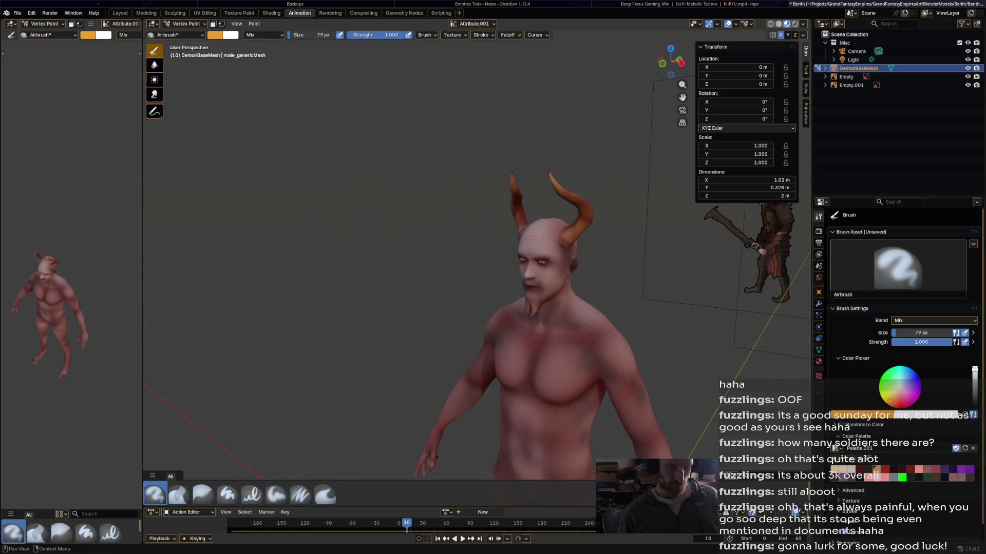
pyautogui.moveTo(547, 174)
pyautogui.mouseDown()
pyautogui.moveTo(565, 177)
pyautogui.moveTo(560, 192)
pyautogui.moveTo(575, 188)
pyautogui.moveTo(591, 205)
pyautogui.moveTo(590, 228)
pyautogui.mouseUp()
pyautogui.moveTo(570, 231)
pyautogui.mouseDown(button='middle')
pyautogui.moveTo(462, 234)
pyautogui.moveTo(373, 255)
pyautogui.mouseUp(button='middle')
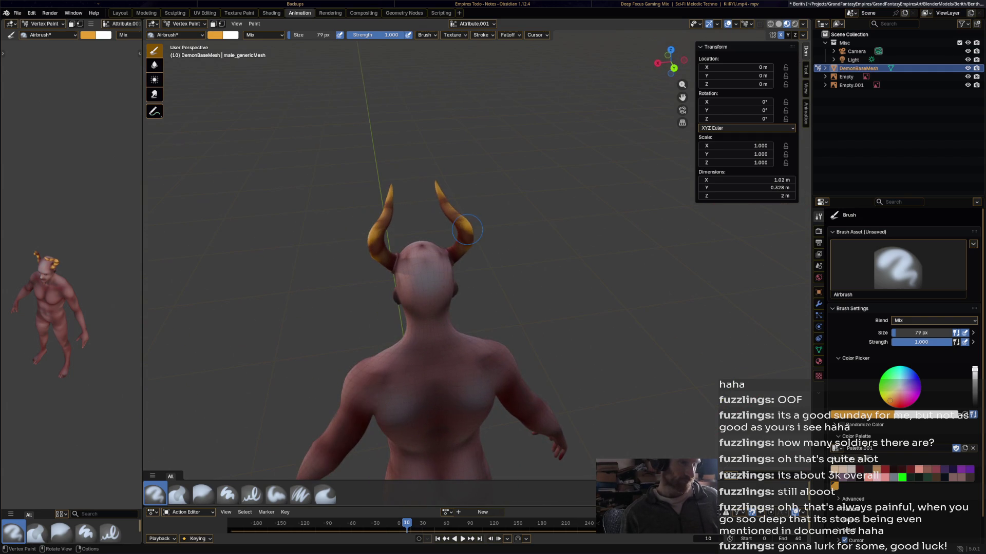
pyautogui.moveTo(373, 257)
pyautogui.mouseDown()
pyautogui.moveTo(391, 236)
pyautogui.moveTo(383, 264)
pyautogui.mouseUp()
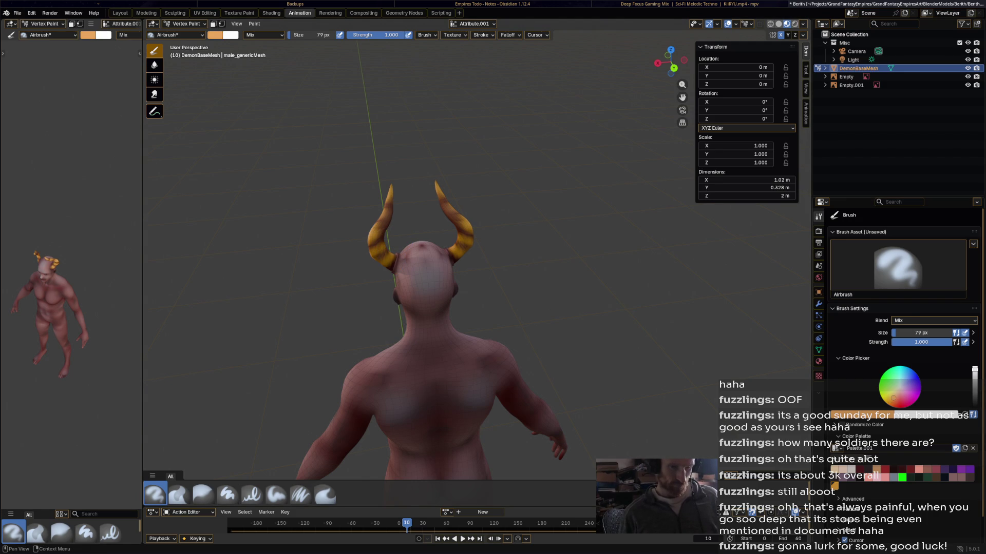
# Paint salmon, then stronger red, bands along both horns.
pyautogui.click(918, 469)
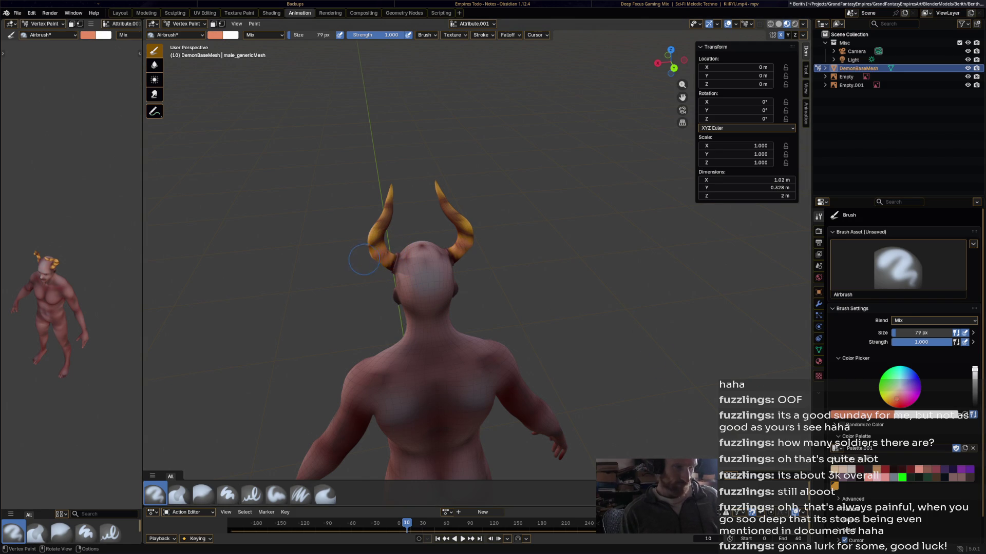
pyautogui.moveTo(389, 235)
pyautogui.mouseDown()
pyautogui.moveTo(381, 252)
pyautogui.moveTo(386, 241)
pyautogui.moveTo(368, 237)
pyautogui.mouseUp()
pyautogui.press('s')
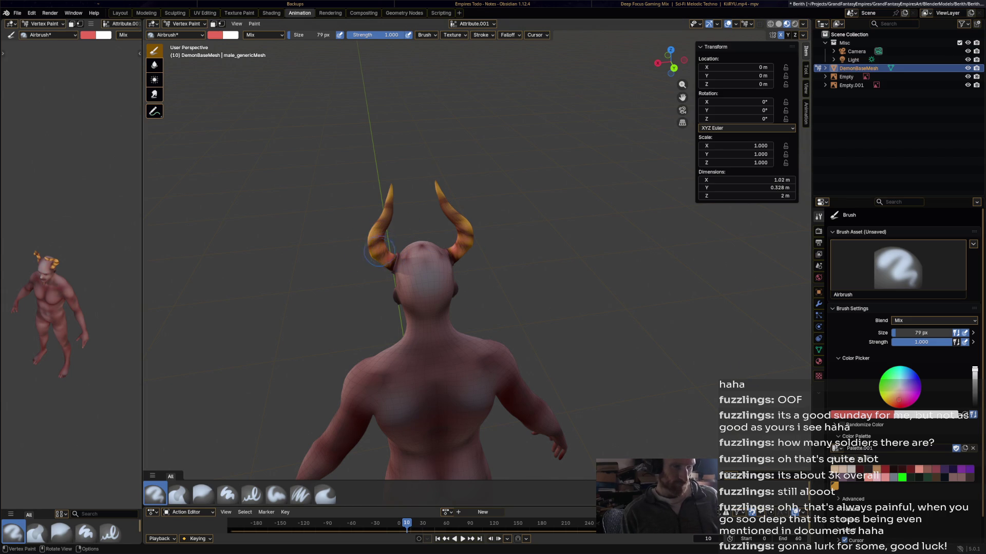
pyautogui.moveTo(389, 235)
pyautogui.mouseDown()
pyautogui.moveTo(398, 228)
pyautogui.moveTo(388, 222)
pyautogui.moveTo(410, 218)
pyautogui.moveTo(399, 205)
pyautogui.mouseUp()
# Zoom out to see the whole demon and load orange from the palette.
pyautogui.moveTo(393, 195)
pyautogui.mouseDown(button='middle')
pyautogui.moveTo(575, 163)
pyautogui.moveTo(585, 197)
pyautogui.mouseUp(button='middle')
pyautogui.scroll(-3, 575, 163)
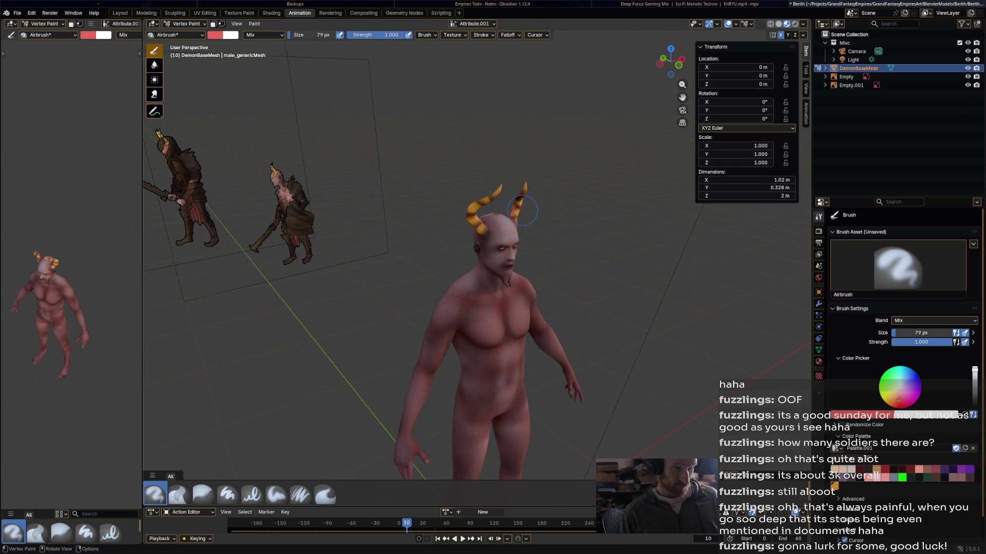
pyautogui.moveTo(540, 176)
pyautogui.mouseDown(button='middle')
pyautogui.moveTo(570, 179)
pyautogui.moveTo(600, 163)
pyautogui.moveTo(509, 173)
pyautogui.moveTo(514, 241)
pyautogui.mouseUp(button='middle')
pyautogui.scroll(7, 514, 240)
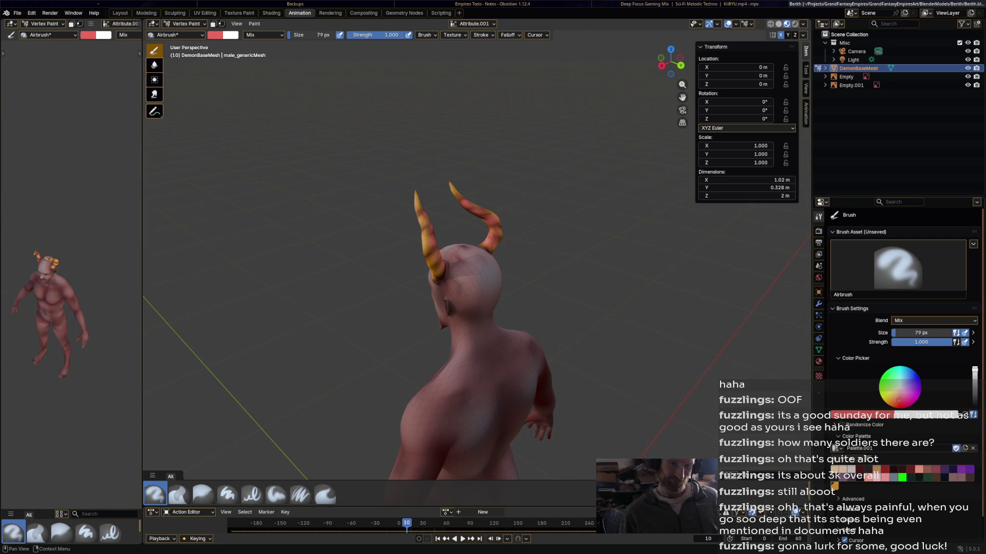
pyautogui.click(834, 486)
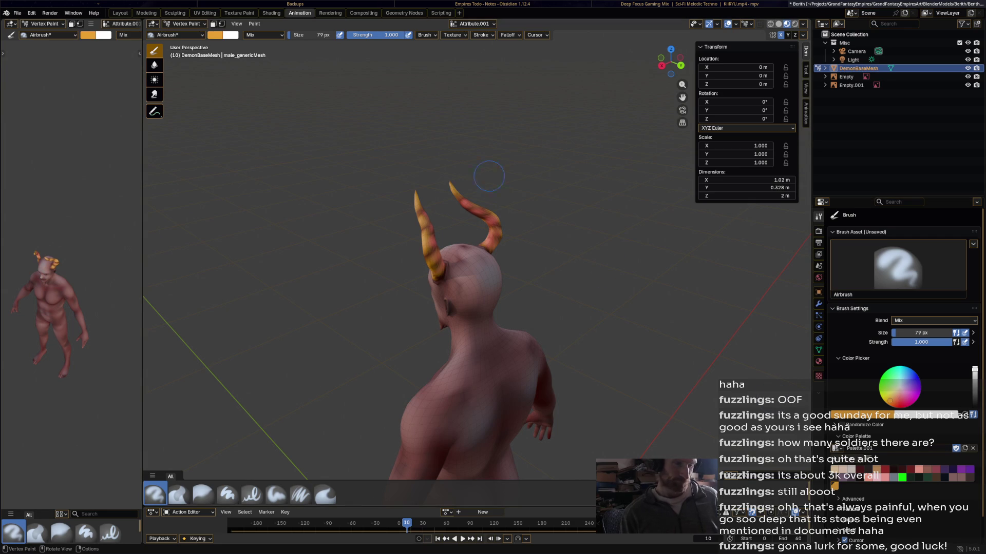
# Paint orange along the right horn and save Berith.blend.
pyautogui.moveTo(463, 204); pyautogui.dragTo(509, 230)
pyautogui.moveTo(541, 220)
pyautogui.mouseDown(button='middle')
pyautogui.moveTo(539, 186)
pyautogui.moveTo(390, 195)
pyautogui.moveTo(339, 213)
pyautogui.moveTo(328, 272)
pyautogui.moveTo(380, 216)
pyautogui.moveTo(357, 226)
pyautogui.moveTo(382, 216)
pyautogui.moveTo(349, 221)
pyautogui.moveTo(339, 206)
pyautogui.moveTo(360, 226)
pyautogui.mouseUp(button='middle')
pyautogui.hotkey('ctrl', 's')
# Orbit so the demon faces the viewer, save again, and switch to the Shading workspace.
pyautogui.keyDown('ctrl'); pyautogui.moveTo(484, 184); pyautogui.dragTo(484, 161, button='middle'); pyautogui.keyUp('ctrl')
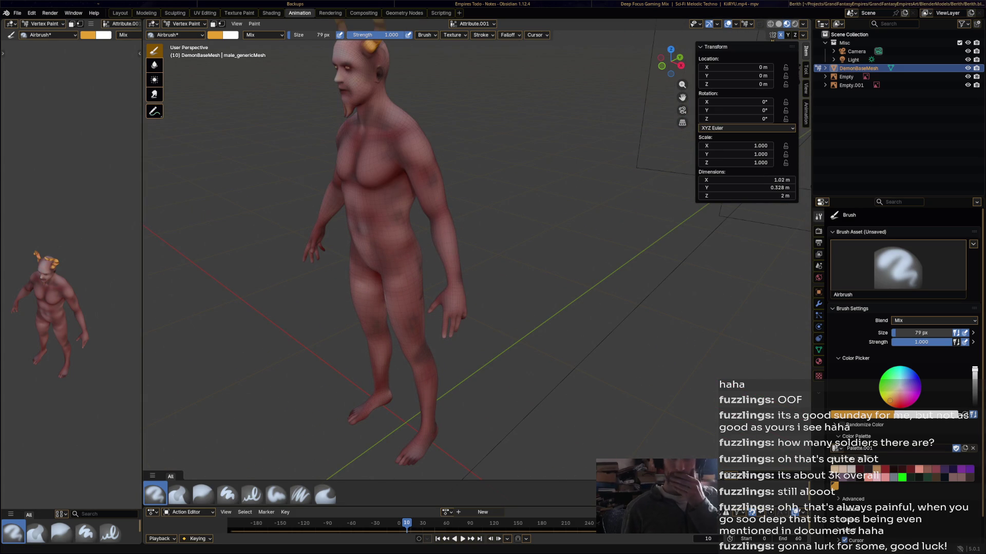
pyautogui.moveTo(382, 162); pyautogui.dragTo(428, 162, button='middle')
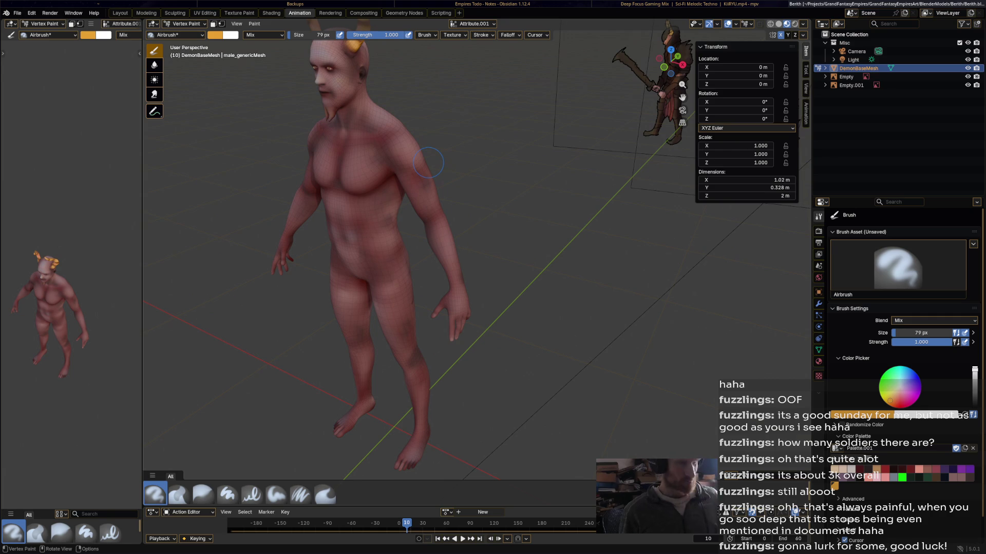
pyautogui.moveTo(428, 162)
pyautogui.mouseDown(button='middle')
pyautogui.moveTo(472, 164)
pyautogui.moveTo(569, 222)
pyautogui.mouseUp(button='middle')
pyautogui.hotkey('ctrl', 's')
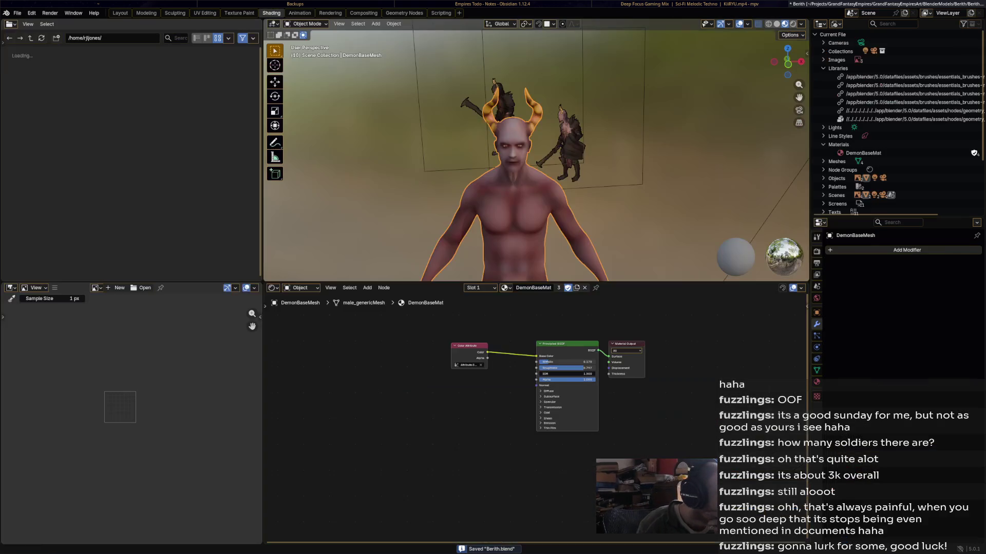
pyautogui.click(271, 13)
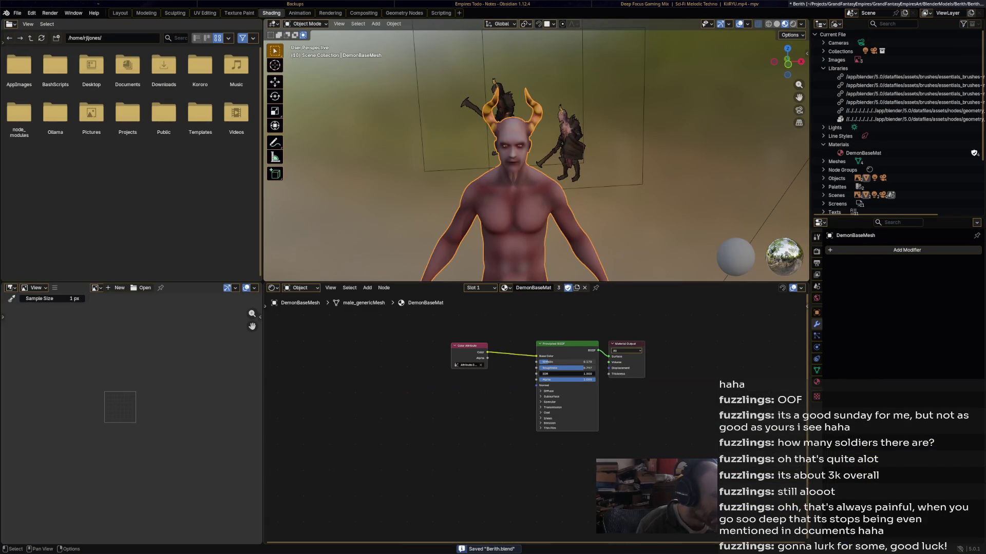
# Add an Image Texture node to the DemonBaseMat material.
pyautogui.rightClick(360, 401)
pyautogui.moveTo(452, 400)
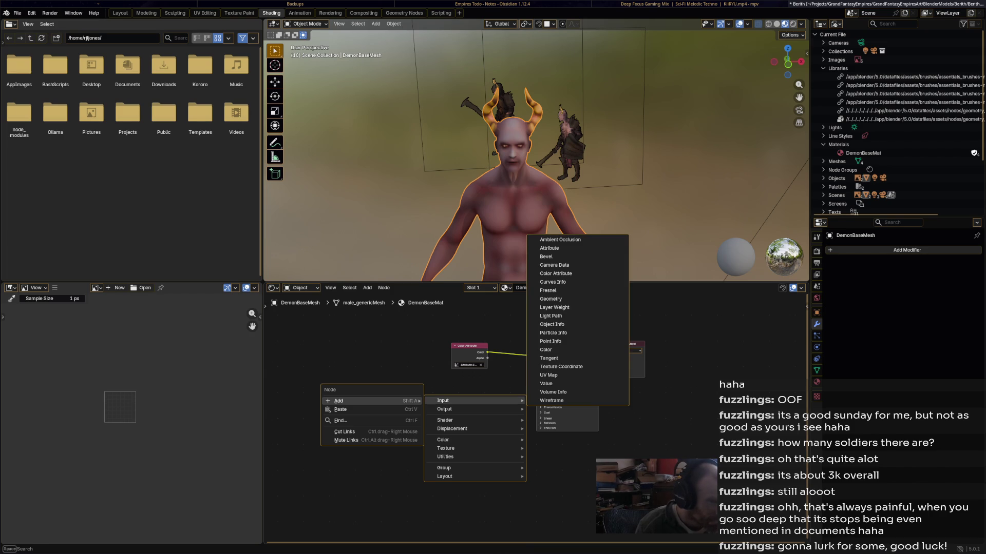
pyautogui.moveTo(452, 420)
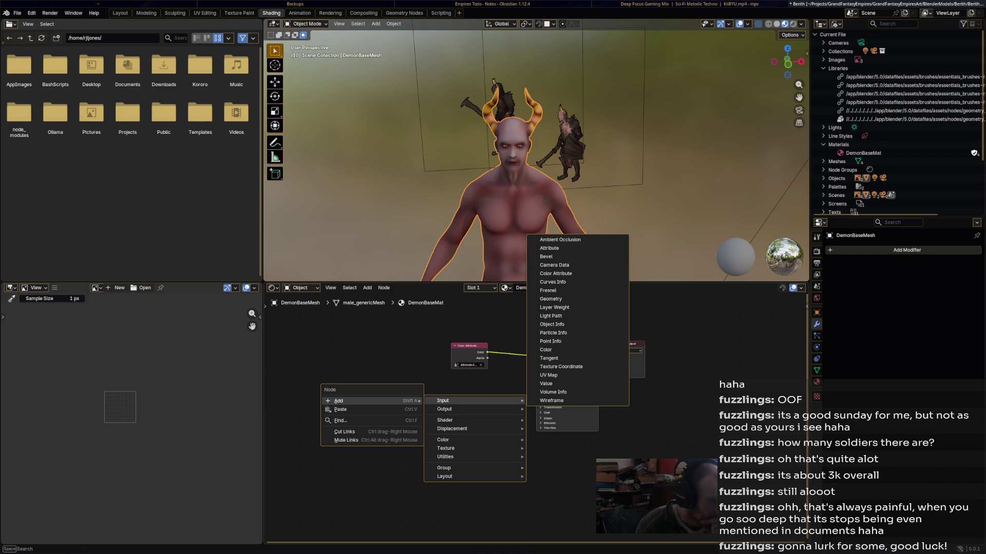
pyautogui.moveTo(445, 448)
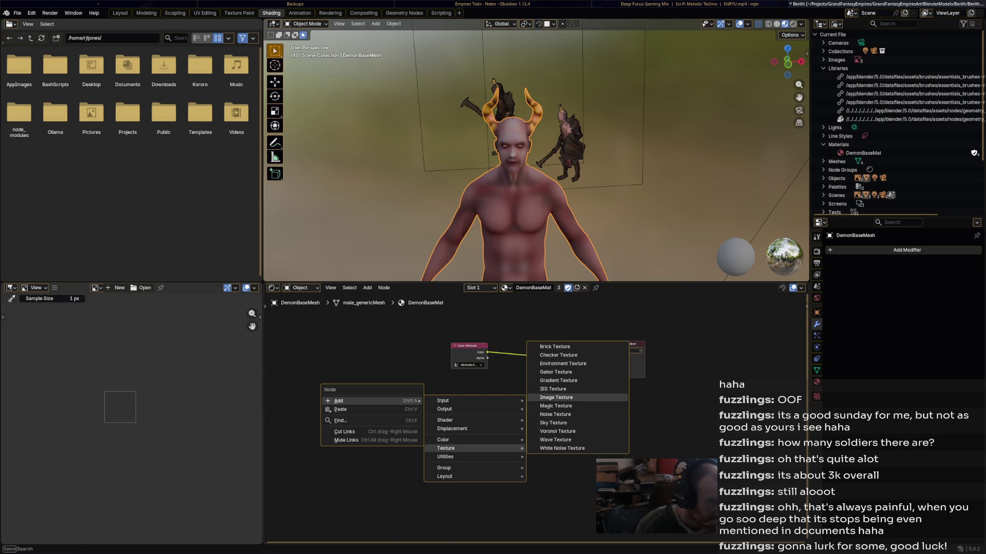
pyautogui.click(556, 397)
pyautogui.click(398, 418)
# Search for a normal node from the image Color output, then cancel the wrong Normal node.
pyautogui.moveTo(467, 427)
pyautogui.mouseDown()
pyautogui.moveTo(525, 410)
pyautogui.moveTo(537, 386)
pyautogui.moveTo(494, 418)
pyautogui.mouseUp()
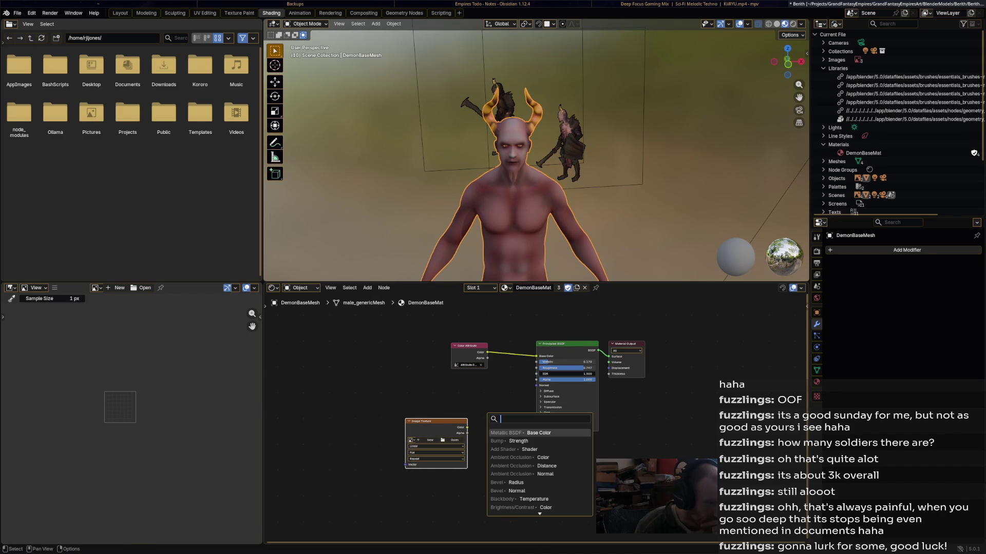
pyautogui.write('nio')
pyautogui.press('BackSpace')
pyautogui.press('BackSpace')
pyautogui.write('or')
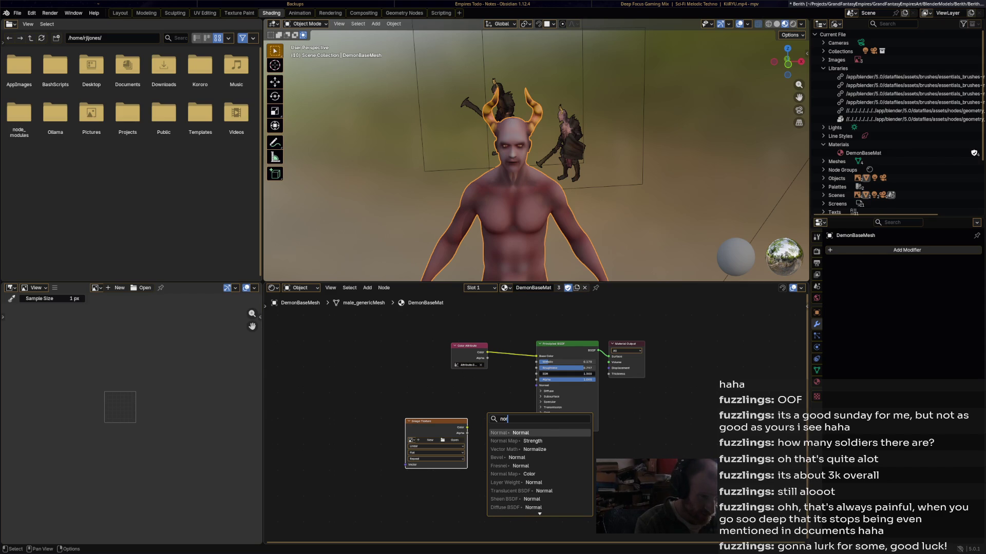
pyautogui.press('Down')
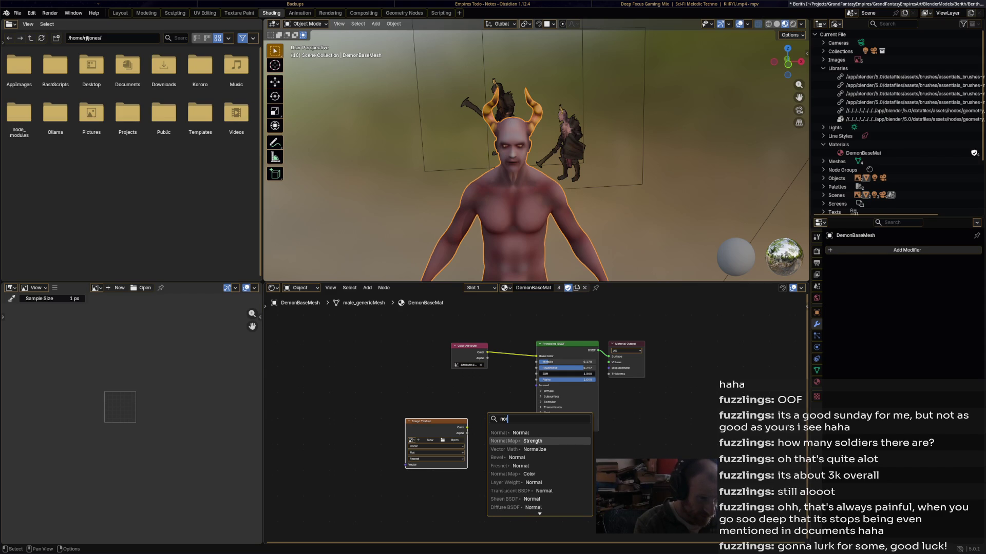
pyautogui.press('Up')
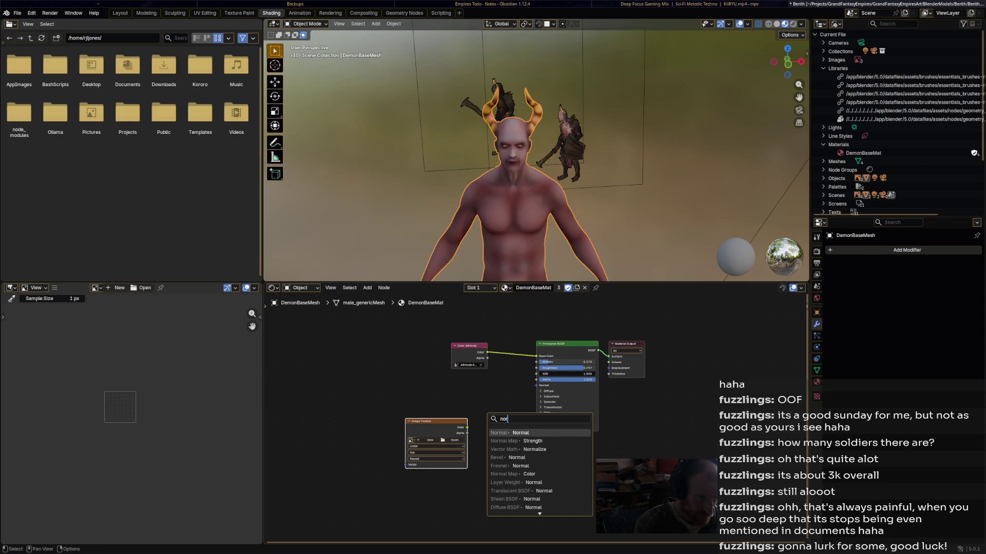
pyautogui.press('Down')
pyautogui.press('Up')
pyautogui.press('Return')
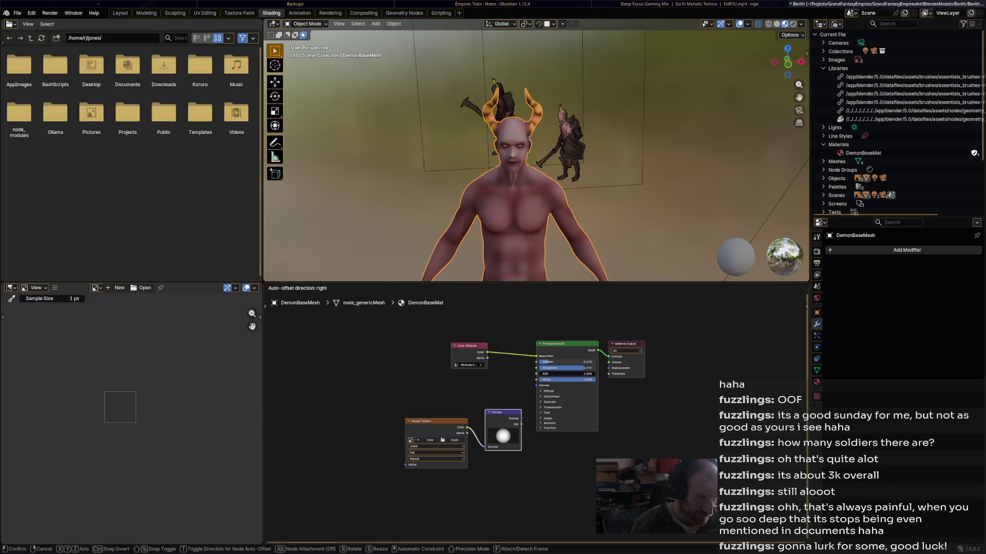
pyautogui.press('Escape')
# Add a Normal Map node linked from the image and wire the image Color into it.
pyautogui.moveTo(468, 427); pyautogui.dragTo(499, 418)
pyautogui.write('n')
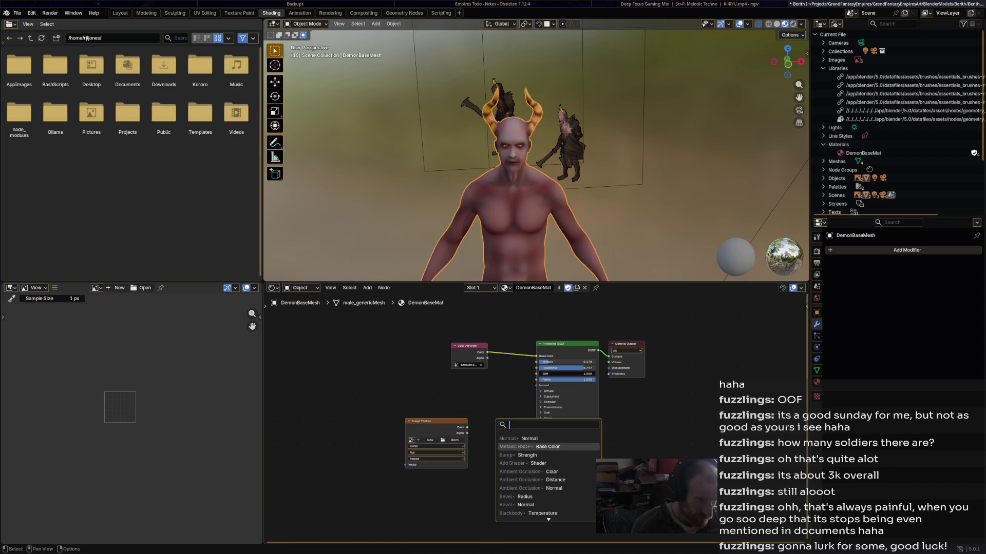
pyautogui.press('Down')
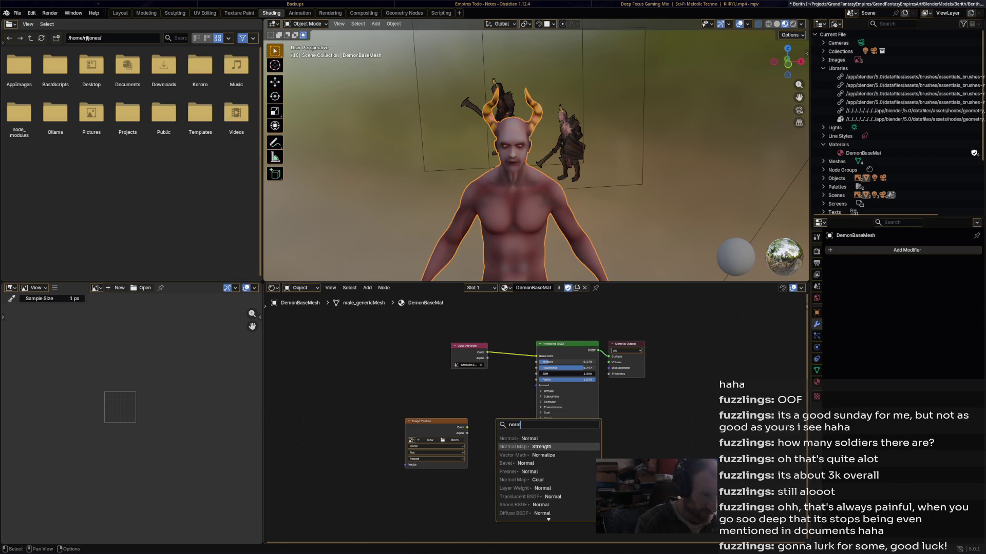
pyautogui.press('Return')
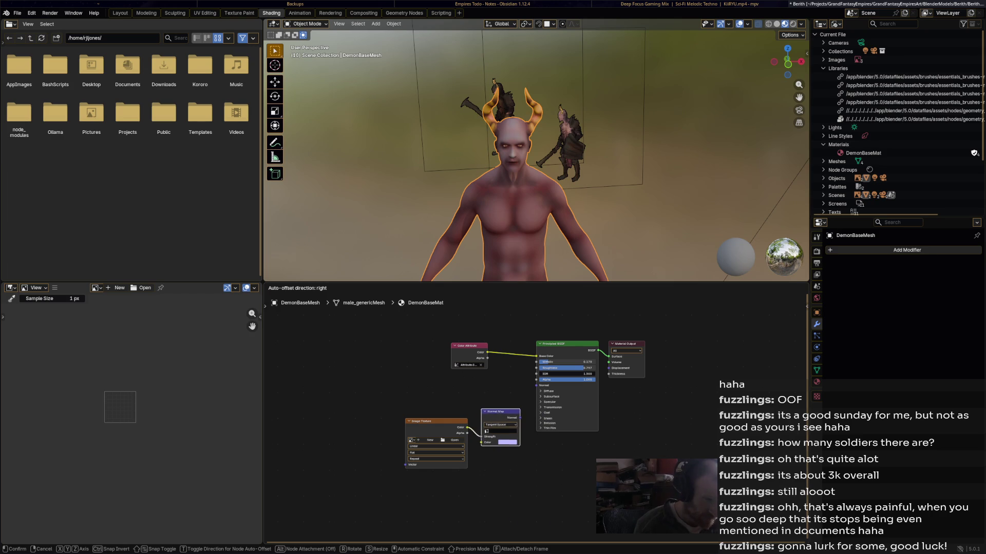
pyautogui.press('Return')
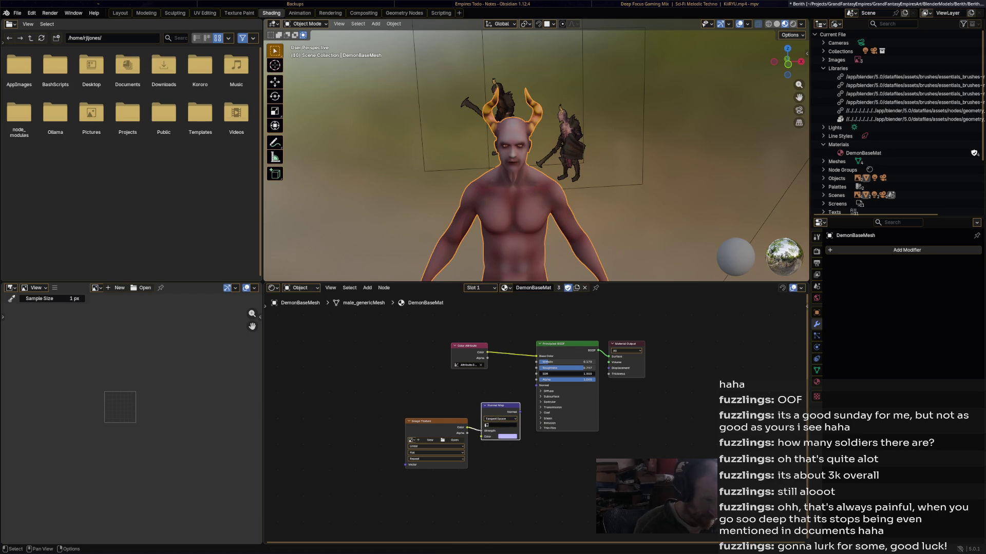
pyautogui.moveTo(481, 432); pyautogui.dragTo(536, 386)
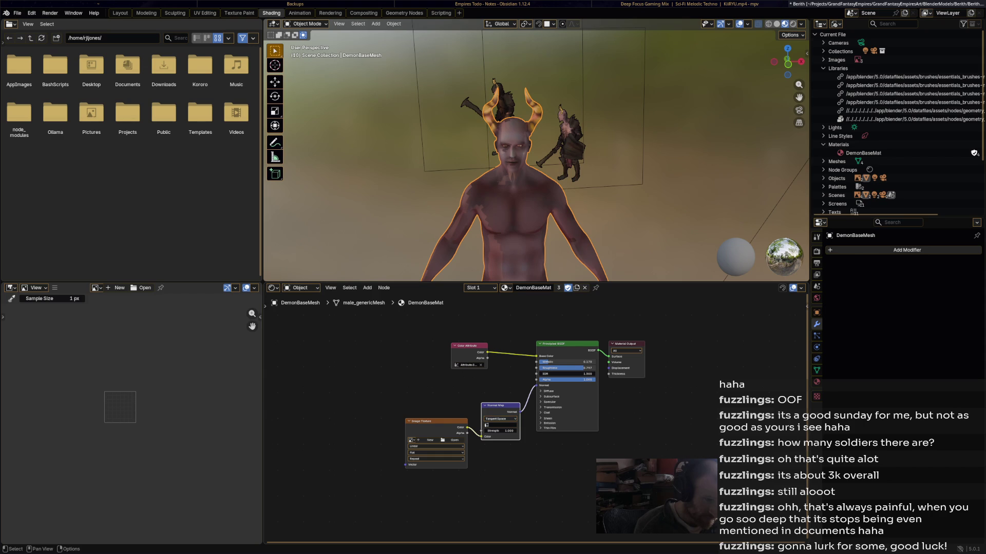
# Move the Image Texture node lower left and start a new image on it.
pyautogui.moveTo(436, 422); pyautogui.dragTo(415, 430)
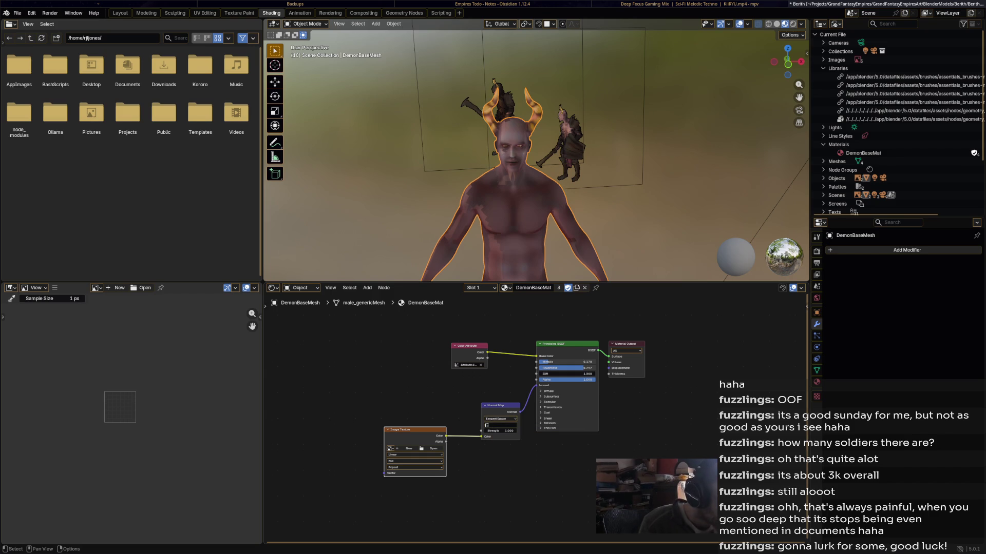
pyautogui.click(496, 409)
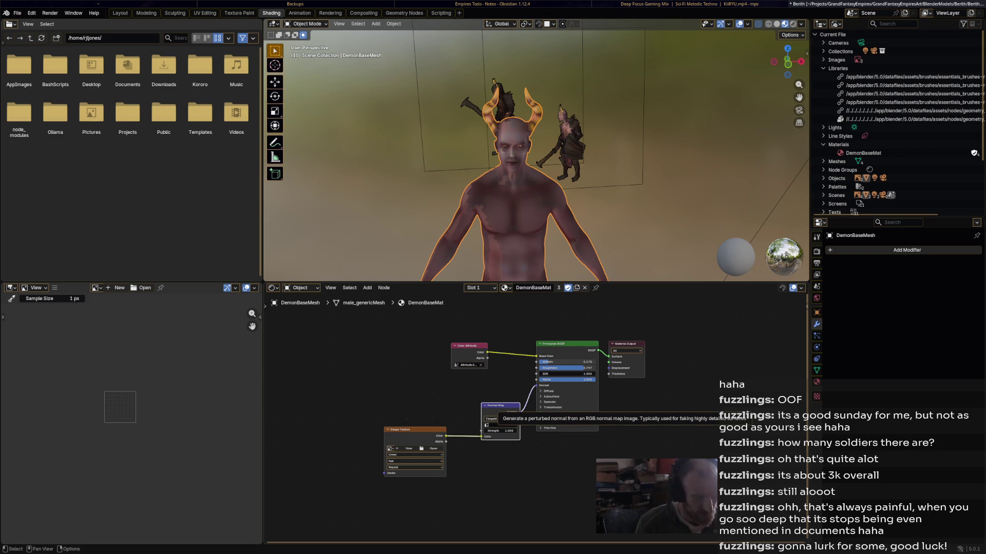
pyautogui.click(408, 449)
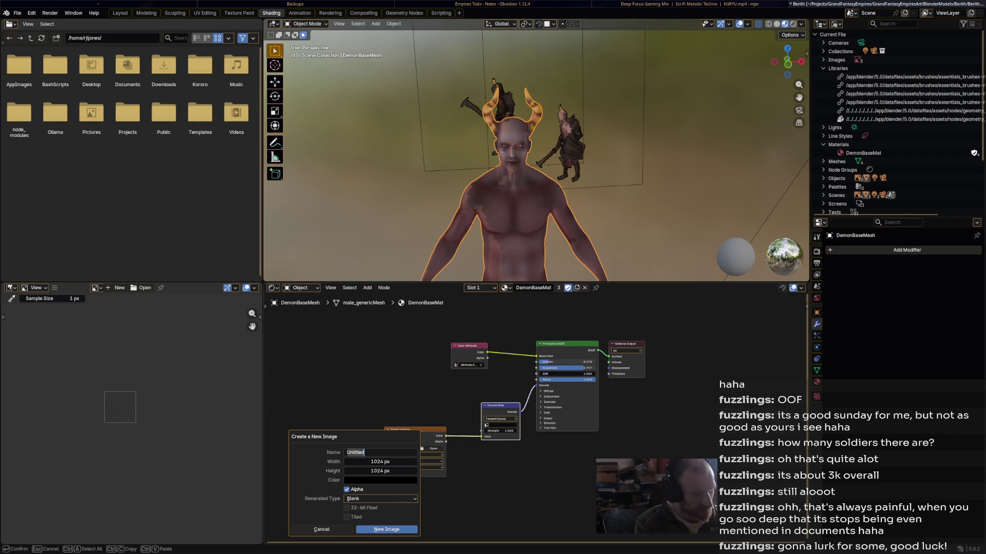
# Name the new image DemonBaseBumpMap and set its size to 2048×2048.
pyautogui.write('DemonBaseBum')
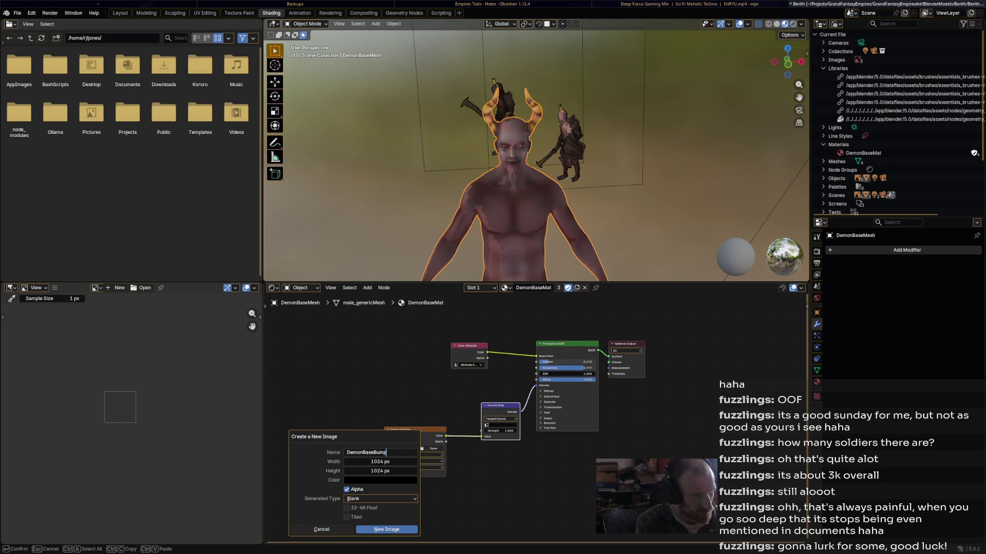
pyautogui.write('p')
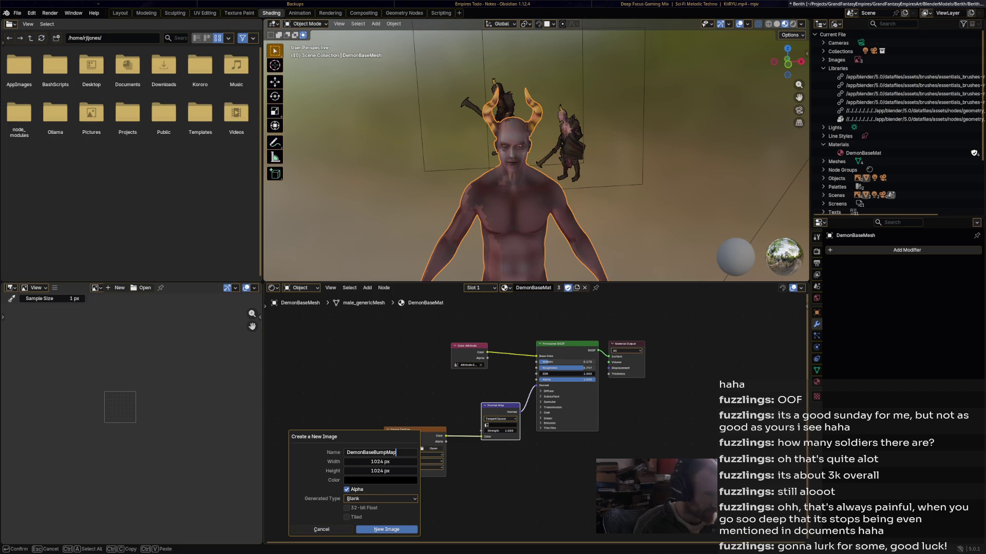
pyautogui.press('Return')
pyautogui.click(380, 462)
pyautogui.write('2')
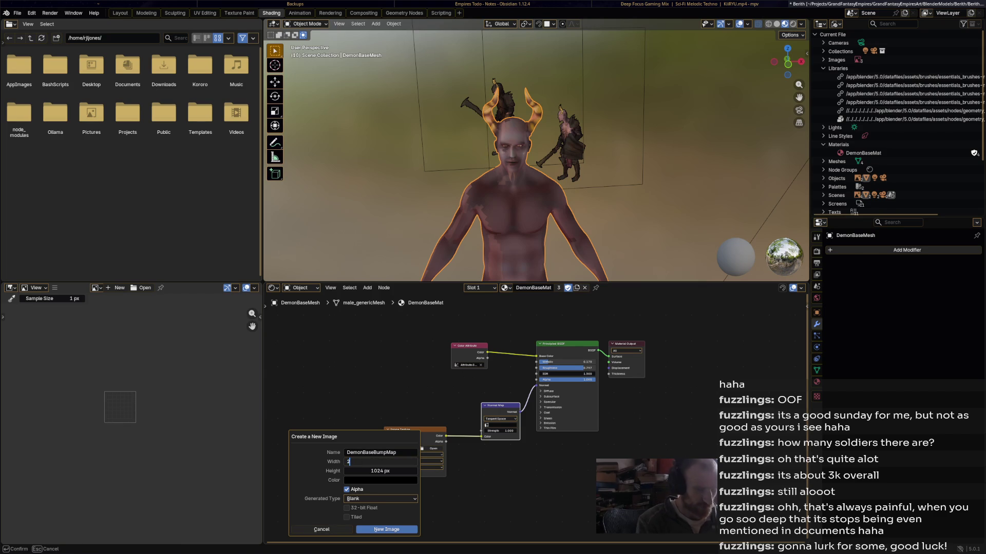
pyautogui.write('048')
pyautogui.press('Tab')
pyautogui.write('20')
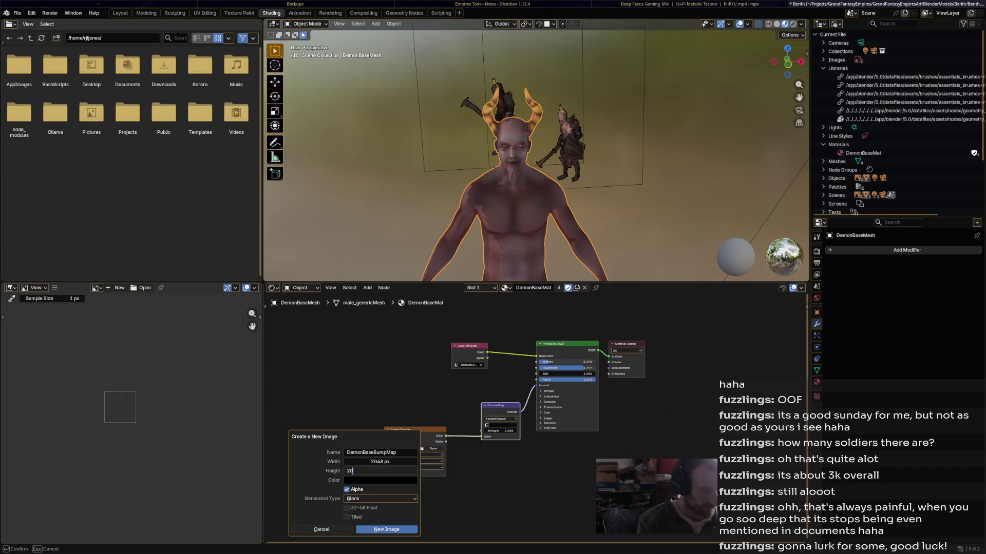
pyautogui.press('Return')
# Set the fill colour to mid grey, create the image and show it in the image editor.
pyautogui.click(380, 480)
pyautogui.moveTo(421, 410); pyautogui.dragTo(421, 377)
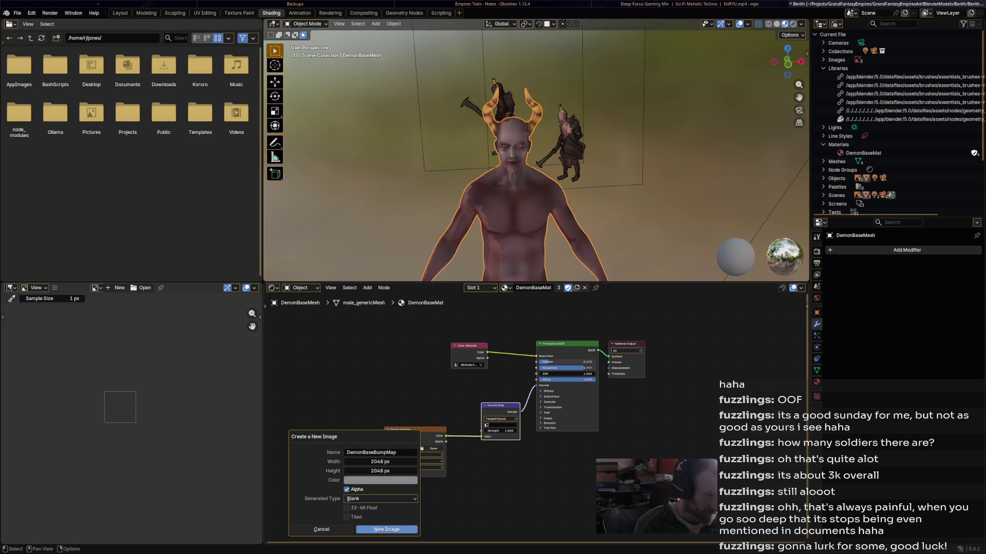
pyautogui.click(387, 530)
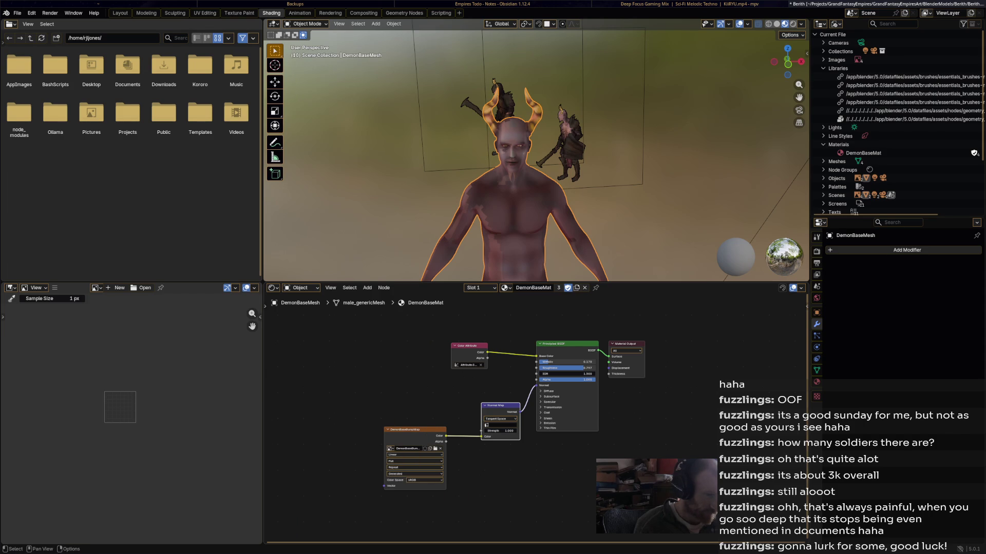
pyautogui.click(390, 482)
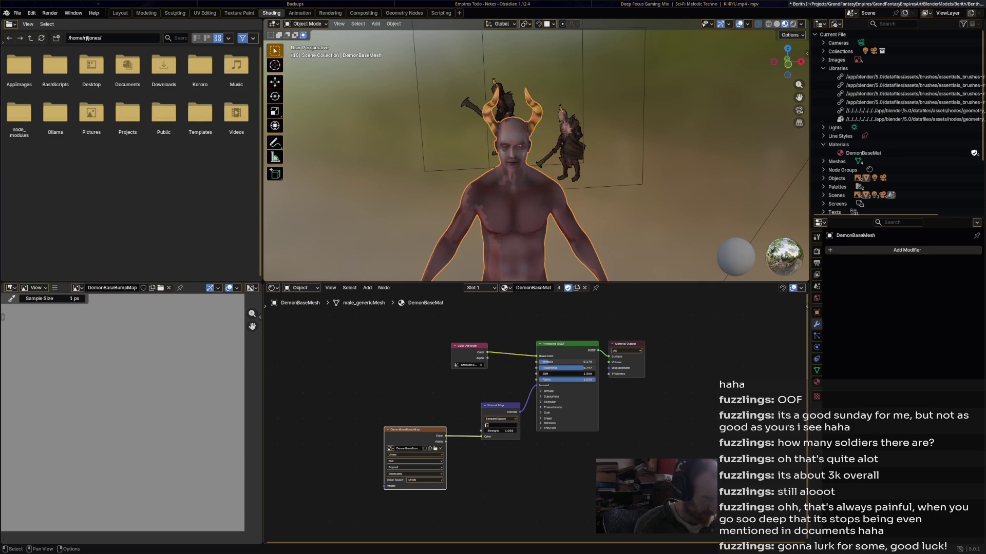
# Replace the Normal Map node with a new Bump node.
pyautogui.click(497, 405)
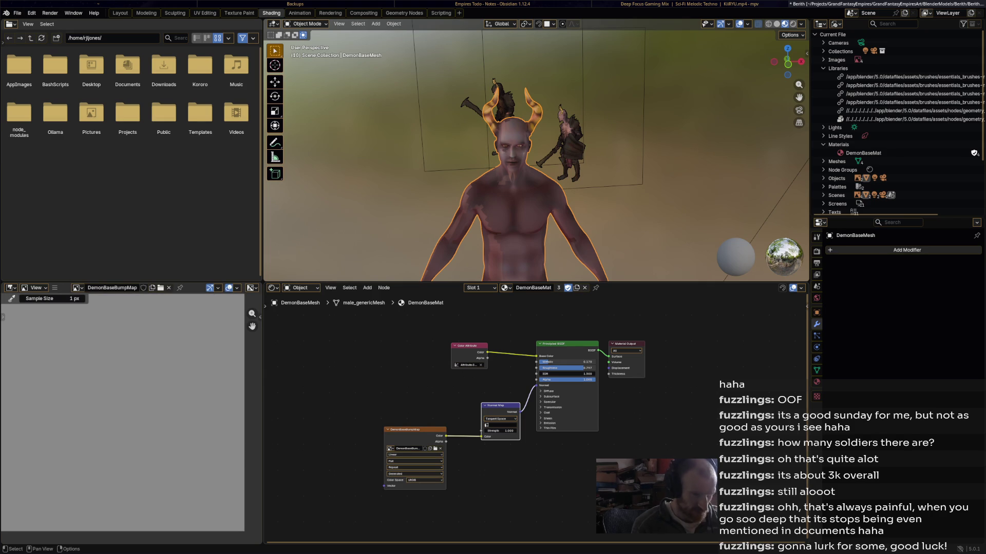
pyautogui.press('x')
pyautogui.rightClick(450, 403)
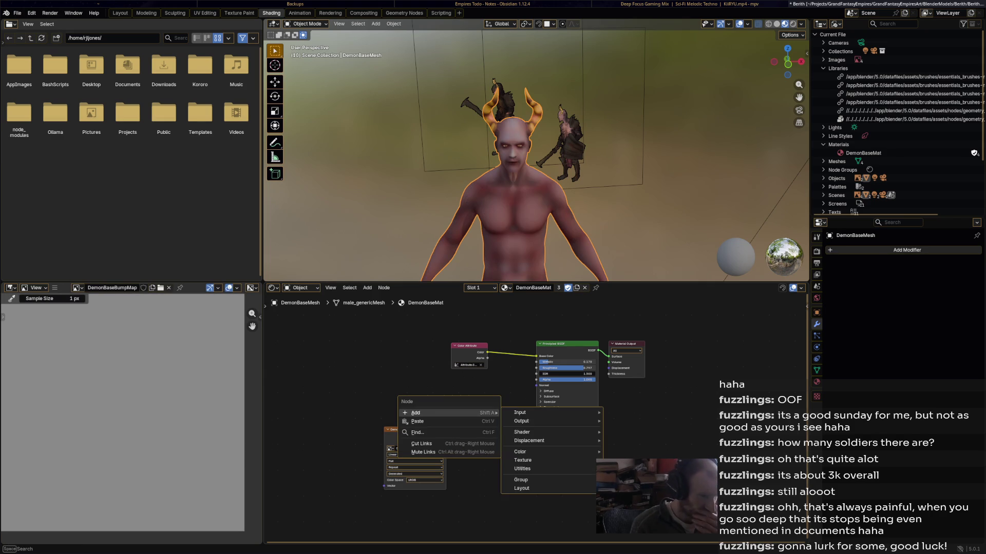
pyautogui.moveTo(416, 413)
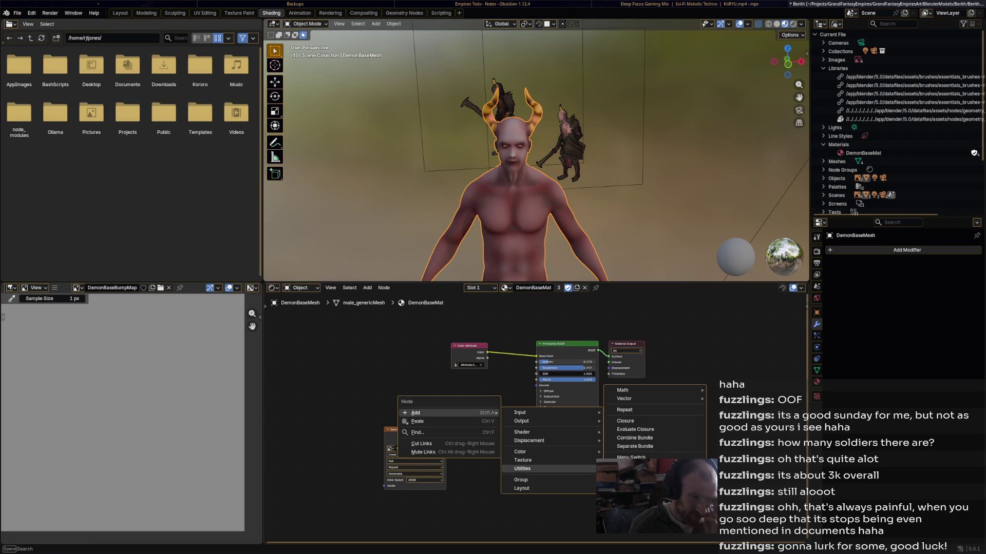
pyautogui.moveTo(528, 441)
pyautogui.click(623, 441)
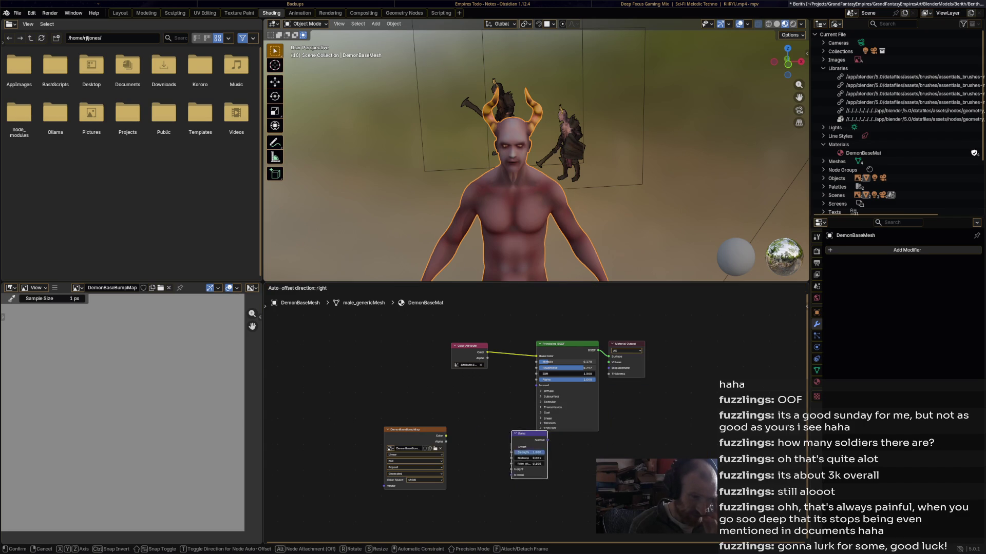
pyautogui.press('Return')
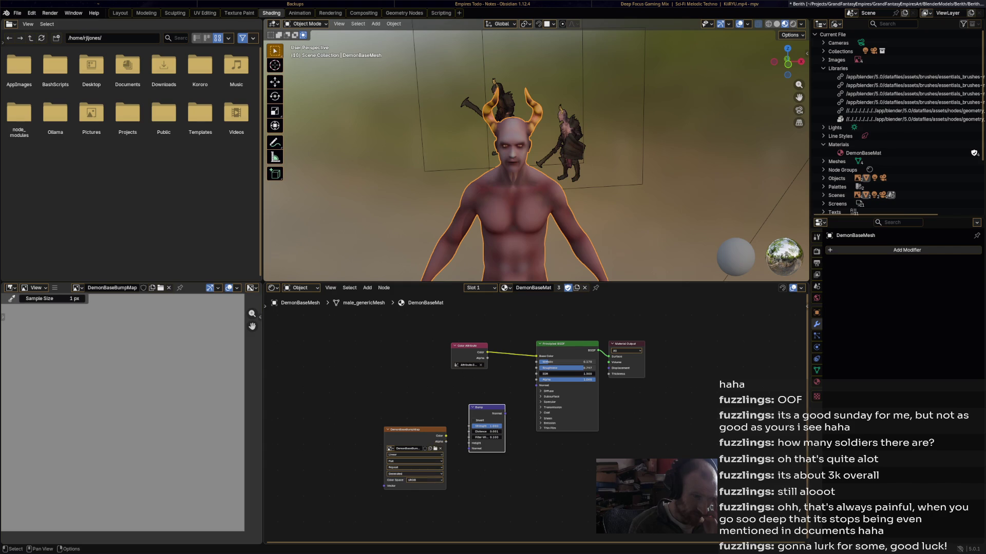
# Set the bump image to Non-Color and link Bump Normal into the Principled BSDF Normal.
pyautogui.click(424, 480)
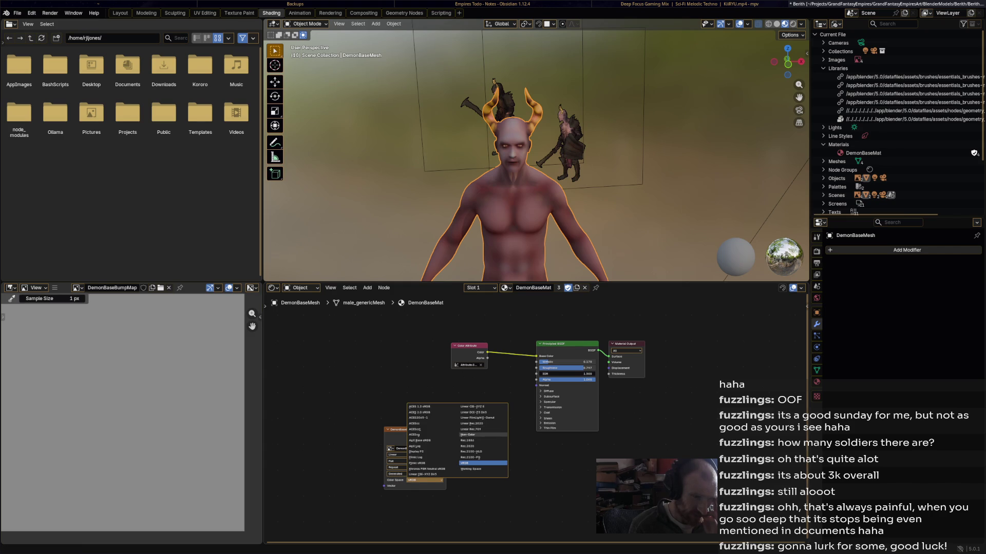
pyautogui.click(468, 435)
pyautogui.moveTo(446, 436); pyautogui.dragTo(468, 449)
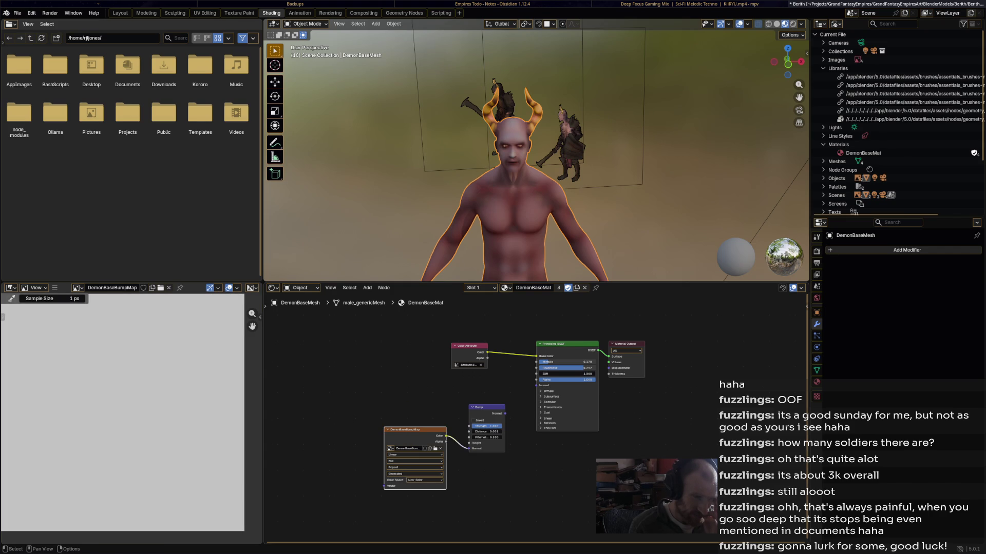
pyautogui.moveTo(505, 414); pyautogui.dragTo(536, 386)
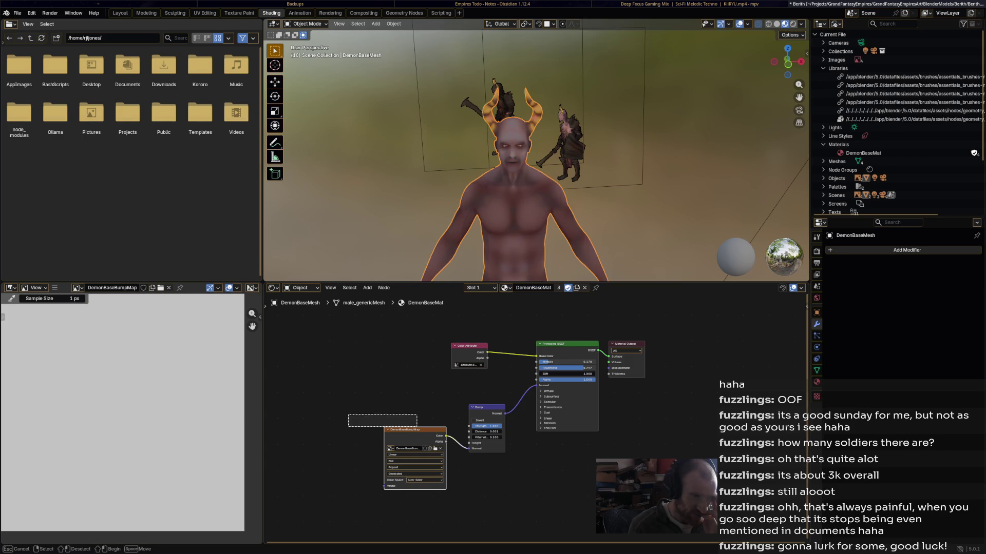
pyautogui.moveTo(411, 429); pyautogui.dragTo(346, 430)
pyautogui.moveTo(398, 445)
pyautogui.mouseDown()
pyautogui.moveTo(408, 432)
pyautogui.moveTo(400, 444)
pyautogui.mouseUp()
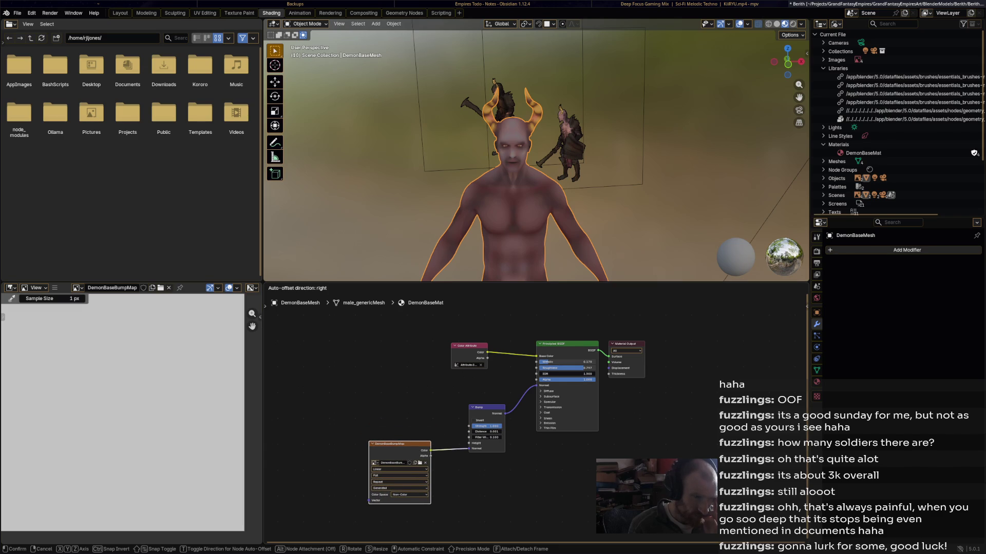
pyautogui.click(400, 445)
# Reconnect the image Color output to the Bump node's Height input.
pyautogui.moveTo(536, 154)
pyautogui.mouseDown(button='middle')
pyautogui.moveTo(642, 154)
pyautogui.moveTo(575, 154)
pyautogui.mouseUp(button='middle')
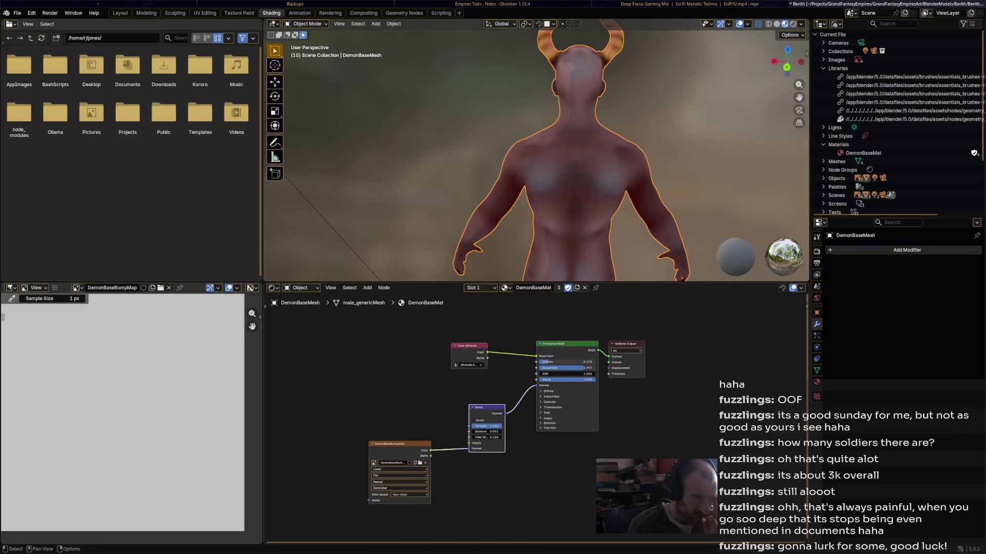
pyautogui.moveTo(469, 449); pyautogui.dragTo(447, 452)
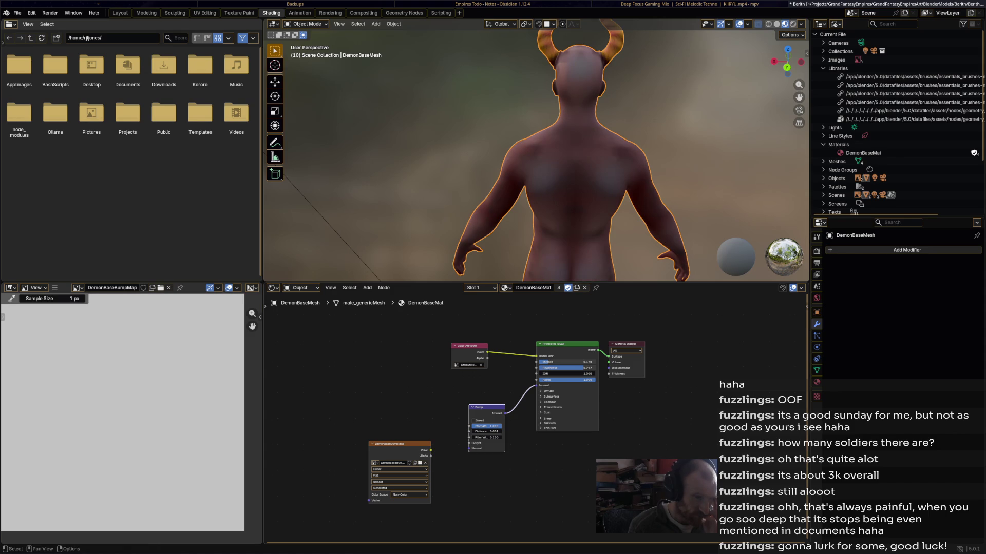
pyautogui.moveTo(430, 450)
pyautogui.mouseDown()
pyautogui.moveTo(481, 428)
pyautogui.moveTo(469, 444)
pyautogui.mouseUp()
pyautogui.moveTo(534, 154)
pyautogui.mouseDown(button='middle')
pyautogui.moveTo(678, 154)
pyautogui.moveTo(652, 169)
pyautogui.mouseUp(button='middle')
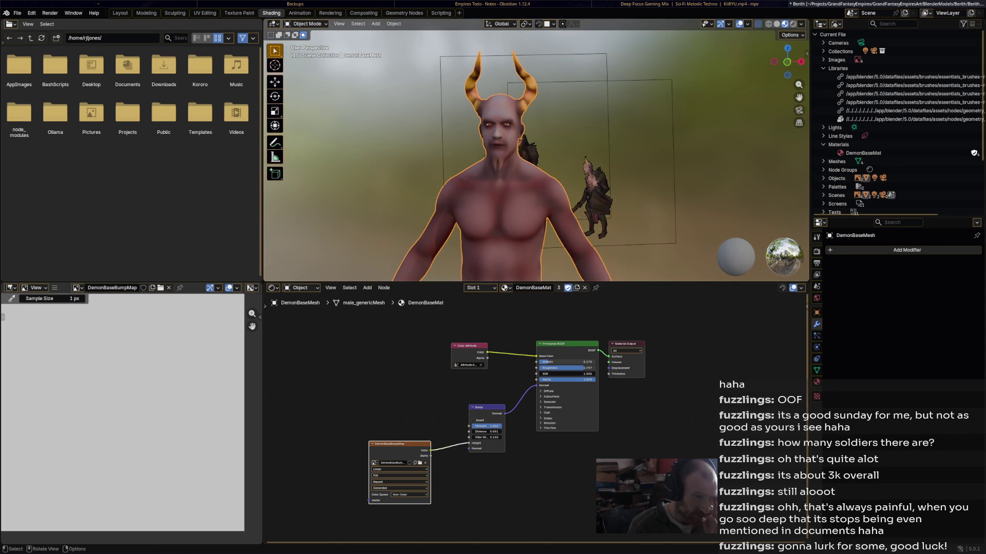
pyautogui.moveTo(430, 450); pyautogui.dragTo(434, 440)
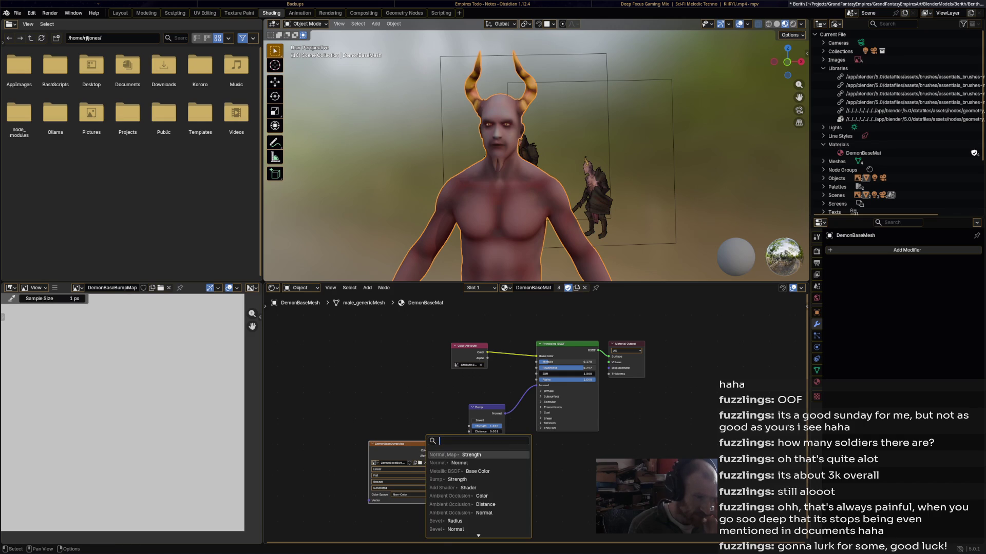
pyautogui.click(457, 479)
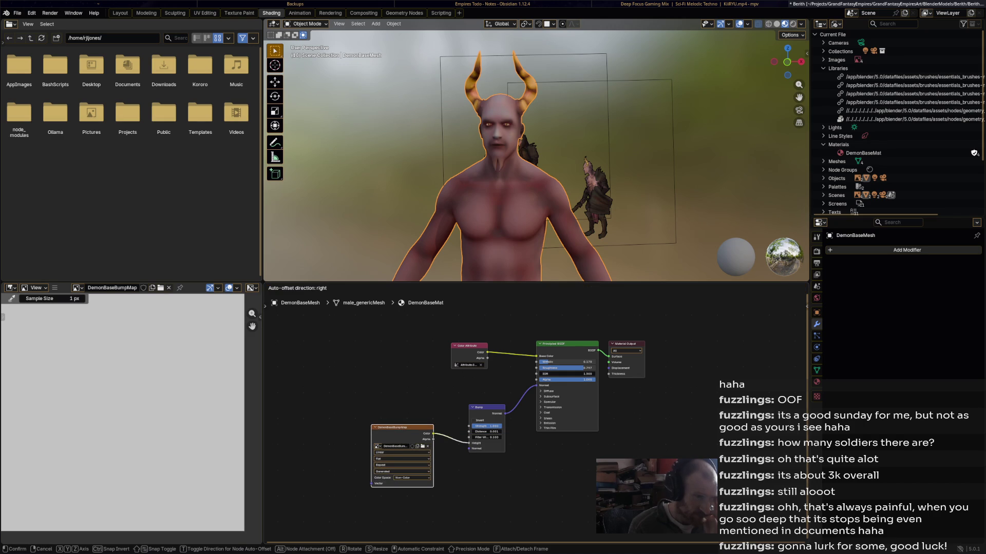
pyautogui.press('Return')
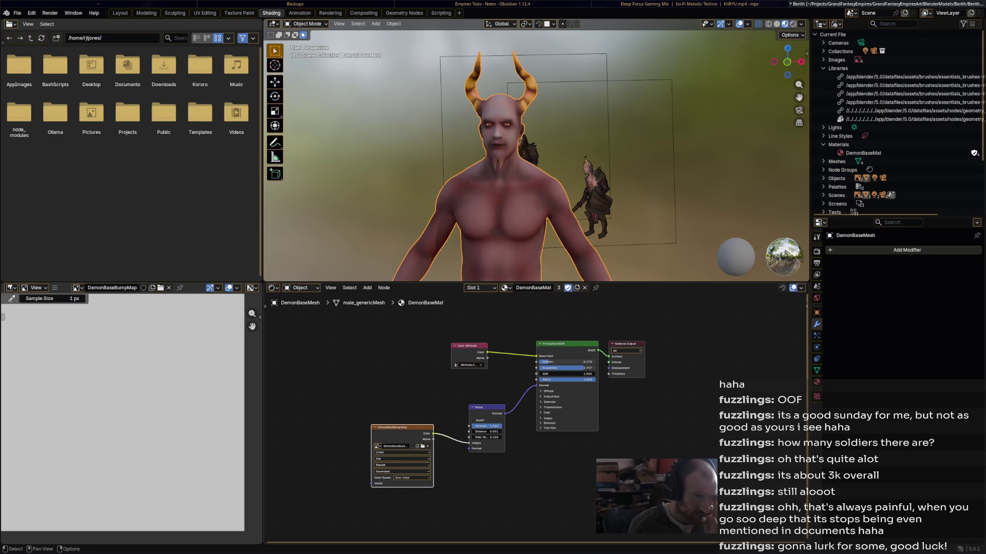
# Save Berith.blend and move to the Texture Paint workspace.
pyautogui.moveTo(534, 154); pyautogui.dragTo(452, 154, button='middle')
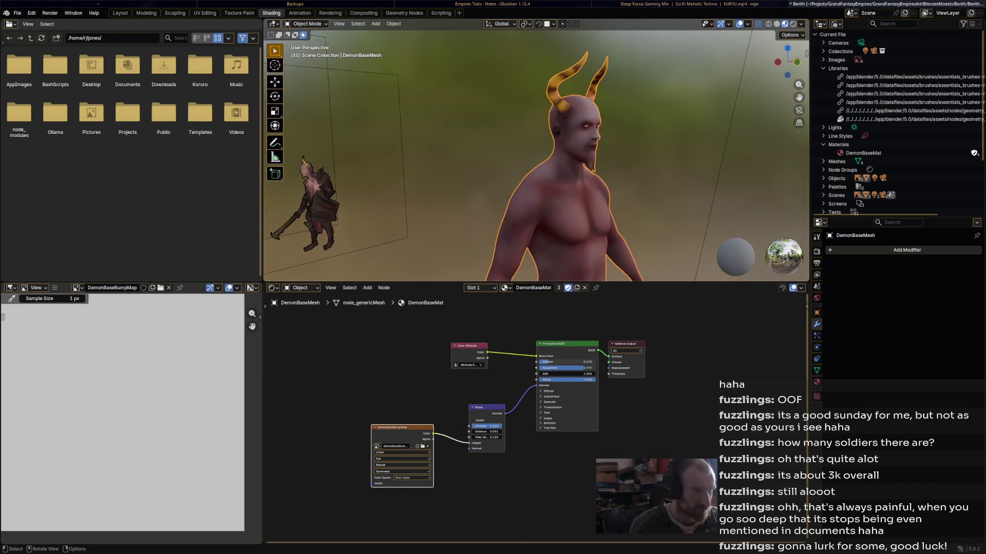
pyautogui.hotkey('ctrl', 's')
pyautogui.hotkey('ctrl', 'pageup')
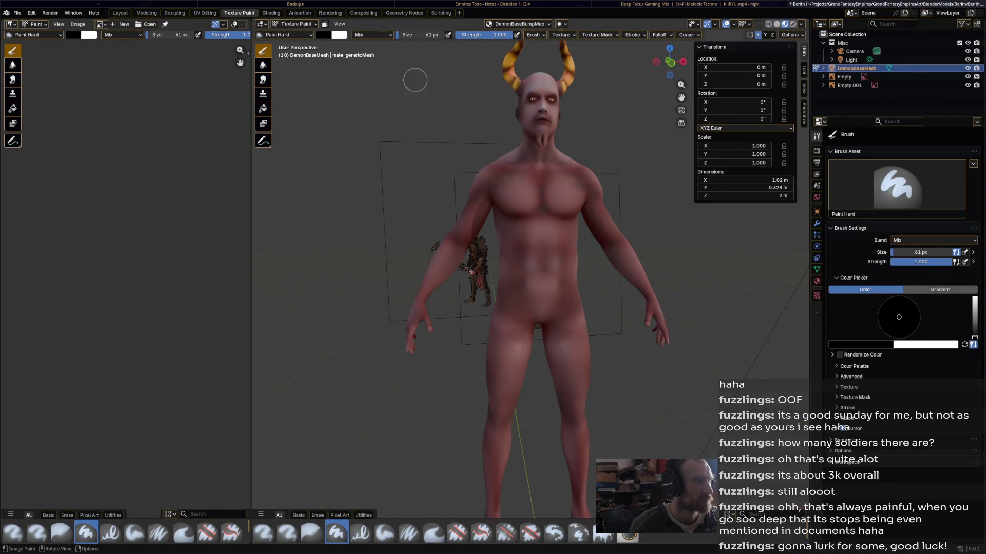
# Display the existing DemonBaseBumpMap image in the image editor, fitted to the view.
pyautogui.moveTo(418, 67); pyautogui.dragTo(393, 100, button='middle')
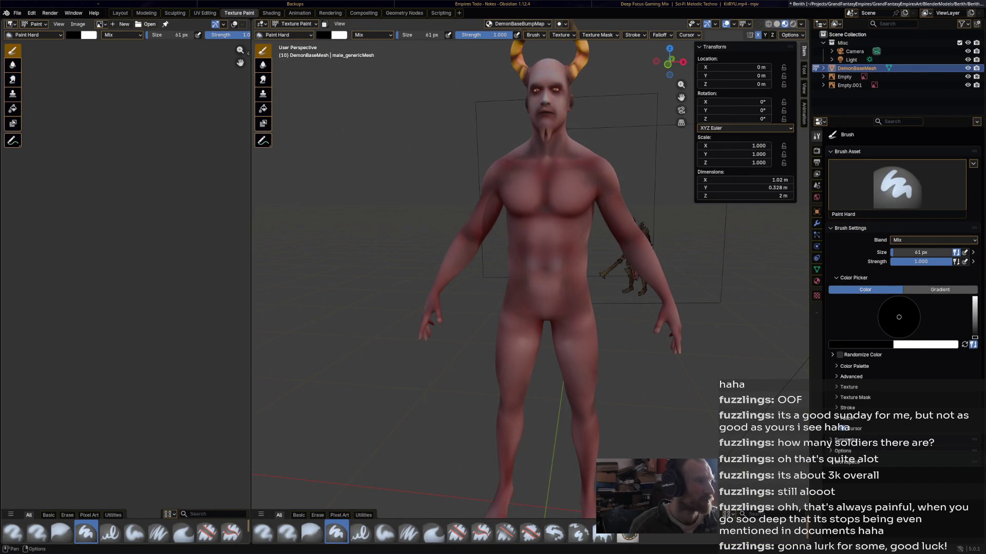
pyautogui.click(147, 24)
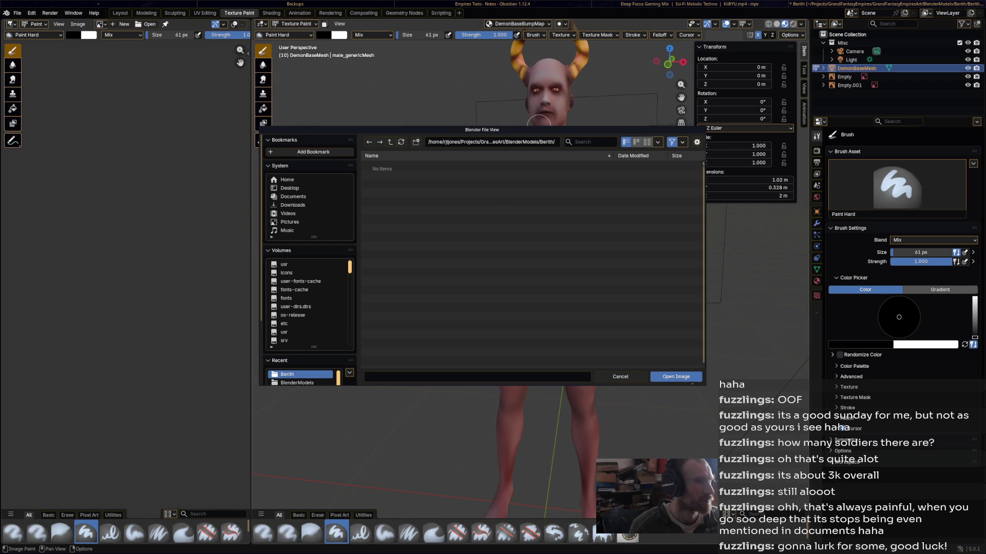
pyautogui.press('Escape')
pyautogui.click(99, 24)
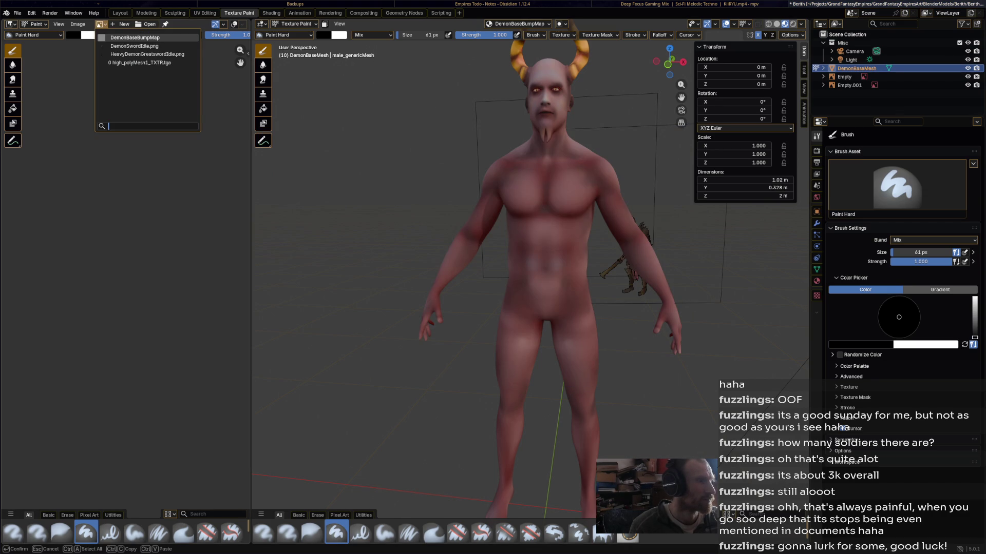
pyautogui.press('Return')
pyautogui.scroll(-3, 126, 272)
pyautogui.scroll(2, 126, 272)
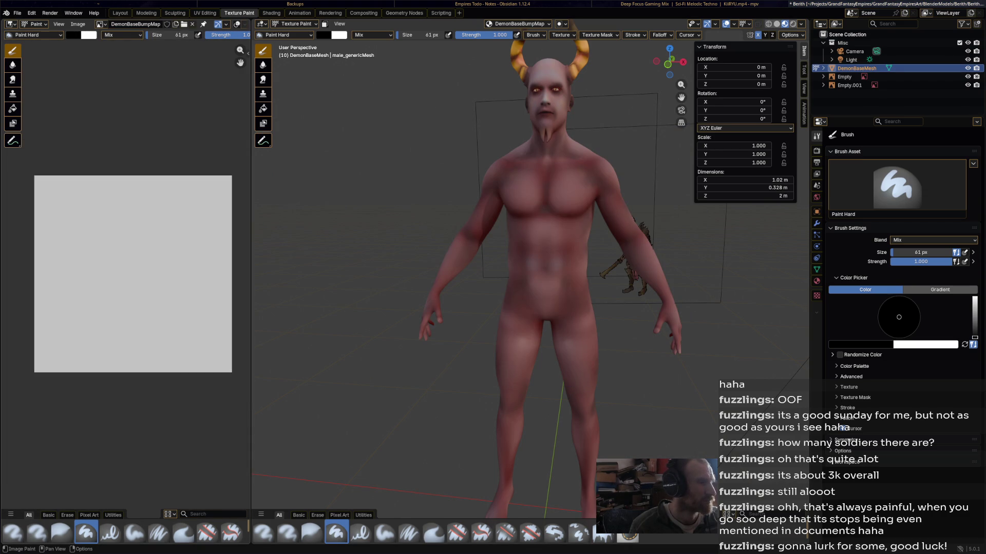
pyautogui.scroll(-2, 130, 274)
pyautogui.moveTo(131, 274); pyautogui.dragTo(121, 215, button='middle')
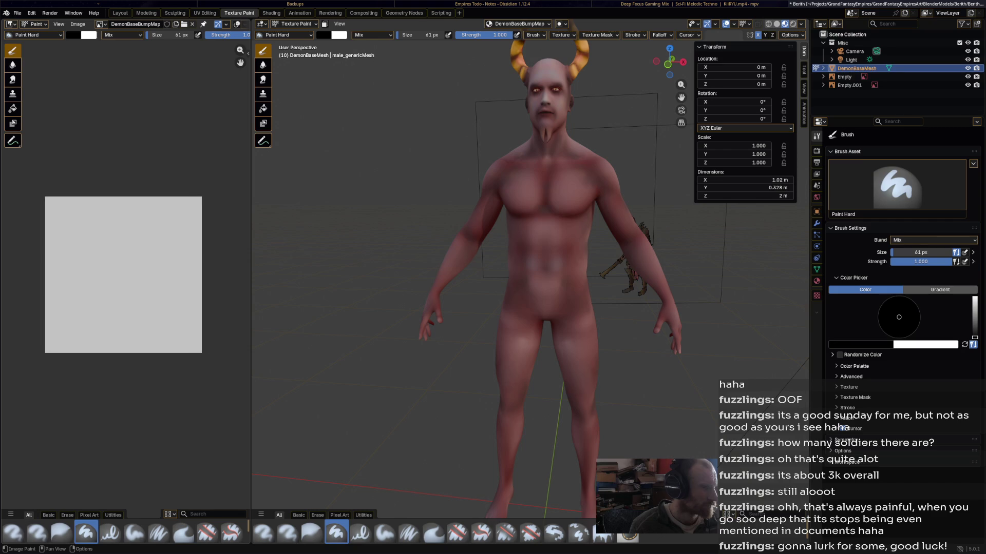
pyautogui.press('Home')
pyautogui.scroll(-1, 94, 127)
# Save the bump map as DemonBaseBumpMap.png and paint a first test dab on it.
pyautogui.click(78, 24)
pyautogui.click(91, 98)
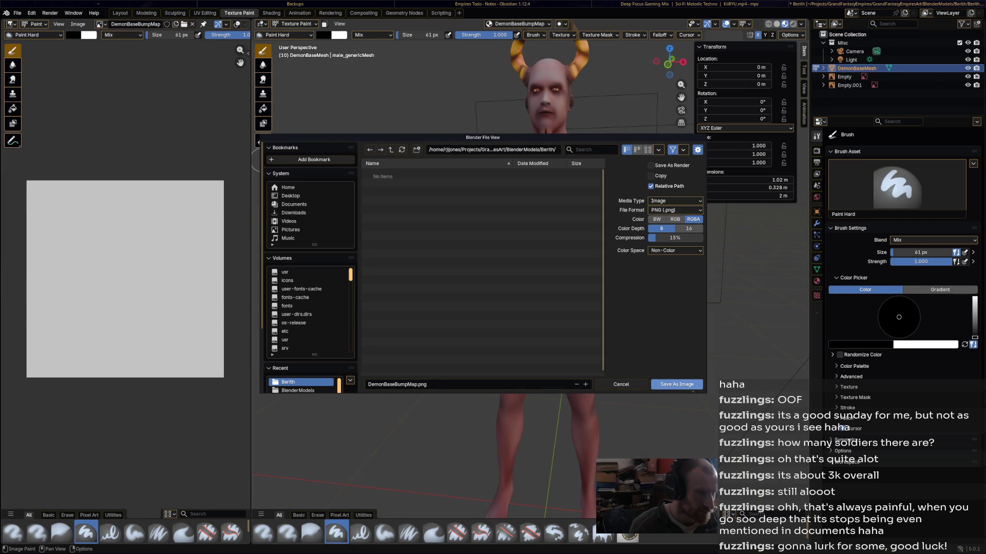
pyautogui.click(676, 384)
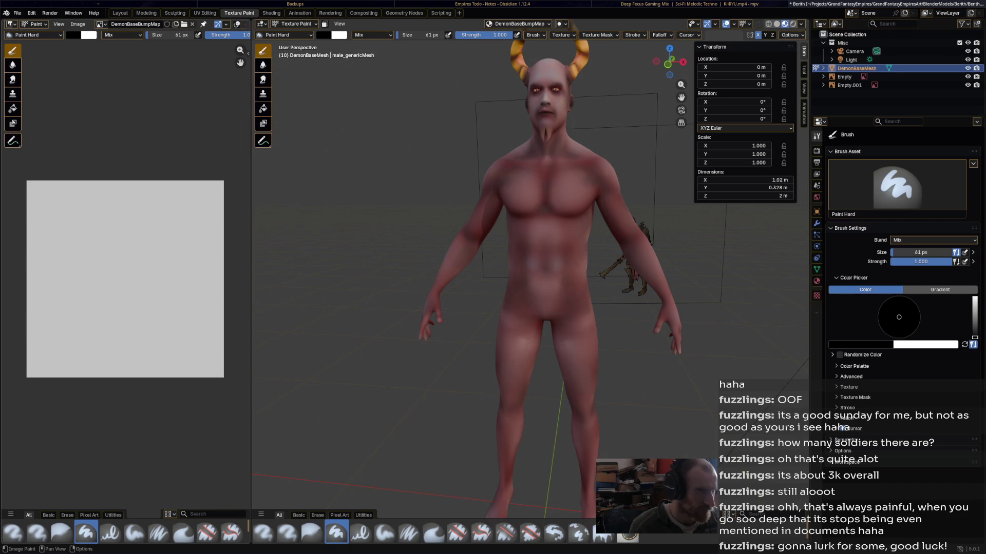
pyautogui.click(566, 190)
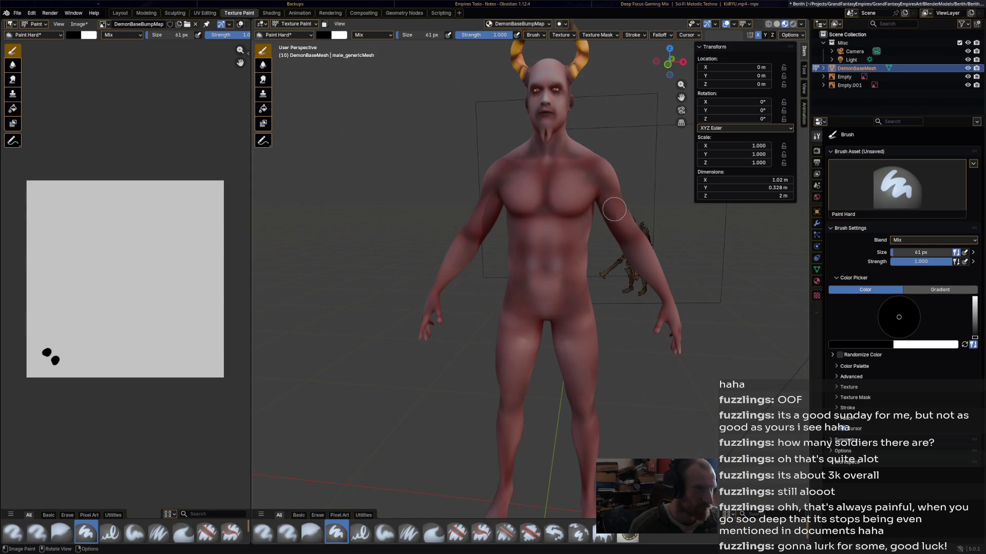
# Replace the test dots with white and dark marks painted on the chest bump map, then save.
pyautogui.scroll(4, 603, 190)
pyautogui.hotkey('ctrl', 'z')
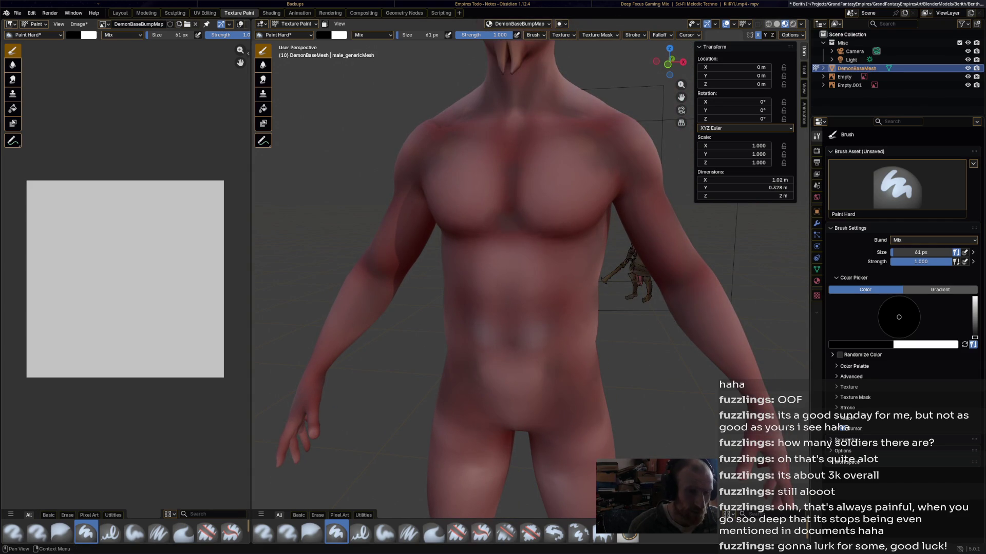
pyautogui.moveTo(566, 178); pyautogui.dragTo(601, 222)
pyautogui.scroll(2, 580, 226)
pyautogui.moveTo(580, 226); pyautogui.dragTo(586, 197, button='middle')
pyautogui.hotkey('ctrl', 'z')
pyautogui.hotkey('ctrl', 's')
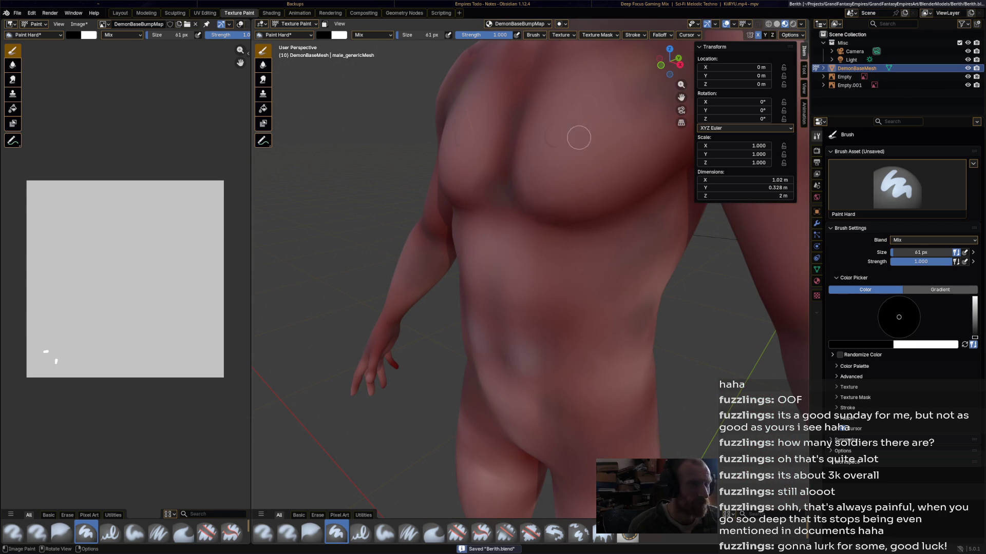
pyautogui.click(627, 123)
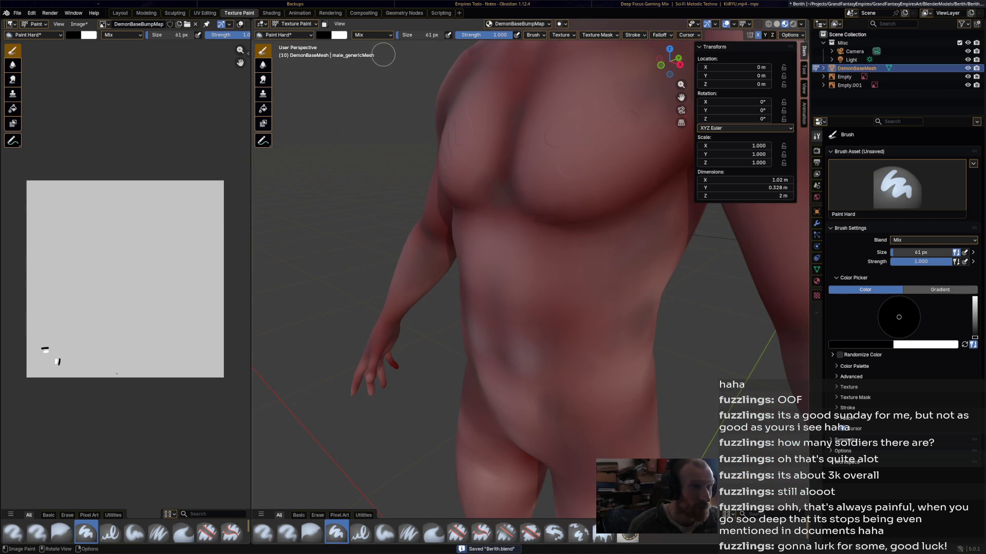
# In the Shading workspace, set the Bump node Strength to 10 and save Berith.blend.
pyautogui.click(271, 13)
pyautogui.moveTo(590, 231); pyautogui.dragTo(627, 276, button='middle')
pyautogui.doubleClick(487, 426)
pyautogui.write('10')
pyautogui.press('Return')
pyautogui.scroll(-5, 536, 149)
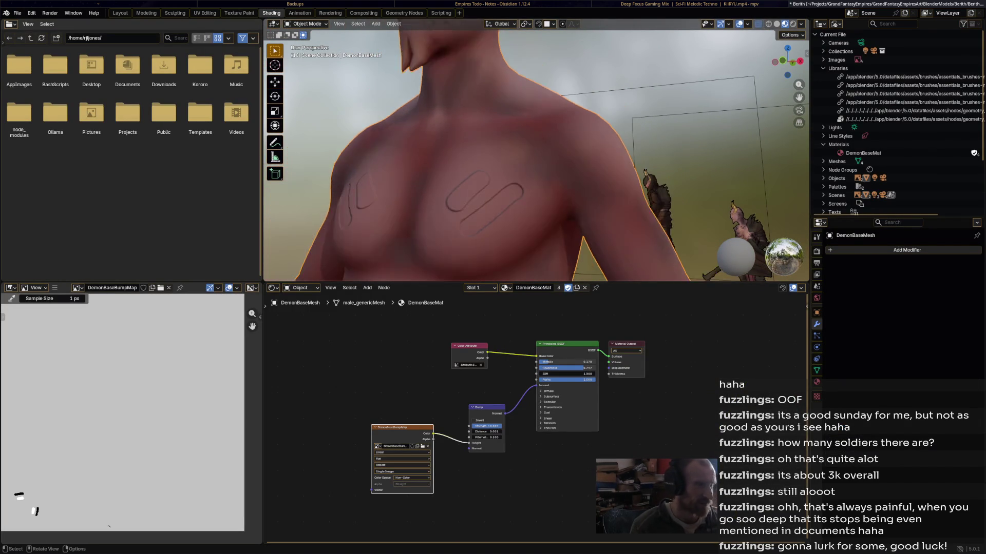
pyautogui.hotkey('ctrl', 's')
# Return to the Texture Paint workspace and orbit around the torso.
pyautogui.moveTo(537, 148); pyautogui.dragTo(547, 150, button='middle')
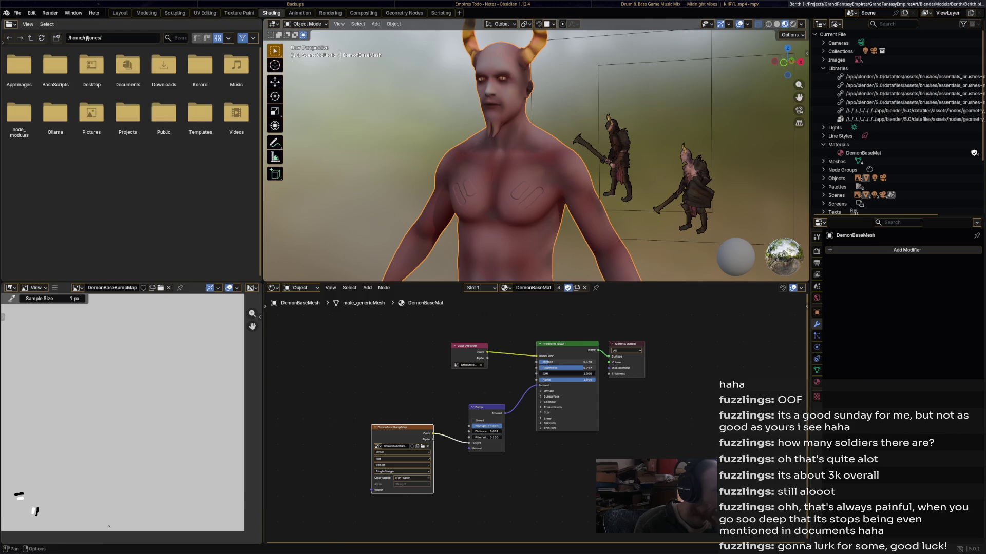
pyautogui.hotkey('ctrl', 'pageup')
pyautogui.moveTo(405, 141)
pyautogui.mouseDown(button='middle')
pyautogui.moveTo(441, 147)
pyautogui.moveTo(400, 154)
pyautogui.mouseUp(button='middle')
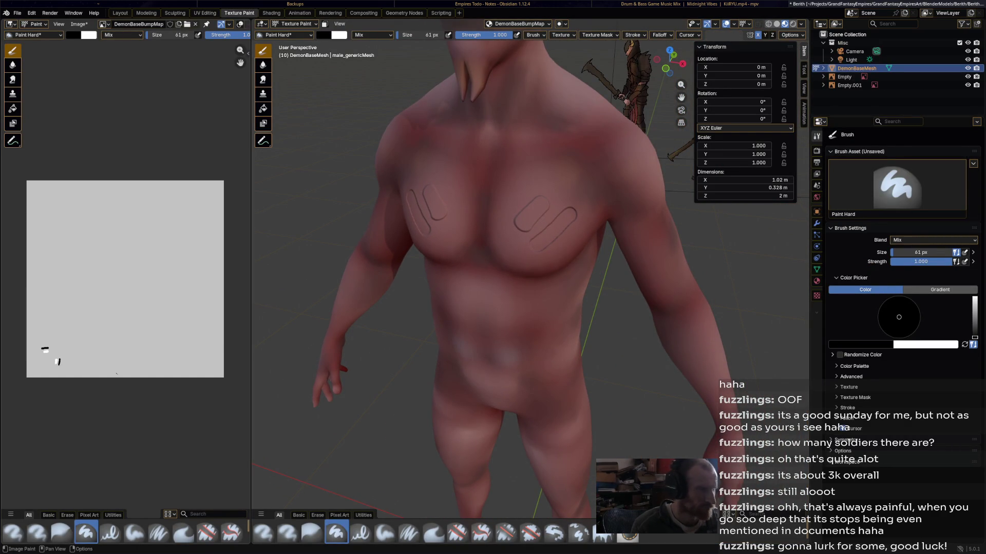
# Add a swatch row to the brush palette and adjust the brush colour.
pyautogui.press('shift')
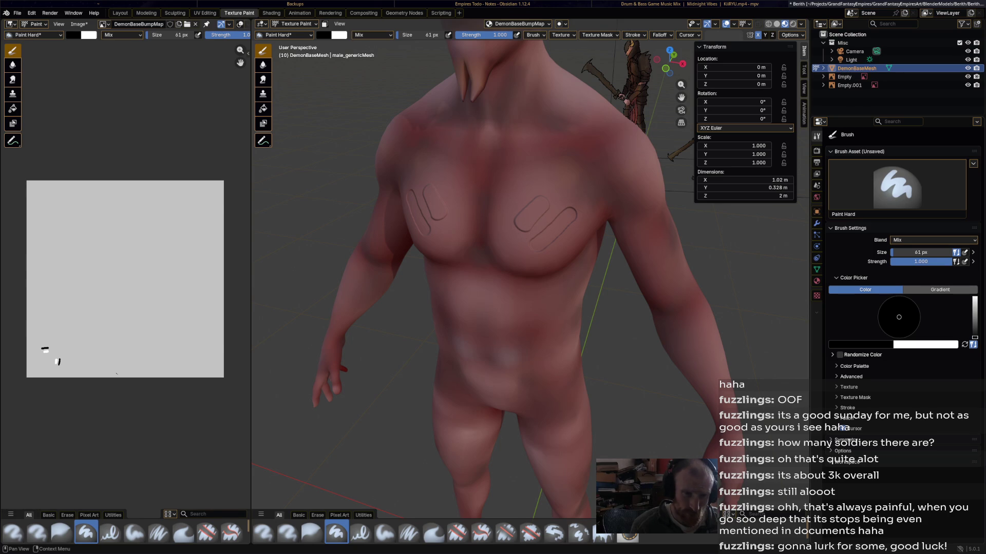
pyautogui.click(853, 366)
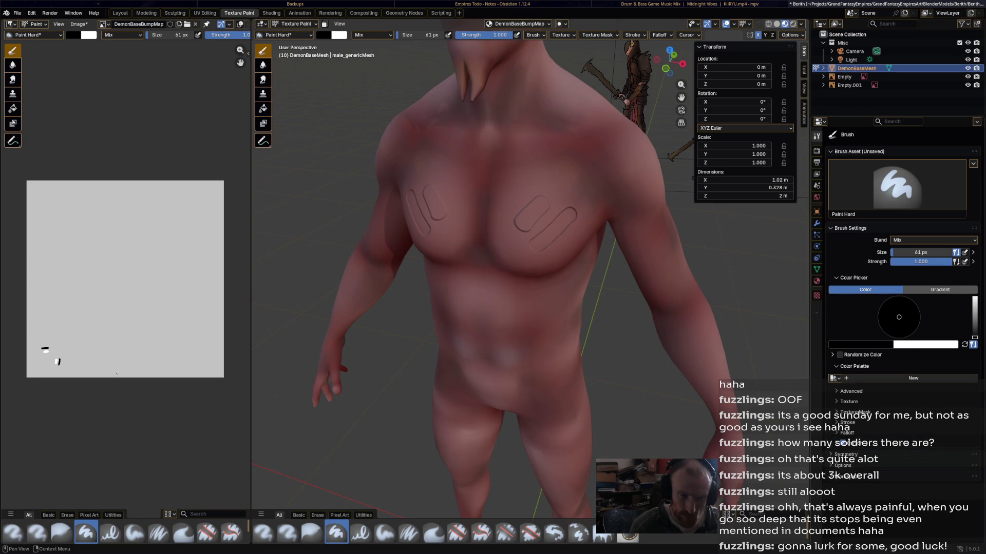
pyautogui.click(832, 388)
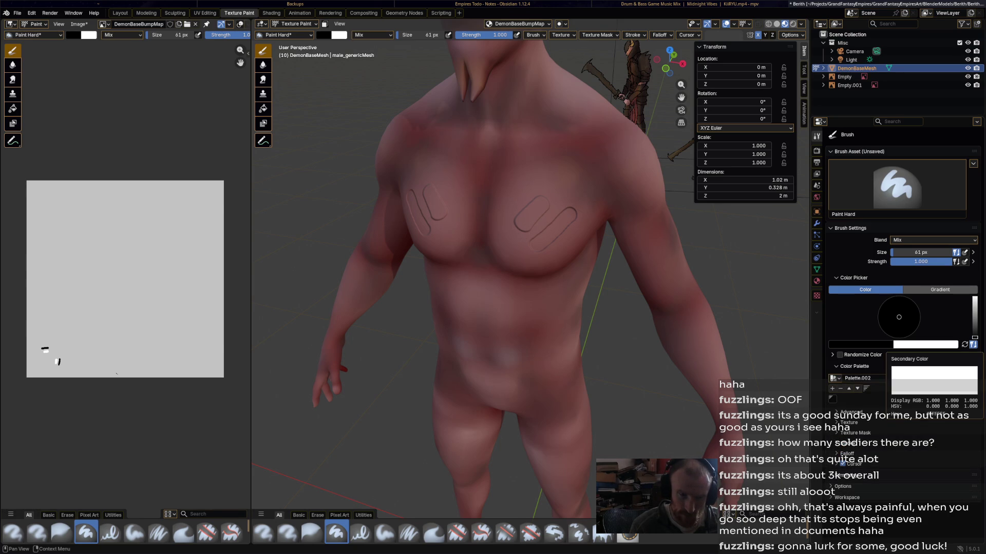
pyautogui.moveTo(974, 338)
pyautogui.mouseDown()
pyautogui.moveTo(974, 298)
pyautogui.moveTo(975, 316)
pyautogui.mouseUp()
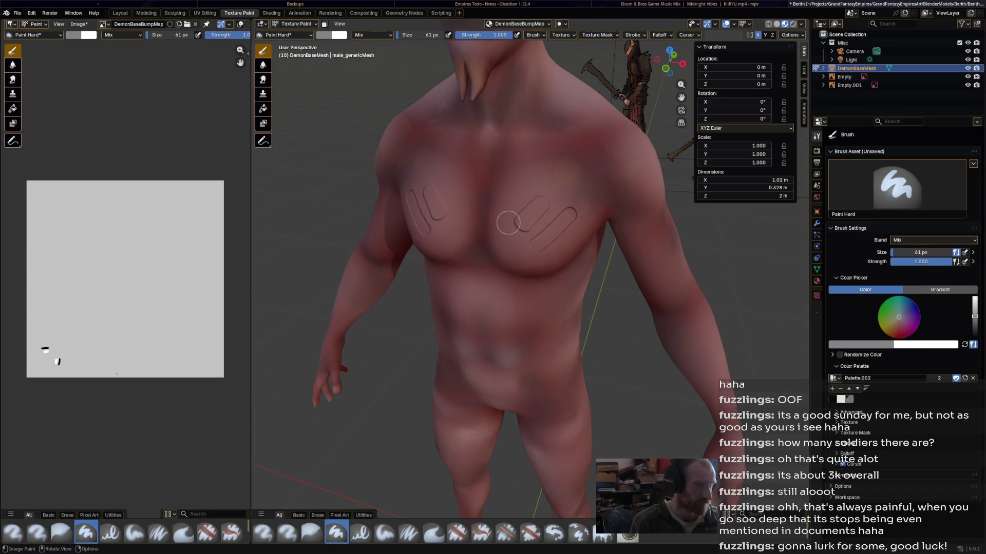
# Enlarge the brush to 918 px and paint flat grey over the chest marks.
pyautogui.moveTo(521, 220)
pyautogui.mouseDown()
pyautogui.moveTo(554, 203)
pyautogui.moveTo(585, 205)
pyautogui.moveTo(534, 250)
pyautogui.mouseUp()
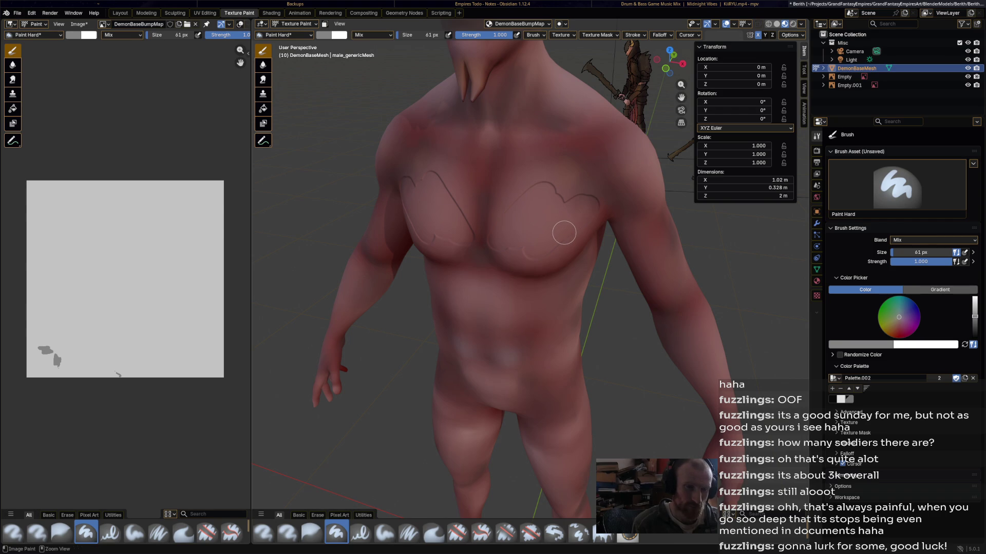
pyautogui.hotkey('ctrl', 'z')
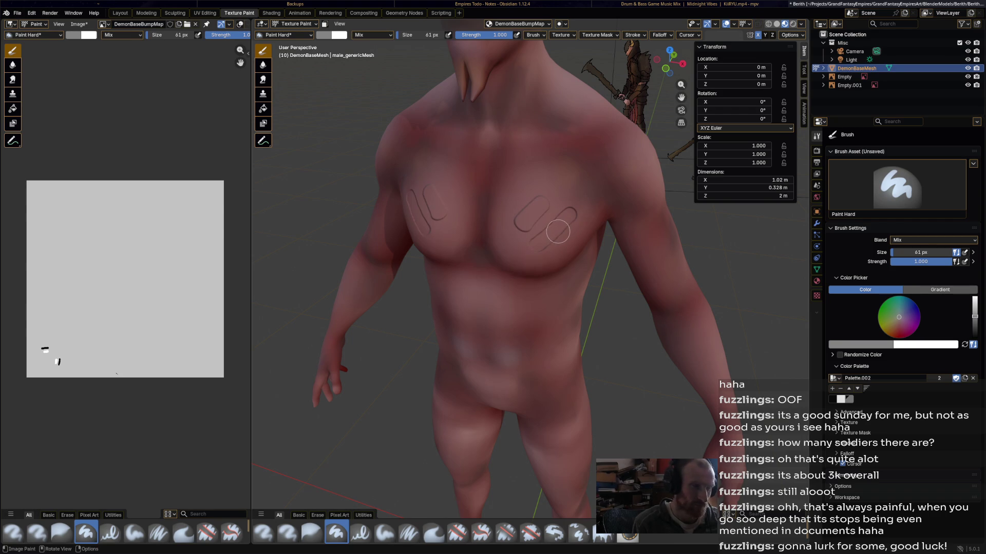
pyautogui.press('f')
pyautogui.click(79, 154)
pyautogui.moveTo(80, 154)
pyautogui.mouseDown()
pyautogui.moveTo(28, 290)
pyautogui.moveTo(122, 231)
pyautogui.moveTo(48, 364)
pyautogui.moveTo(127, 360)
pyautogui.moveTo(176, 330)
pyautogui.moveTo(193, 231)
pyautogui.moveTo(159, 199)
pyautogui.moveTo(183, 242)
pyautogui.moveTo(221, 410)
pyautogui.moveTo(208, 367)
pyautogui.mouseUp()
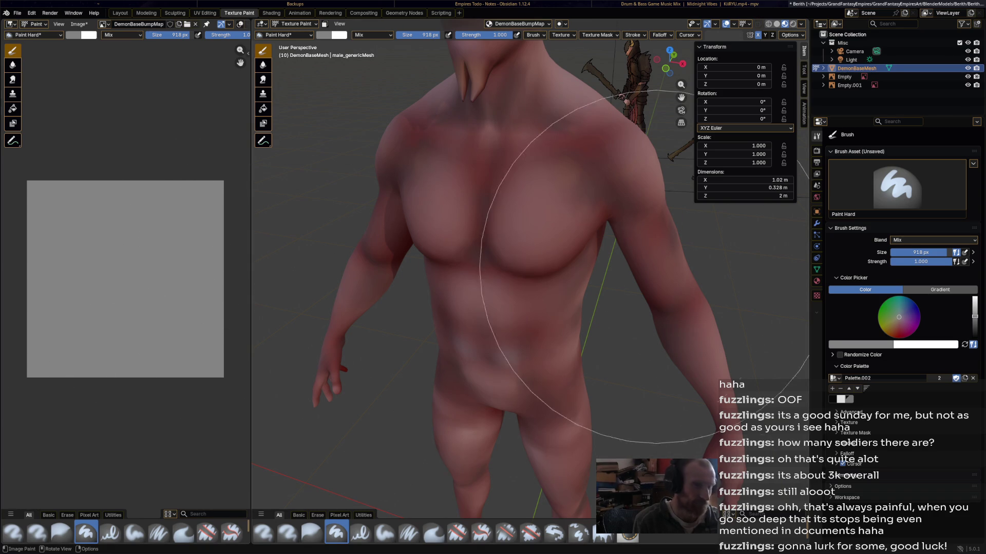
# Set the brush to 50 px with pen pressure and white as the paint colour.
pyautogui.press('s')
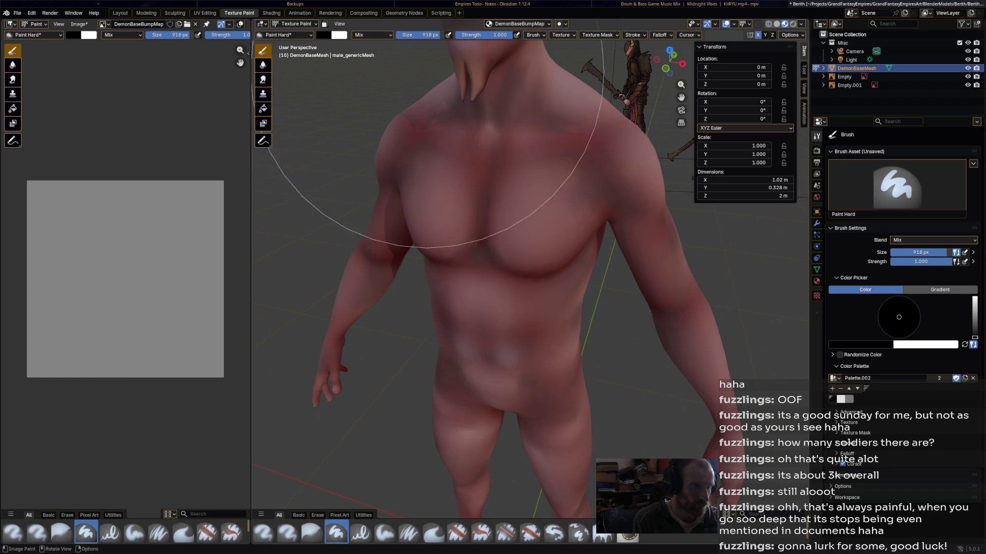
pyautogui.click(419, 35)
pyautogui.write('100')
pyautogui.press('Return')
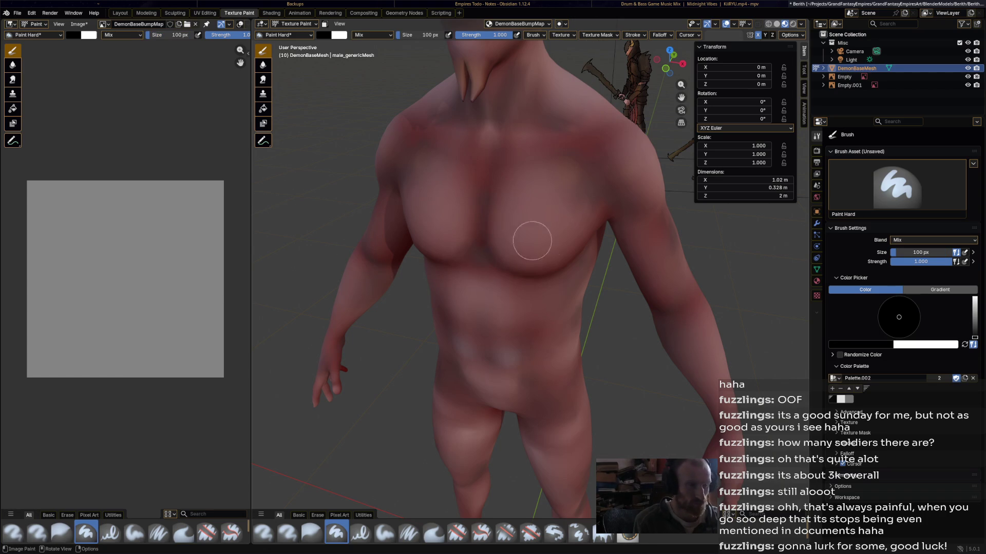
pyautogui.click(419, 35)
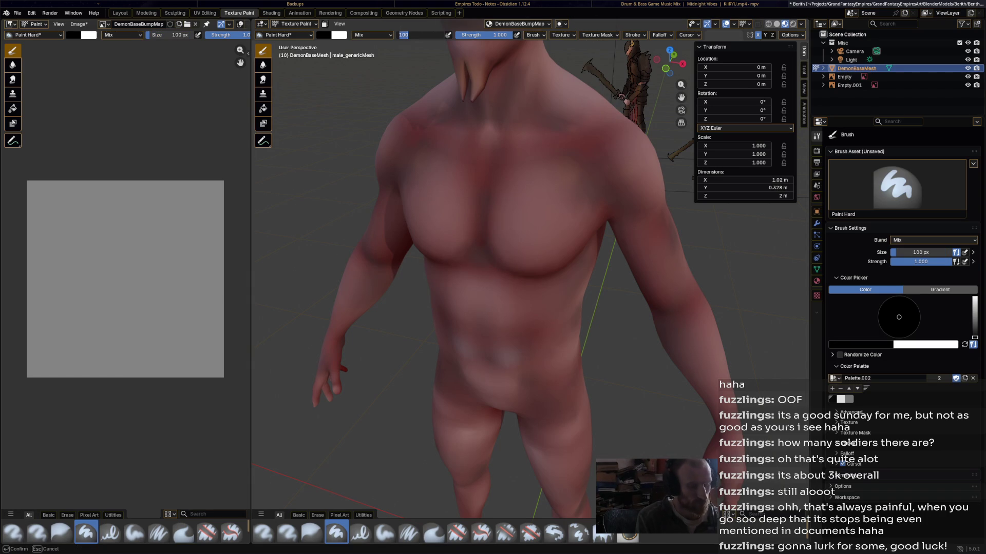
pyautogui.write('50')
pyautogui.press('Return')
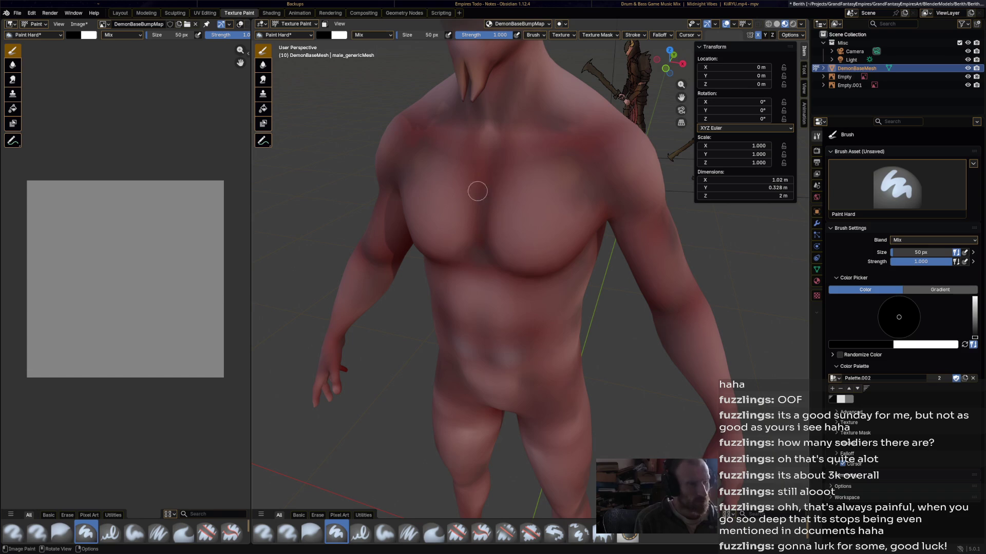
pyautogui.click(448, 35)
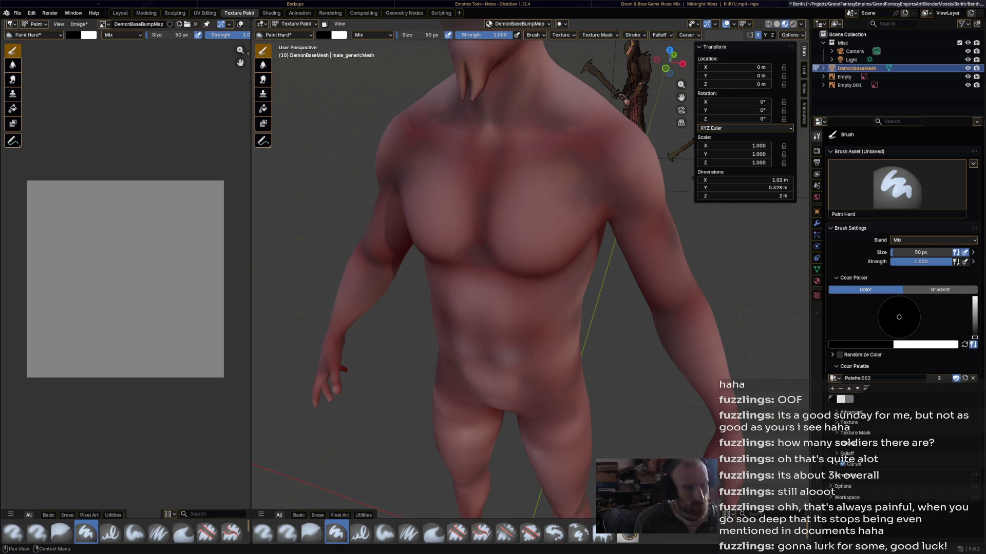
pyautogui.click(841, 399)
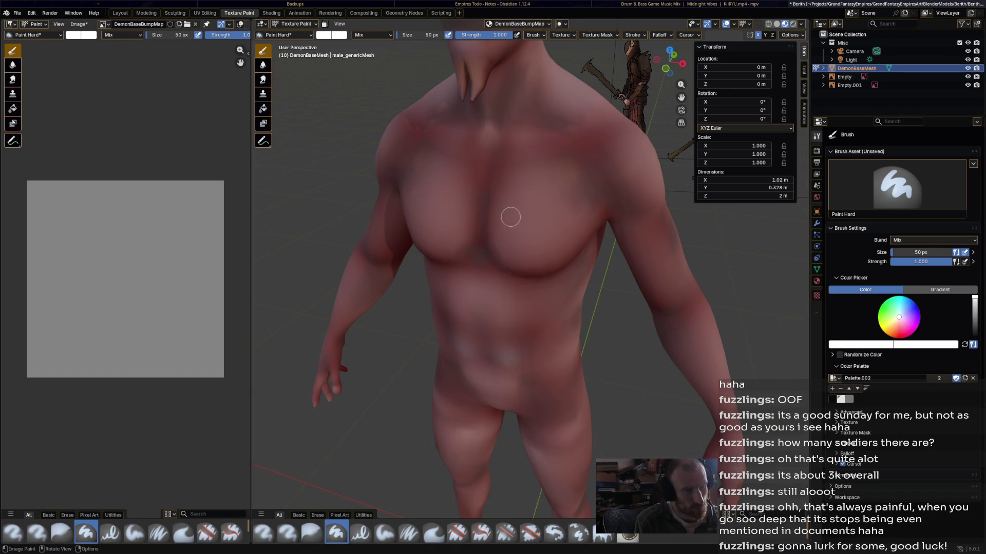
# Paint mirrored white scale strokes high across both sides of the chest.
pyautogui.moveTo(549, 179); pyautogui.dragTo(537, 238)
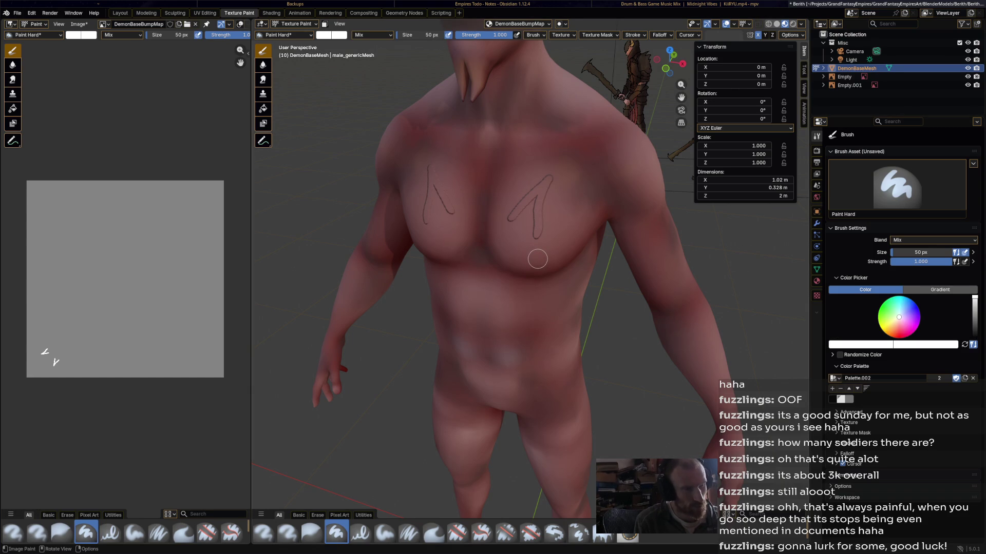
pyautogui.moveTo(538, 259)
pyautogui.mouseDown(button='middle')
pyautogui.moveTo(295, 256)
pyautogui.moveTo(591, 231)
pyautogui.moveTo(577, 226)
pyautogui.mouseUp(button='middle')
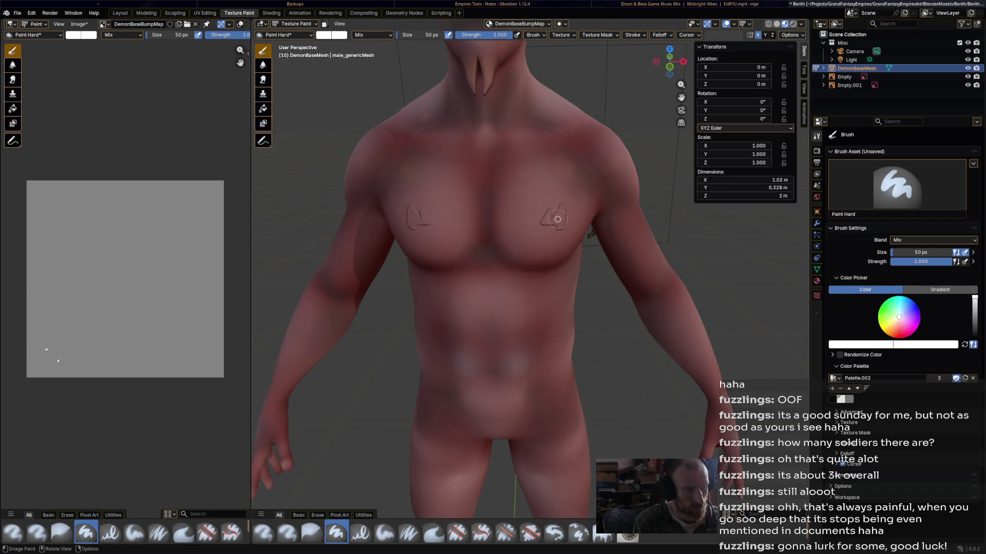
pyautogui.hotkey('ctrl', 'z')
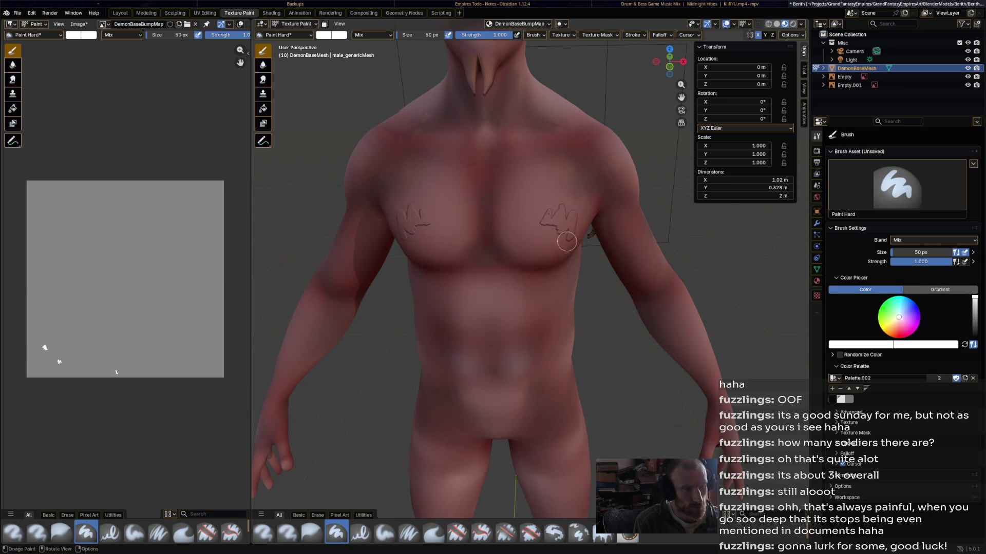
pyautogui.moveTo(574, 204)
pyautogui.mouseDown()
pyautogui.moveTo(583, 185)
pyautogui.moveTo(586, 205)
pyautogui.moveTo(552, 173)
pyautogui.moveTo(577, 188)
pyautogui.moveTo(570, 195)
pyautogui.mouseUp()
pyautogui.moveTo(520, 174); pyautogui.dragTo(527, 204)
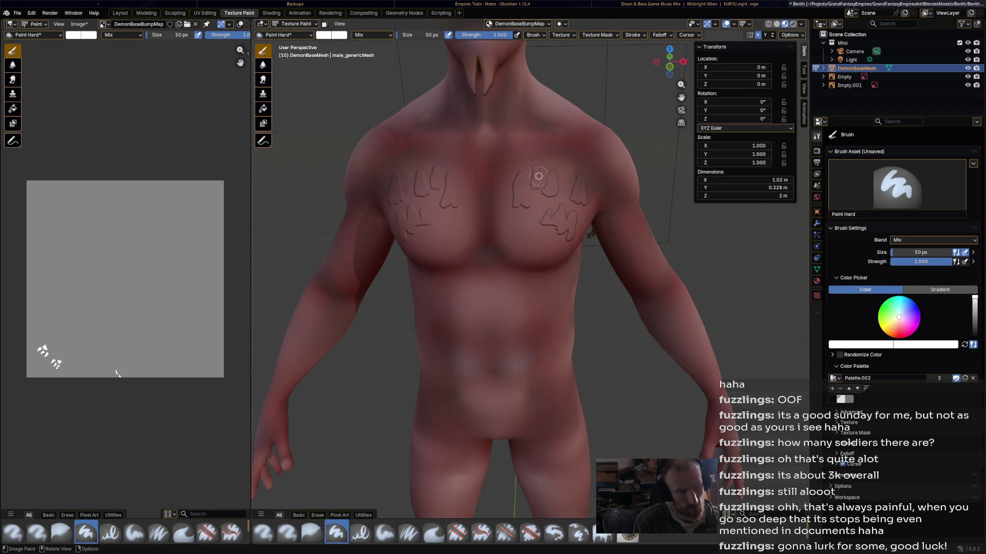
pyautogui.moveTo(518, 240); pyautogui.dragTo(521, 229)
pyautogui.moveTo(500, 188); pyautogui.dragTo(504, 213)
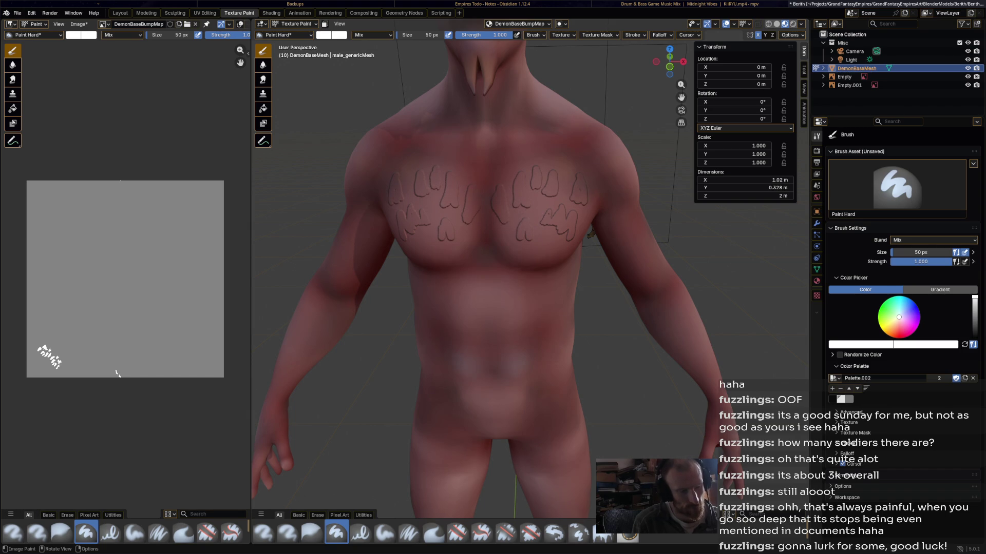
pyautogui.click(312, 532)
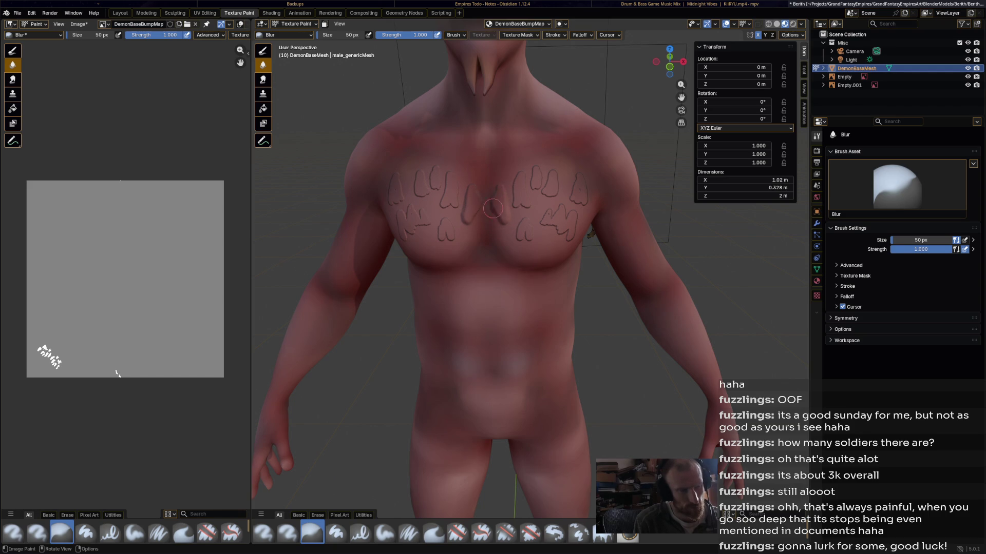
# Blur the mid-chest scale strokes, check them from several angles, then reselect AirbrushTexture.
pyautogui.moveTo(500, 222); pyautogui.dragTo(503, 212)
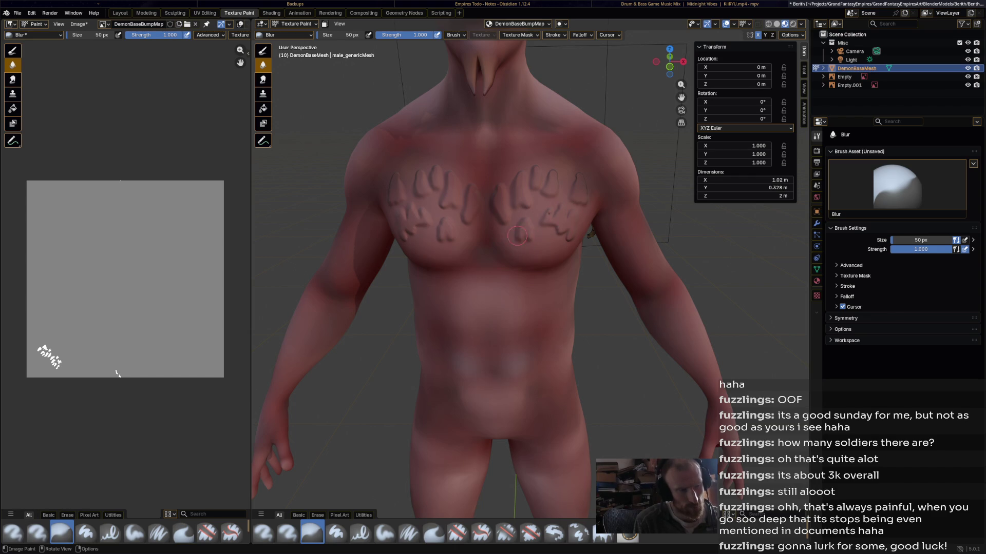
pyautogui.scroll(-5, 517, 241)
pyautogui.moveTo(517, 241)
pyautogui.mouseDown(button='middle')
pyautogui.moveTo(637, 244)
pyautogui.moveTo(433, 230)
pyautogui.mouseUp(button='middle')
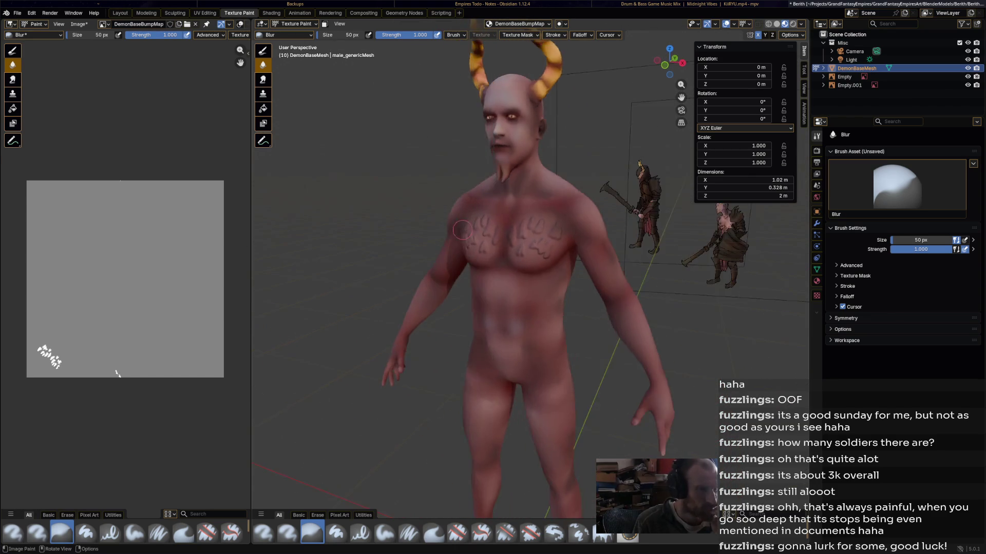
pyautogui.scroll(3, 433, 230)
pyautogui.moveTo(534, 185); pyautogui.dragTo(555, 184, button='middle')
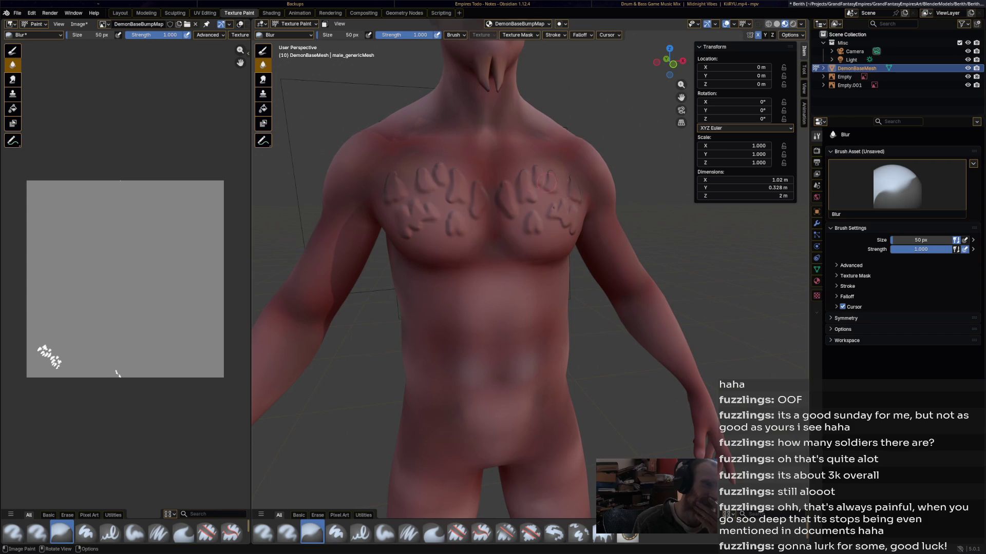
pyautogui.moveTo(531, 215)
pyautogui.mouseDown(button='middle')
pyautogui.moveTo(442, 196)
pyautogui.moveTo(396, 221)
pyautogui.moveTo(333, 216)
pyautogui.moveTo(597, 219)
pyautogui.mouseUp(button='middle')
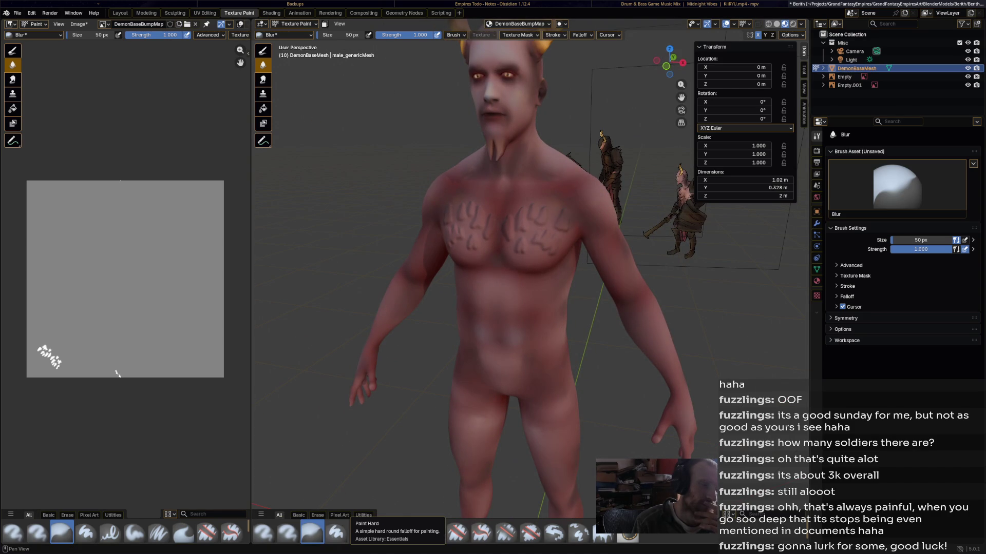
pyautogui.click(287, 533)
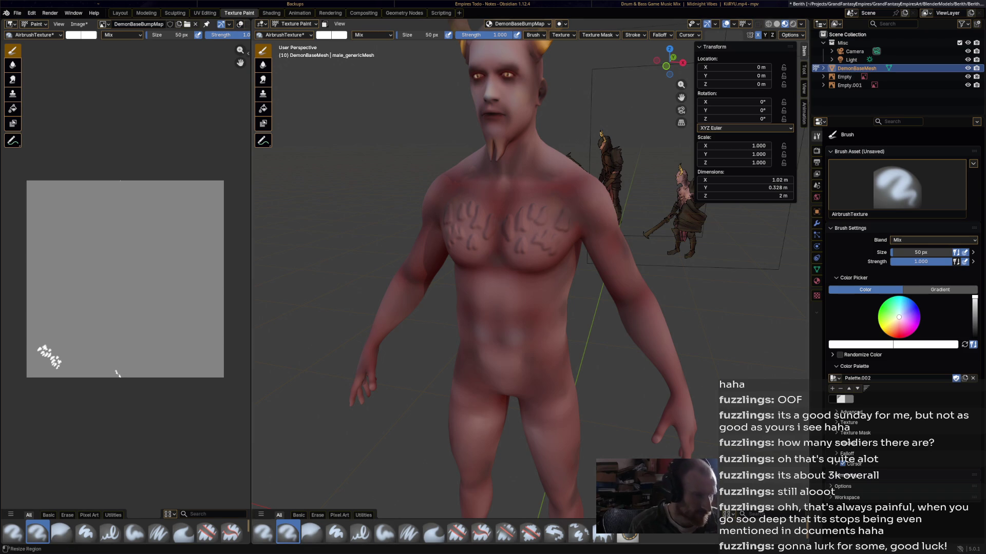
# Give the brush a new texture with a 2048 px generated image named Cloud.
pyautogui.click(849, 423)
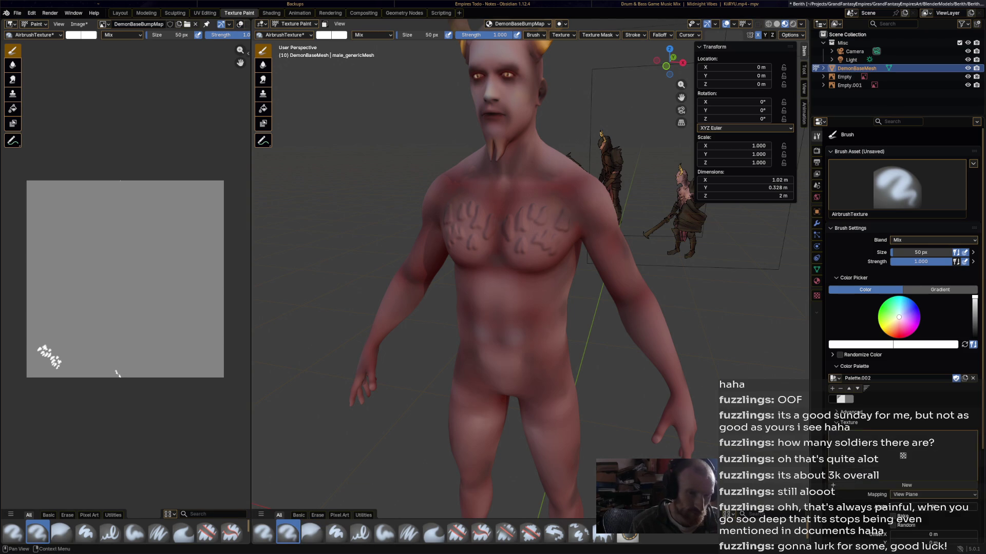
pyautogui.click(848, 423)
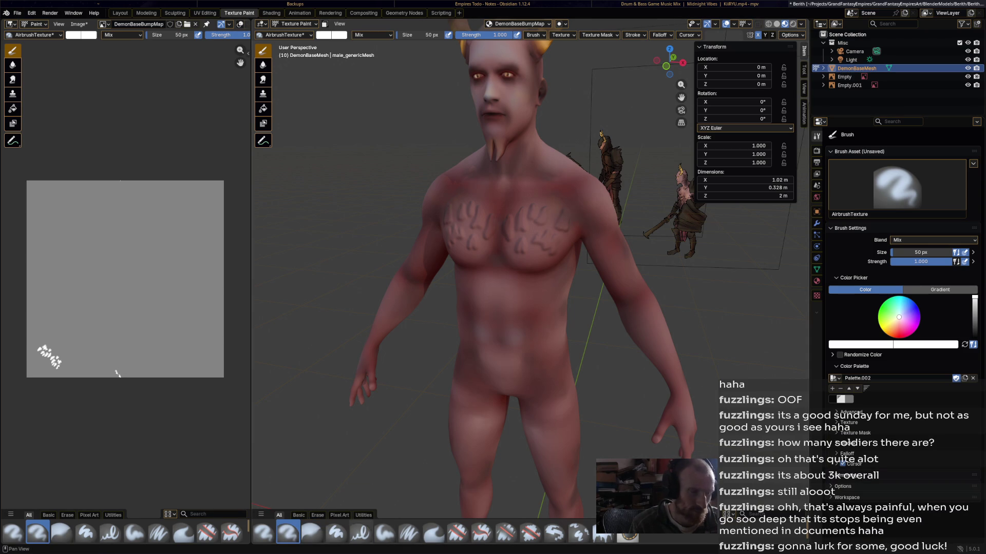
pyautogui.moveTo(463, 257); pyautogui.dragTo(483, 308, button='middle')
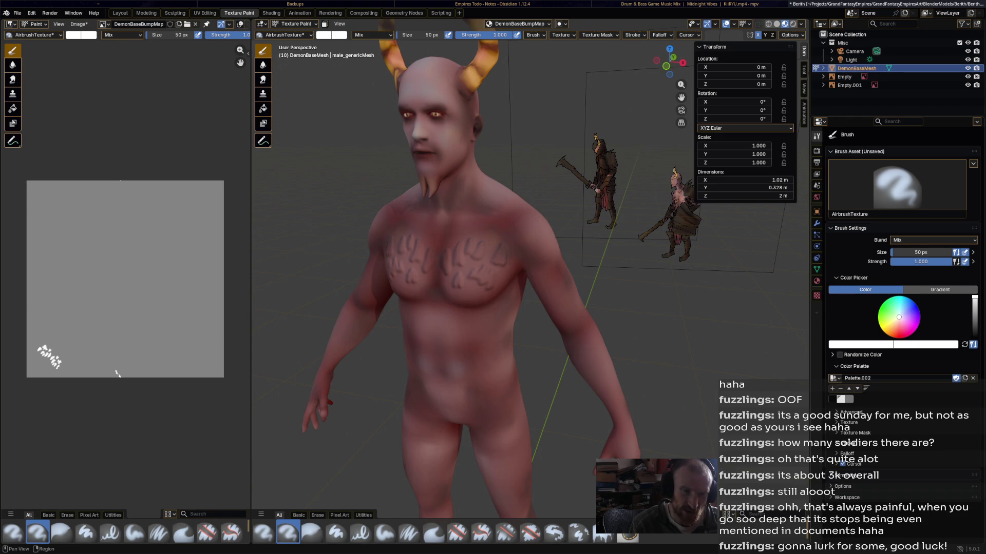
pyautogui.click(817, 296)
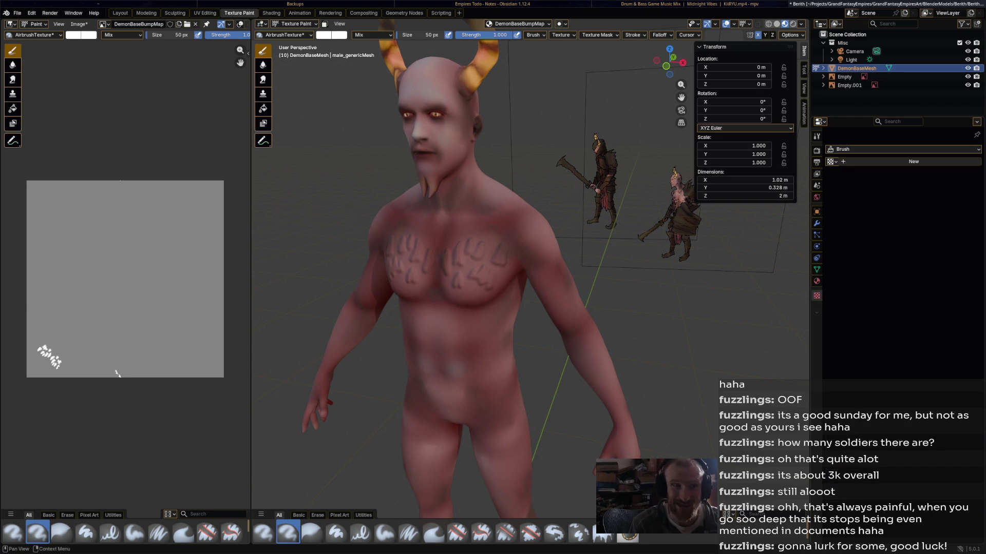
pyautogui.click(911, 161)
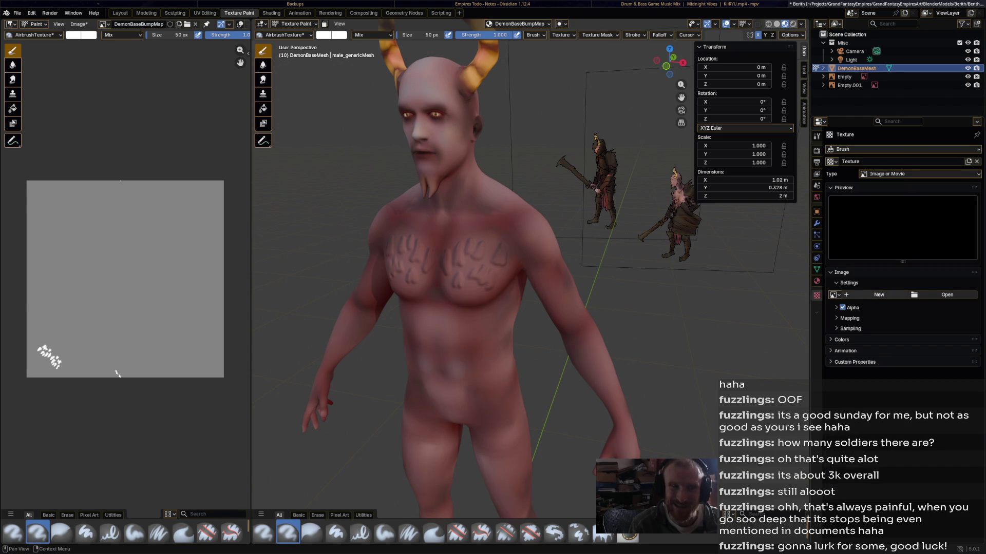
pyautogui.click(879, 295)
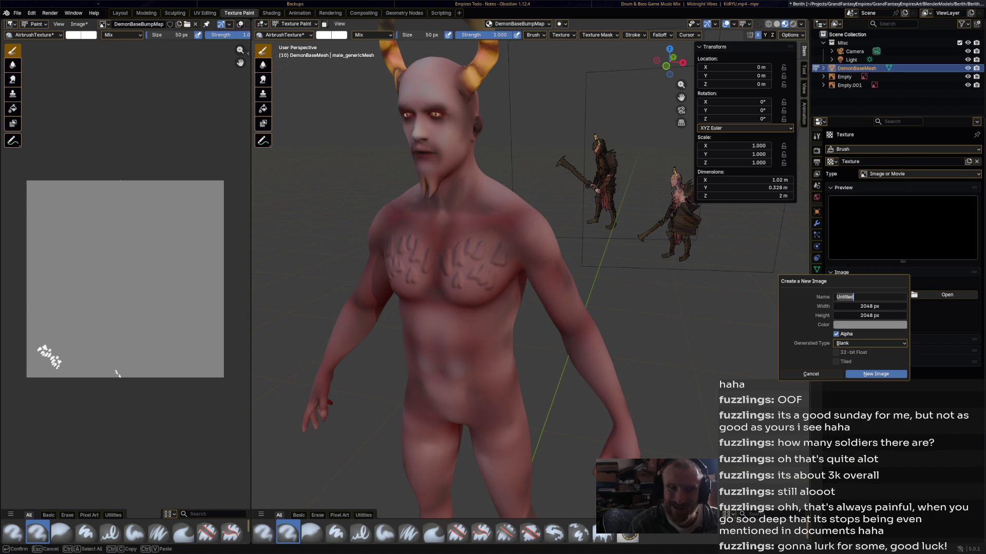
pyautogui.write('Cloud')
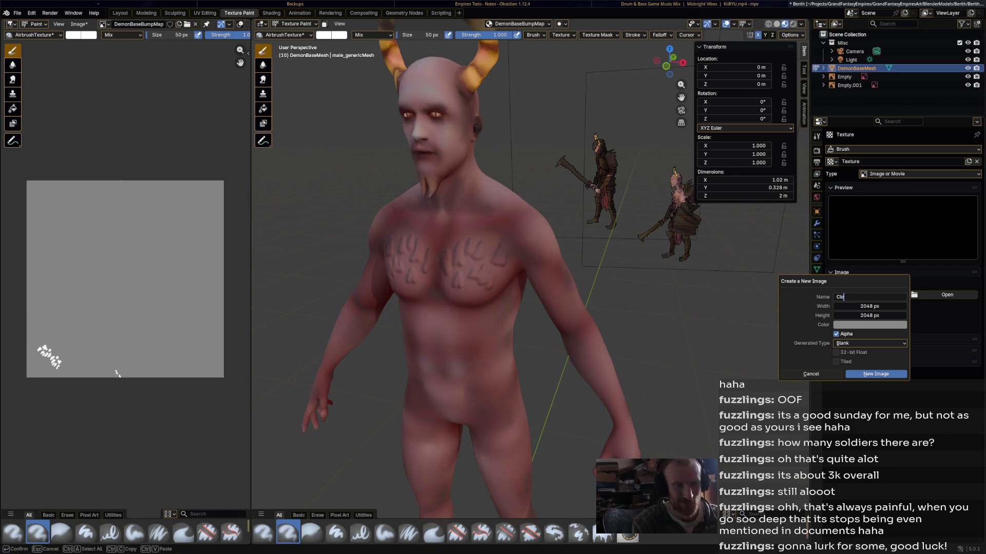
pyautogui.press('Return')
pyautogui.click(876, 373)
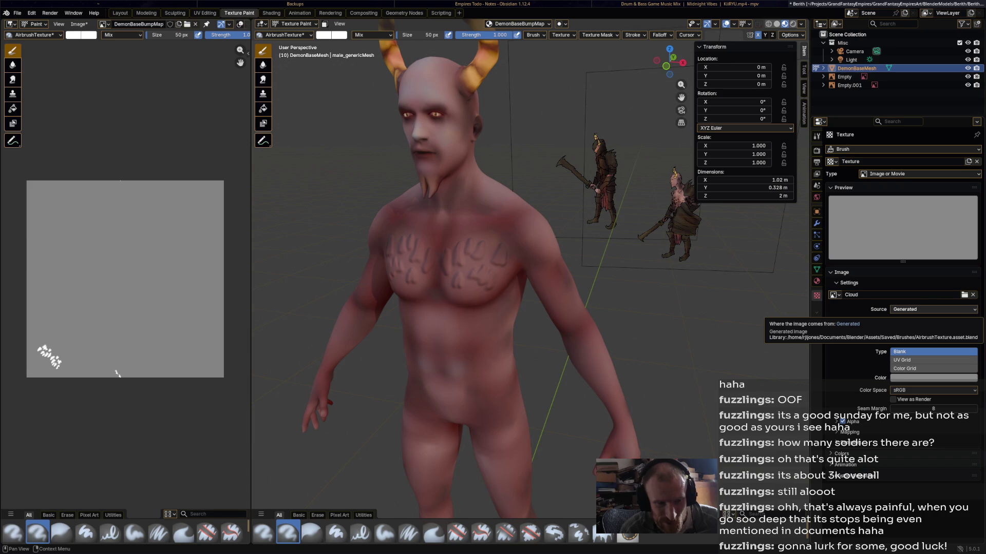
# Keep the image source Generated and set the brush texture type to Clouds.
pyautogui.click(907, 310)
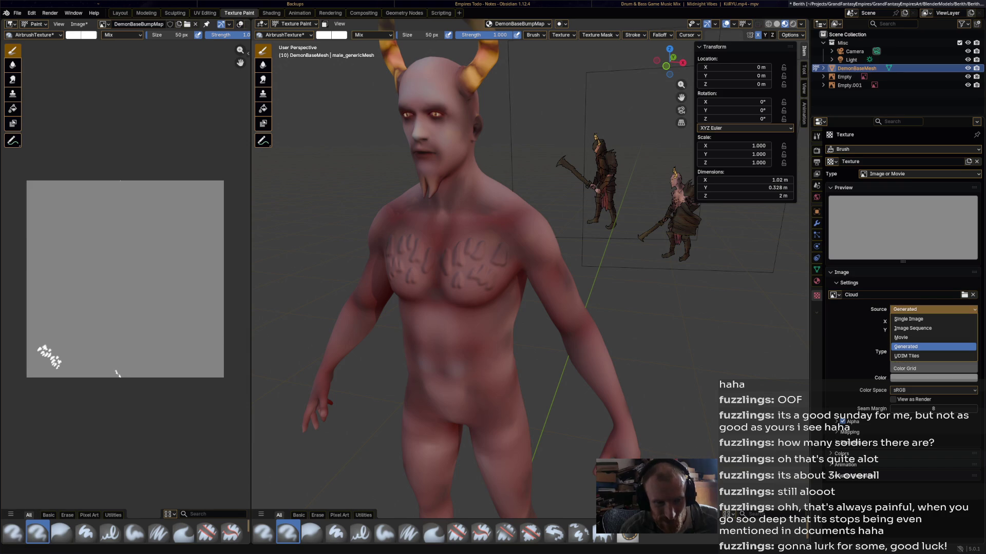
pyautogui.click(906, 347)
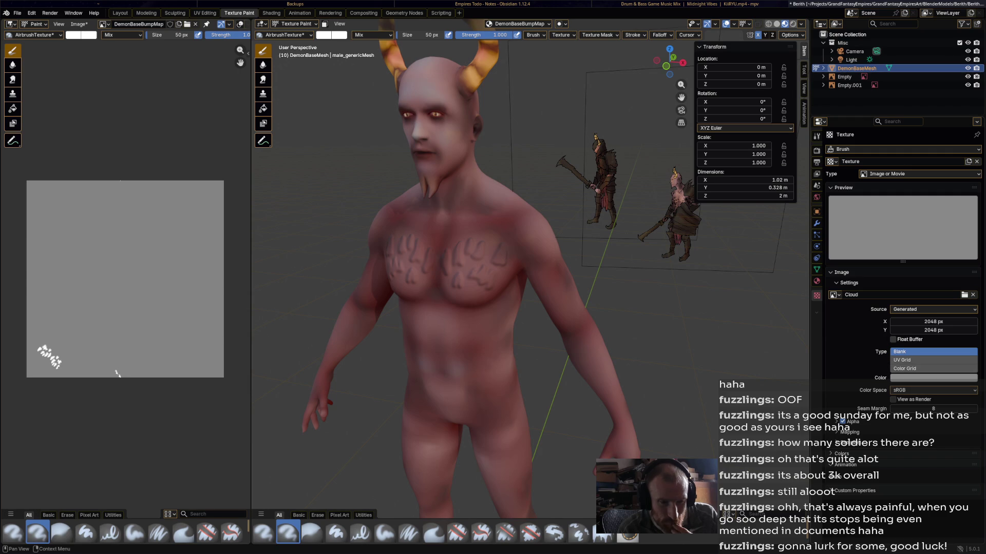
pyautogui.click(933, 310)
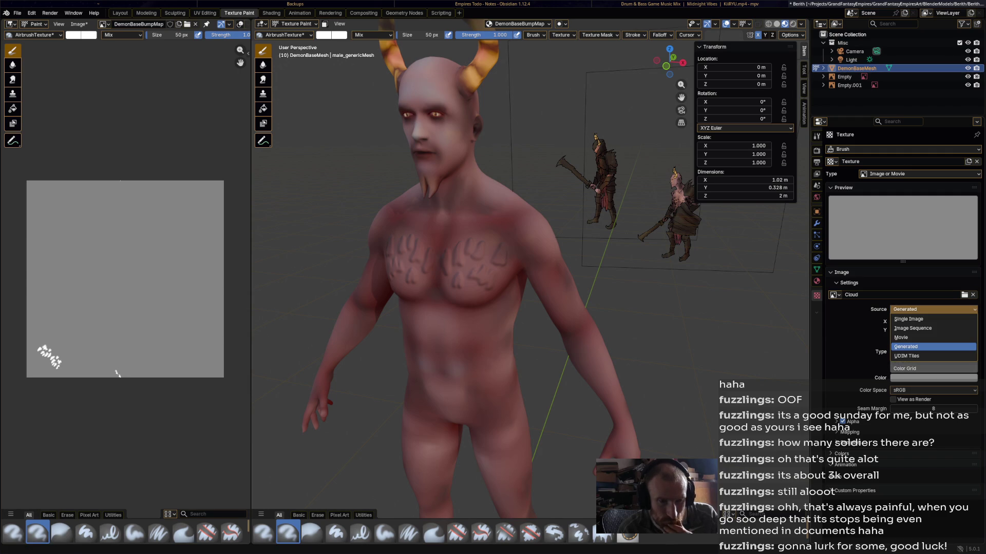
pyautogui.press('Escape')
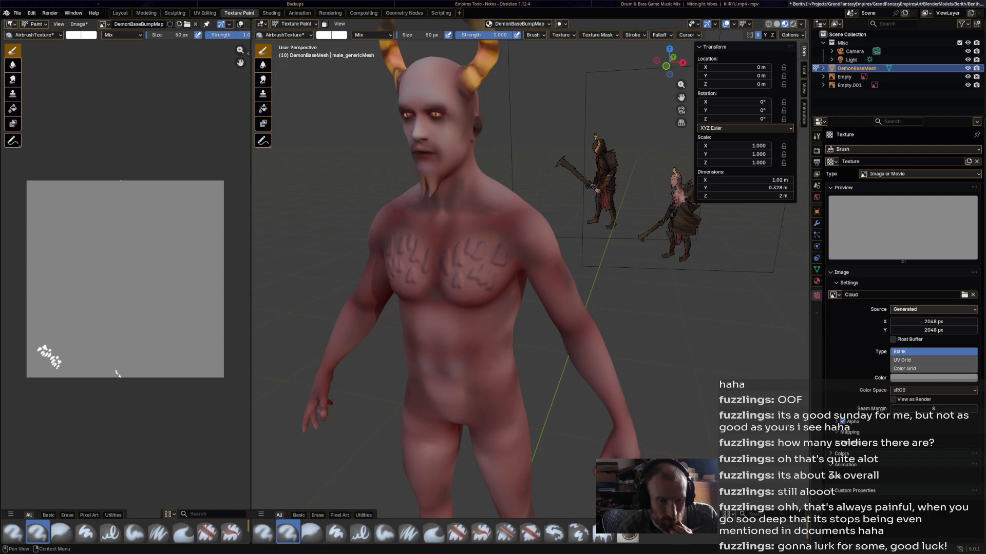
pyautogui.click(919, 174)
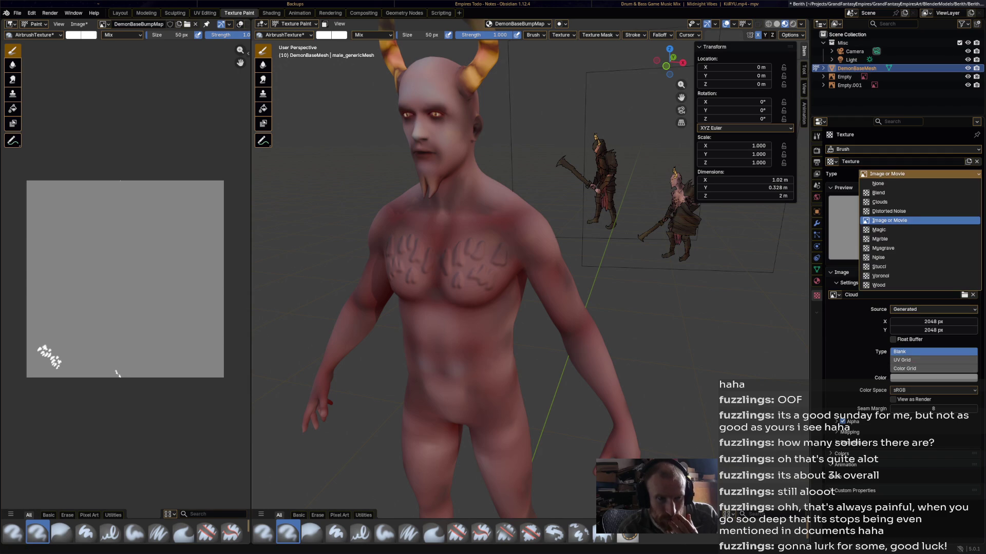
pyautogui.click(919, 202)
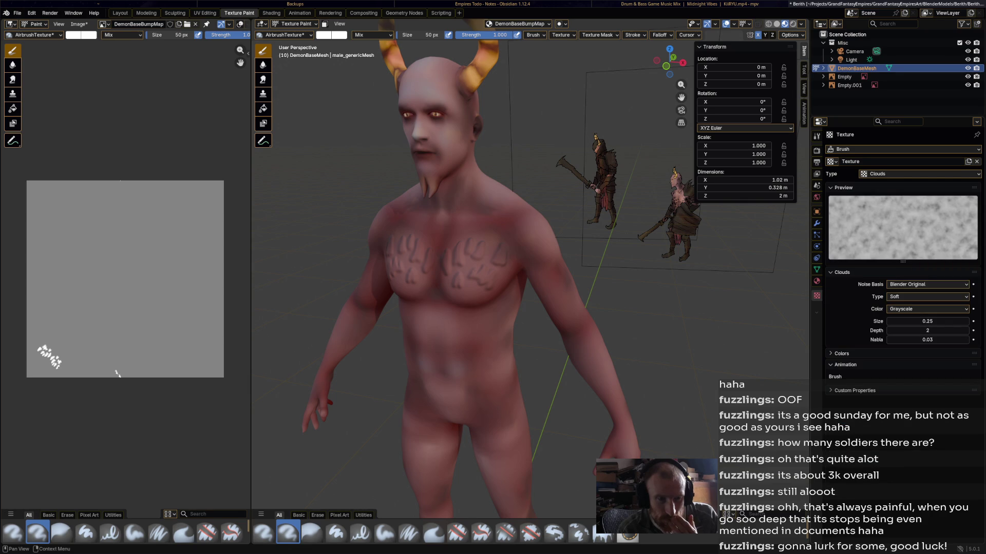
# Undo the test stroke and enlarge the textured airbrush to 231 px.
pyautogui.scroll(5, 490, 254)
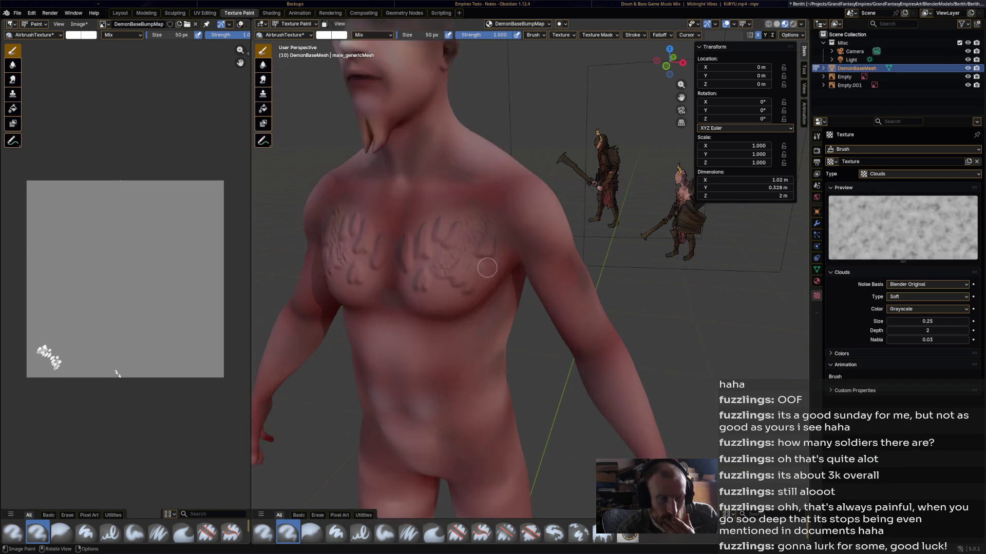
pyautogui.scroll(2, 567, 307)
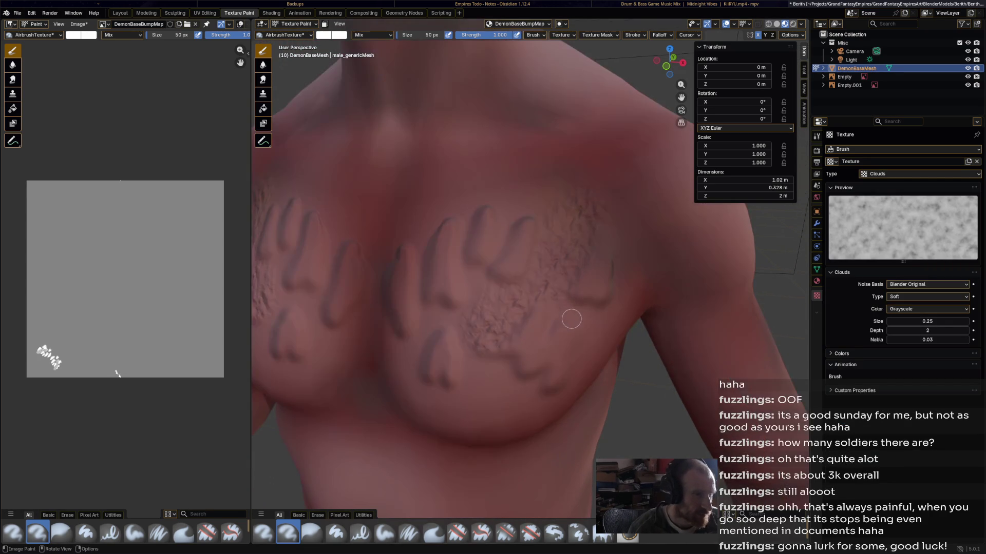
pyautogui.hotkey('ctrl', 'z')
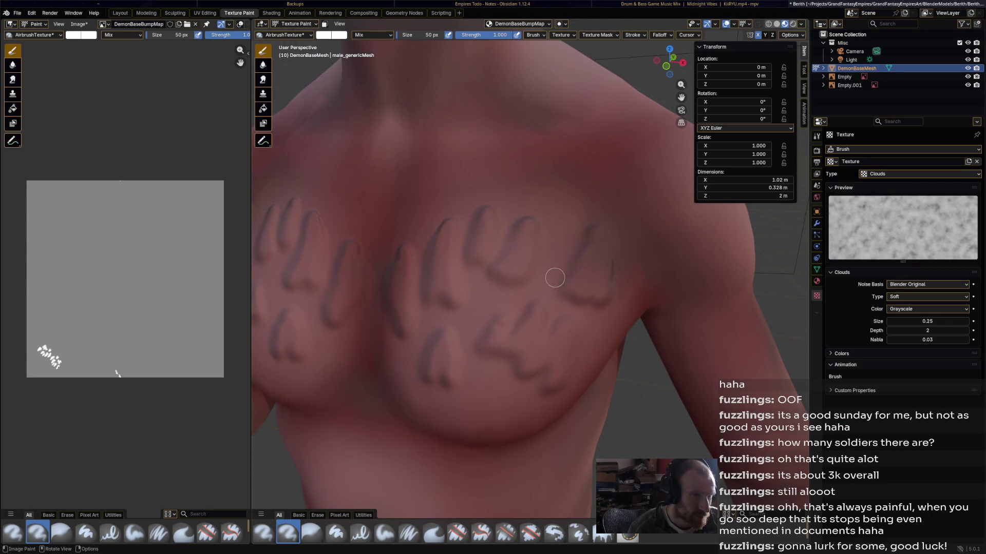
pyautogui.scroll(-2, 555, 278)
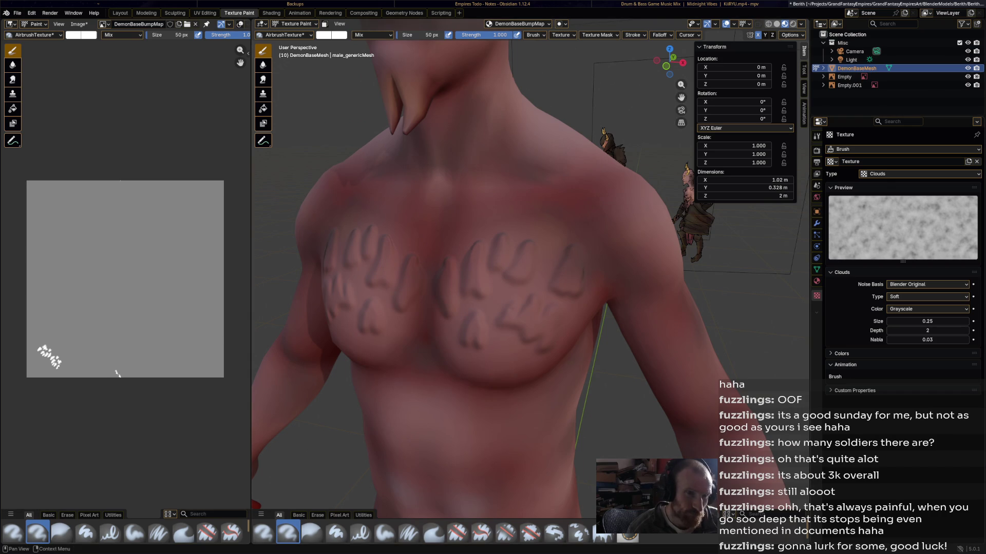
pyautogui.click(817, 137)
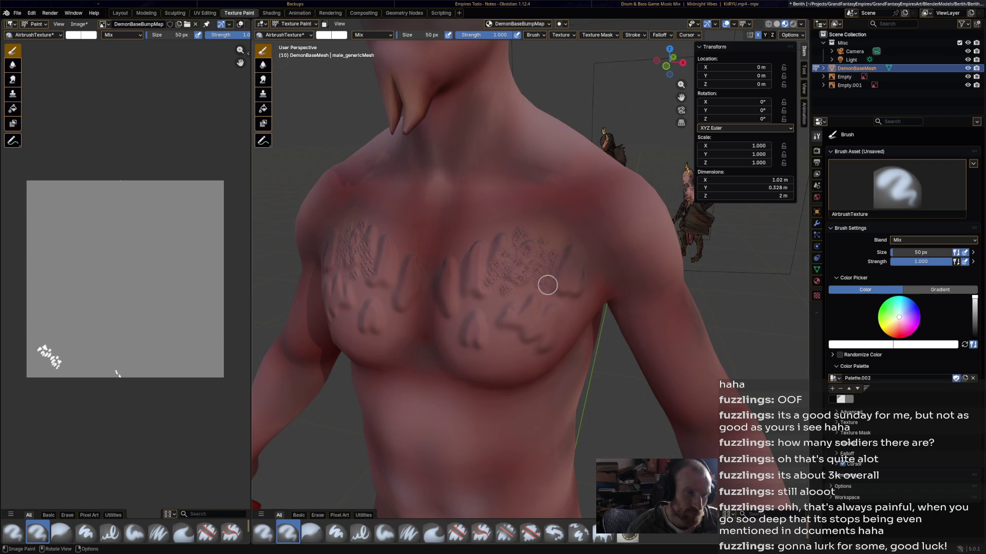
pyautogui.press('f')
pyautogui.moveTo(513, 256)
pyautogui.mouseDown()
pyautogui.moveTo(547, 272)
pyautogui.moveTo(468, 315)
pyautogui.moveTo(464, 295)
pyautogui.moveTo(554, 292)
pyautogui.moveTo(493, 259)
pyautogui.moveTo(476, 236)
pyautogui.moveTo(461, 265)
pyautogui.moveTo(498, 193)
pyautogui.moveTo(627, 220)
pyautogui.moveTo(565, 176)
pyautogui.moveTo(701, 411)
pyautogui.moveTo(546, 341)
pyautogui.moveTo(452, 418)
pyautogui.moveTo(555, 433)
pyautogui.mouseUp()
pyautogui.scroll(-3, 580, 401)
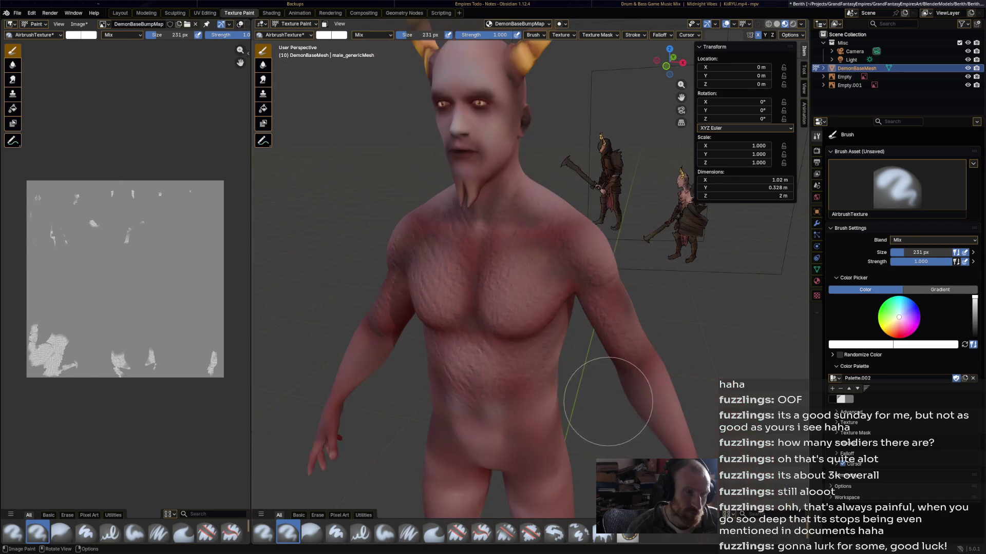
# Paint the cloud bump texture over the hip, side, upper back, shoulder and head.
pyautogui.scroll(2, 544, 349)
pyautogui.moveTo(510, 363)
pyautogui.mouseDown()
pyautogui.moveTo(598, 407)
pyautogui.moveTo(610, 92)
pyautogui.moveTo(573, 97)
pyautogui.mouseUp()
pyautogui.moveTo(573, 98); pyautogui.dragTo(546, 238, button='middle')
pyautogui.moveTo(553, 306)
pyautogui.mouseDown()
pyautogui.moveTo(501, 356)
pyautogui.moveTo(529, 304)
pyautogui.mouseUp()
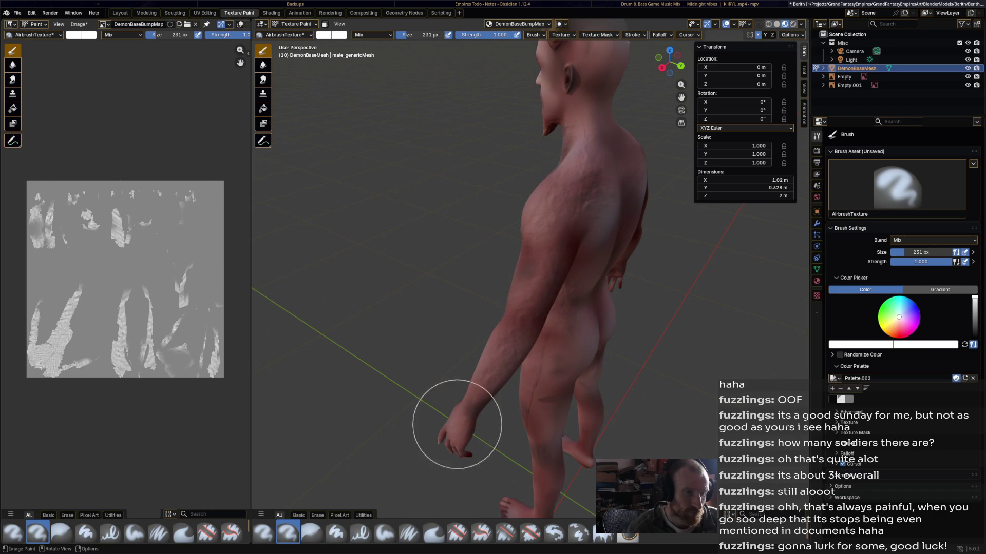
pyautogui.moveTo(599, 355); pyautogui.dragTo(616, 231)
pyautogui.moveTo(616, 231); pyautogui.dragTo(530, 245, button='middle')
pyautogui.moveTo(530, 245)
pyautogui.mouseDown()
pyautogui.moveTo(493, 192)
pyautogui.moveTo(488, 245)
pyautogui.moveTo(484, 225)
pyautogui.moveTo(532, 259)
pyautogui.mouseUp()
pyautogui.moveTo(550, 77); pyautogui.dragTo(563, 74)
pyautogui.moveTo(562, 75); pyautogui.dragTo(455, 139, button='middle')
pyautogui.moveTo(454, 139)
pyautogui.mouseDown()
pyautogui.moveTo(480, 161)
pyautogui.moveTo(495, 121)
pyautogui.moveTo(480, 48)
pyautogui.moveTo(533, 150)
pyautogui.mouseUp()
pyautogui.moveTo(533, 151); pyautogui.dragTo(410, 185, button='middle')
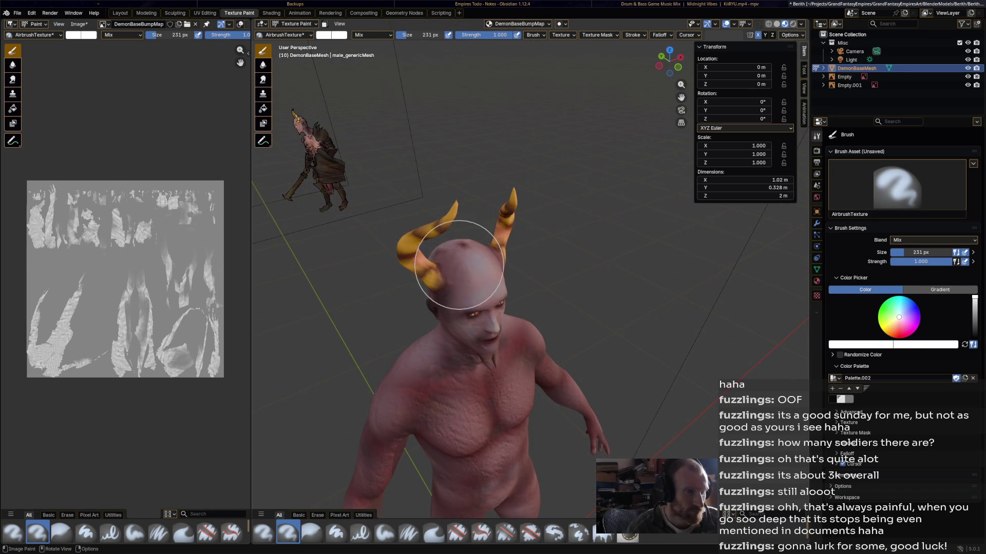
# Turn the figure to reach the legs and paint faint texture down the leg.
pyautogui.moveTo(463, 288)
pyautogui.mouseDown(button='middle')
pyautogui.moveTo(474, 209)
pyautogui.moveTo(321, 262)
pyautogui.mouseUp(button='middle')
pyautogui.moveTo(318, 361)
pyautogui.mouseDown(button='middle')
pyautogui.moveTo(359, 359)
pyautogui.moveTo(495, 275)
pyautogui.mouseUp(button='middle')
pyautogui.moveTo(584, 296); pyautogui.dragTo(478, 308, button='middle')
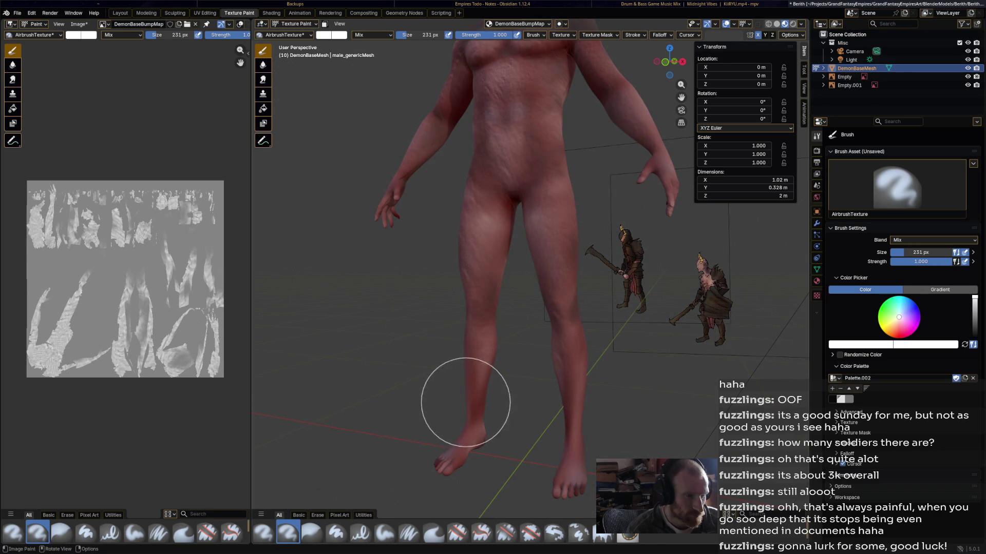
pyautogui.moveTo(451, 440); pyautogui.dragTo(319, 432, button='middle')
pyautogui.moveTo(595, 211); pyautogui.dragTo(607, 208, button='middle')
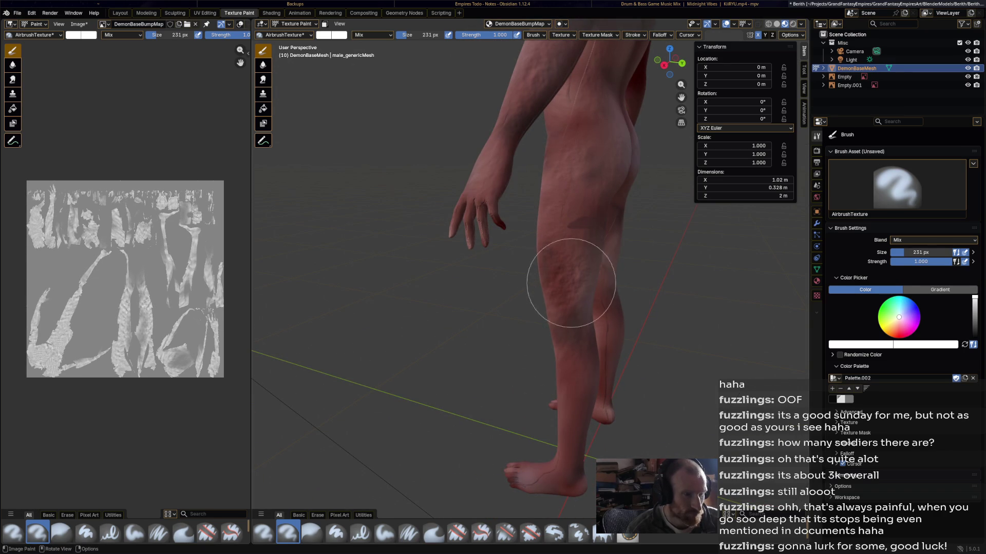
pyautogui.moveTo(667, 365); pyautogui.dragTo(652, 362, button='middle')
pyautogui.moveTo(637, 277)
pyautogui.mouseDown()
pyautogui.moveTo(617, 257)
pyautogui.moveTo(606, 268)
pyautogui.moveTo(621, 363)
pyautogui.moveTo(611, 465)
pyautogui.mouseUp()
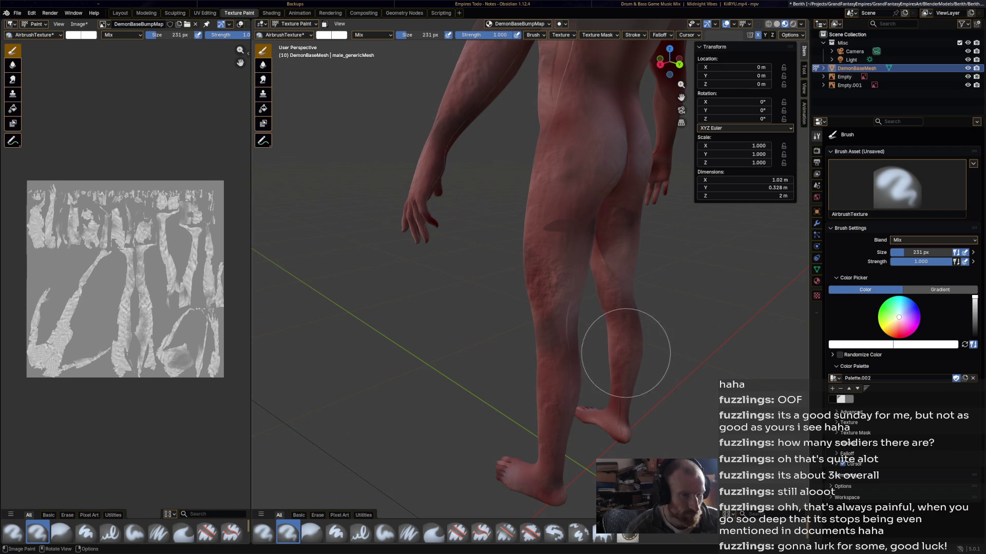
# Inspect the textured demon from back, front and side, and save Berith.blend.
pyautogui.moveTo(556, 109); pyautogui.dragTo(529, 121, button='middle')
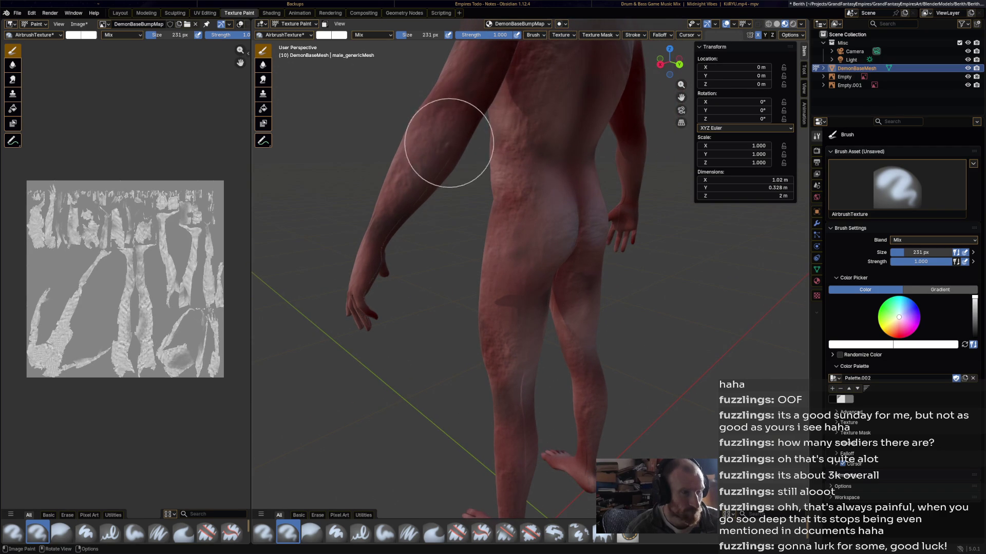
pyautogui.moveTo(442, 217); pyautogui.dragTo(357, 205, button='middle')
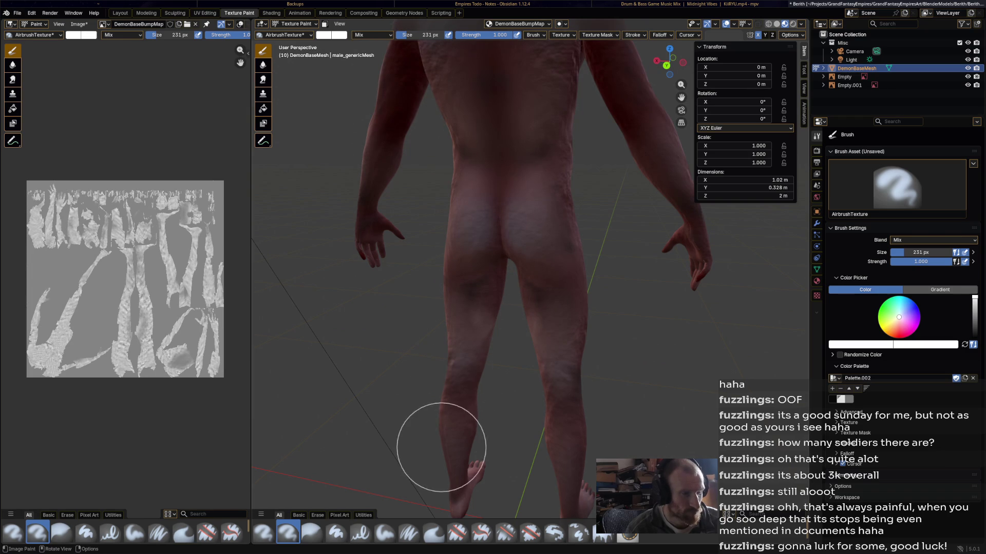
pyautogui.moveTo(436, 473)
pyautogui.mouseDown(button='middle')
pyautogui.moveTo(590, 457)
pyautogui.moveTo(431, 291)
pyautogui.mouseUp(button='middle')
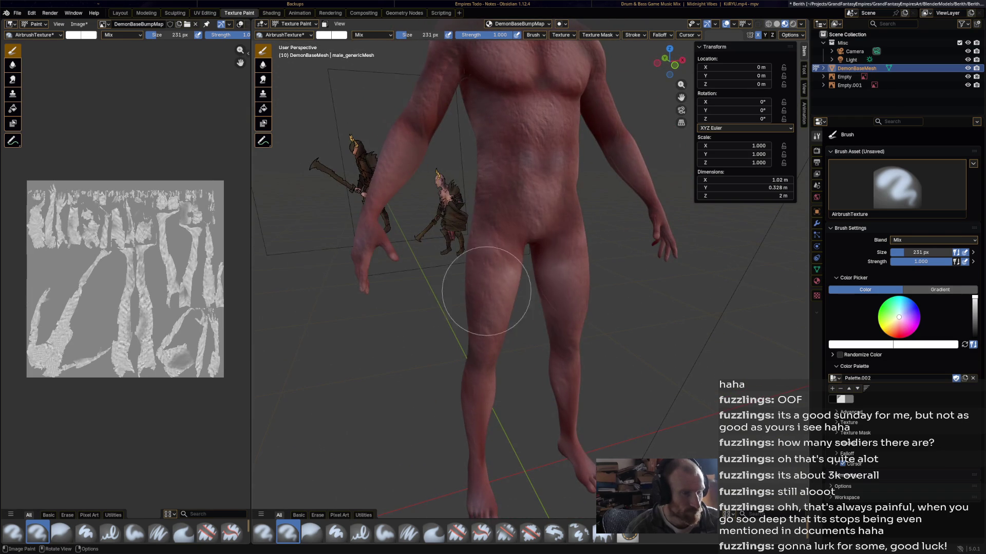
pyautogui.moveTo(549, 181)
pyautogui.mouseDown(button='middle')
pyautogui.moveTo(303, 177)
pyautogui.moveTo(562, 128)
pyautogui.moveTo(569, 298)
pyautogui.mouseUp(button='middle')
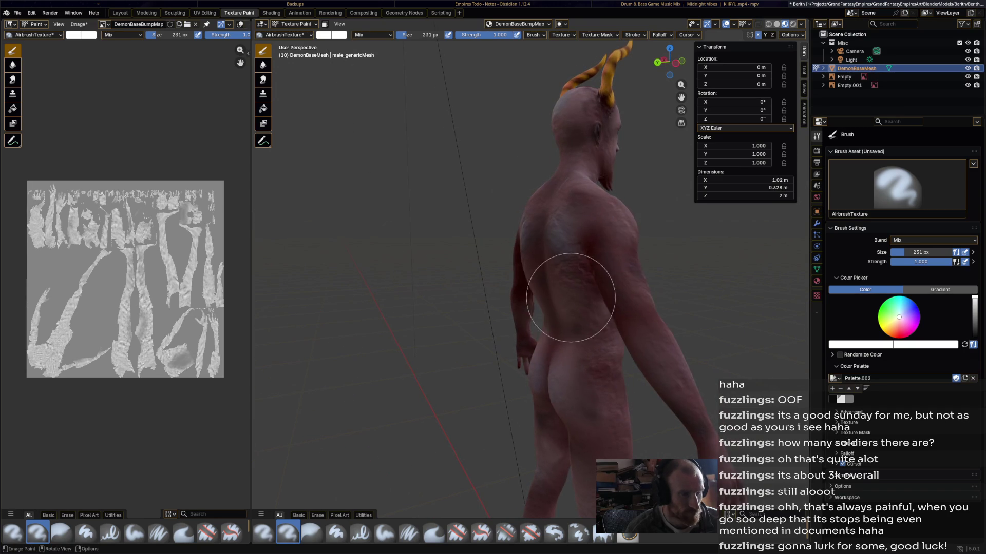
pyautogui.moveTo(594, 341); pyautogui.dragTo(620, 221, button='middle')
pyautogui.moveTo(686, 330)
pyautogui.mouseDown(button='middle')
pyautogui.moveTo(495, 353)
pyautogui.moveTo(632, 298)
pyautogui.moveTo(534, 164)
pyautogui.mouseUp(button='middle')
pyautogui.moveTo(502, 226)
pyautogui.mouseDown(button='middle')
pyautogui.moveTo(503, 288)
pyautogui.moveTo(508, 246)
pyautogui.moveTo(555, 266)
pyautogui.moveTo(534, 262)
pyautogui.moveTo(514, 285)
pyautogui.mouseUp(button='middle')
pyautogui.hotkey('ctrl', 's')
pyautogui.scroll(-5, 527, 264)
pyautogui.scroll(6, 511, 286)
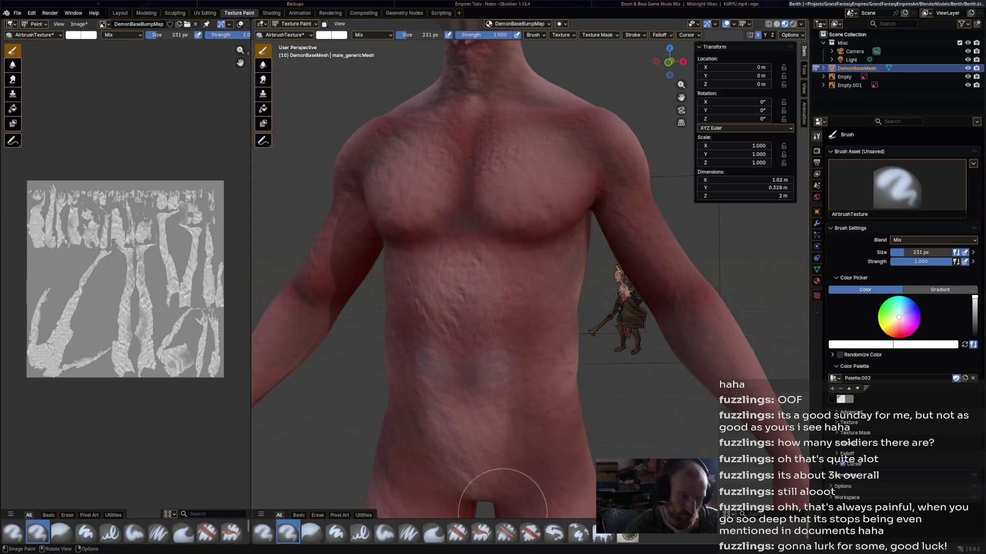
pyautogui.click(384, 532)
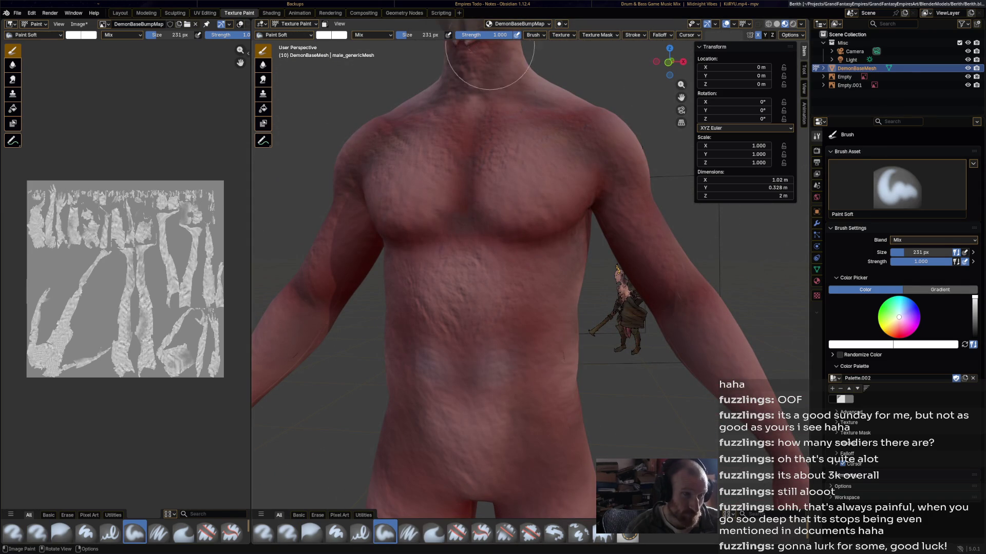
# Shrink the Paint Soft brush to 11 px and paint a dark vein down the chest.
pyautogui.press('f')
pyautogui.click(428, 61)
pyautogui.moveTo(462, 256); pyautogui.dragTo(483, 318, button='middle')
pyautogui.scroll(4, 495, 377)
pyautogui.moveTo(495, 377); pyautogui.dragTo(365, 91, button='middle')
pyautogui.press('f')
pyautogui.press('Return')
pyautogui.moveTo(576, 272); pyautogui.dragTo(489, 310, button='middle')
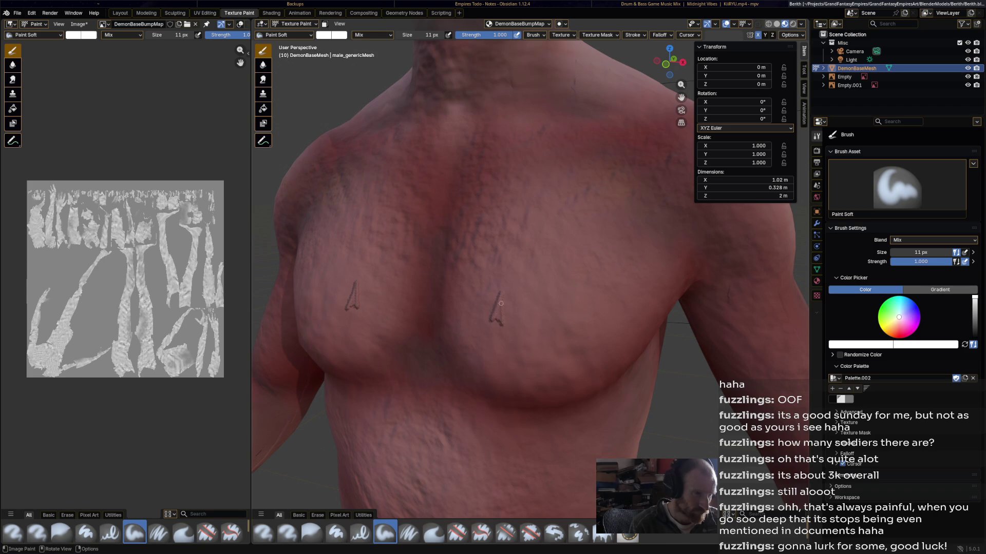
pyautogui.moveTo(496, 325); pyautogui.dragTo(497, 343)
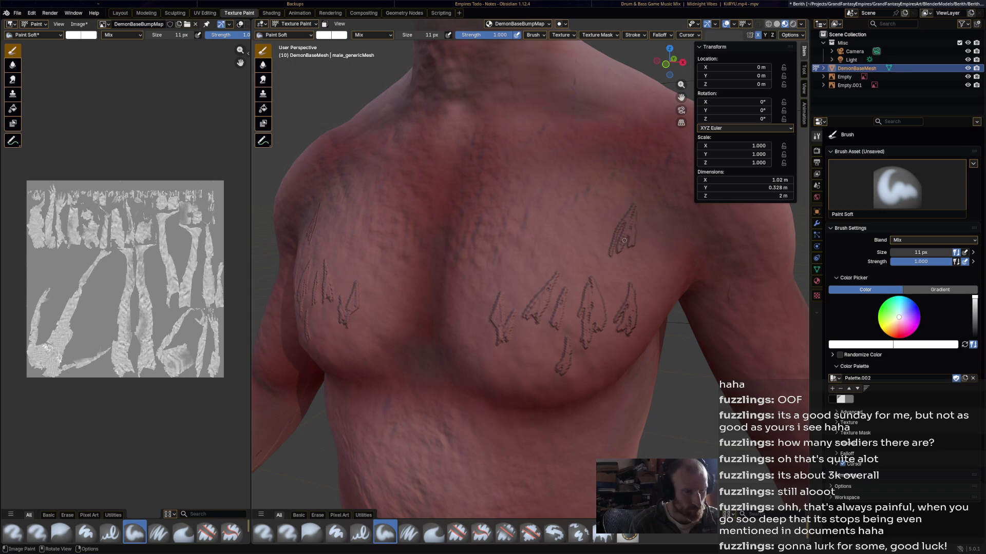
# Set the brush size to 30 px and keep painting veins.
pyautogui.moveTo(427, 34); pyautogui.dragTo(427, 34)
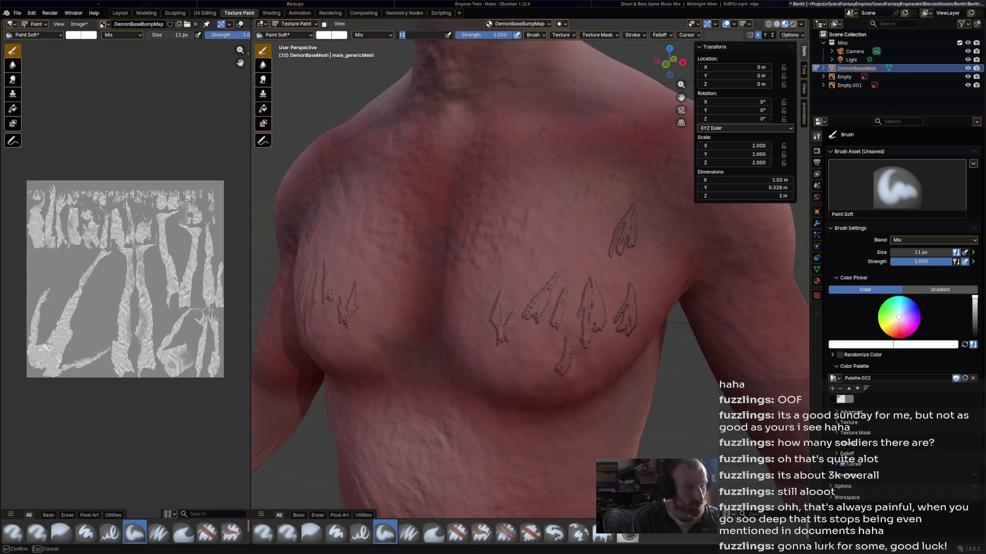
pyautogui.write('30')
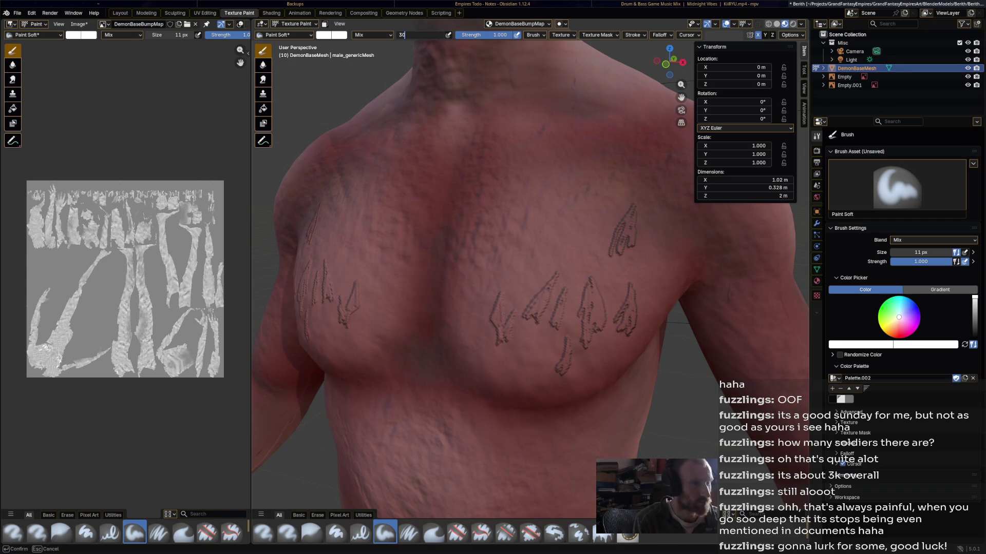
pyautogui.press('Return')
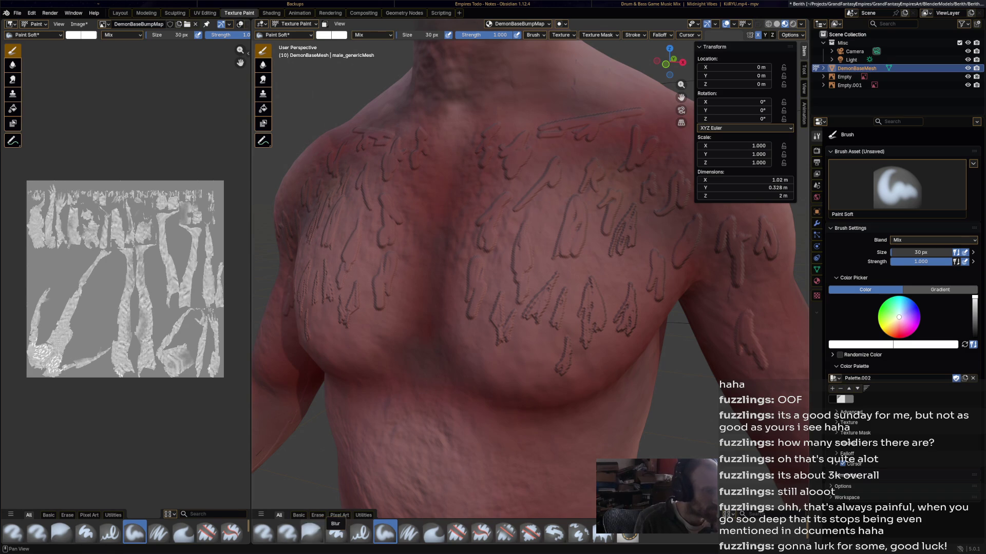
pyautogui.click(312, 533)
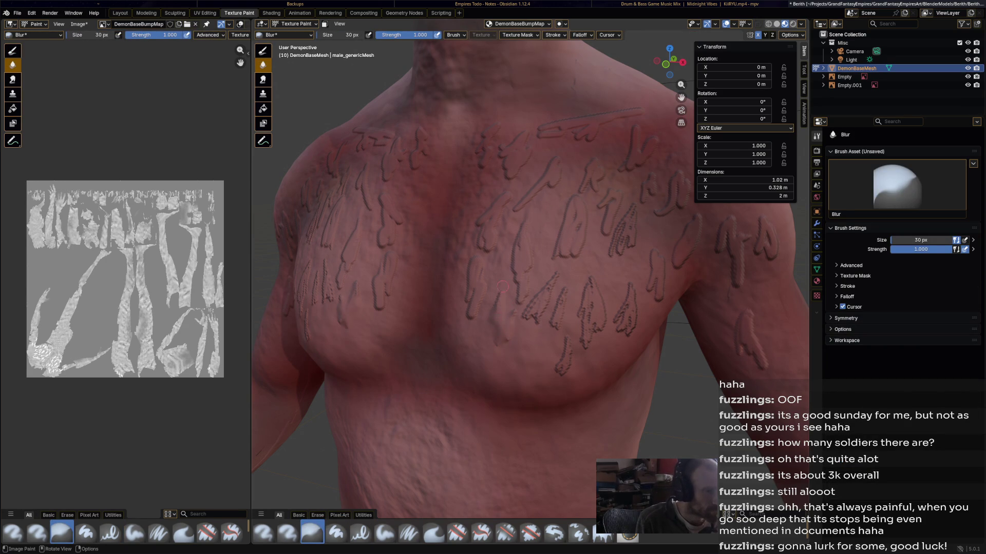
# Set the Blur brush to 172 px and soften the veins on the upper chest.
pyautogui.press('f')
pyautogui.click(431, 116)
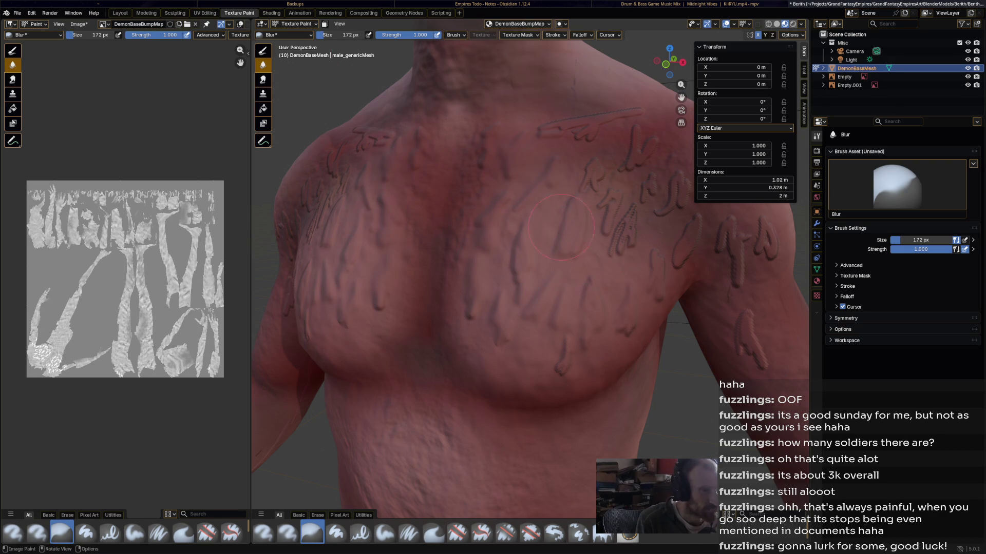
pyautogui.scroll(-6, 592, 195)
pyautogui.moveTo(592, 195); pyautogui.dragTo(527, 268, button='middle')
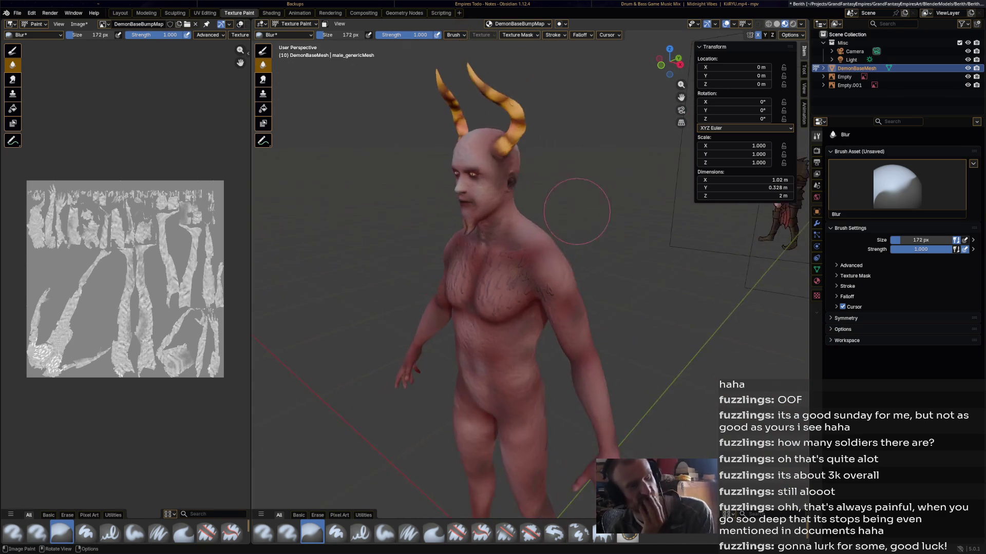
pyautogui.scroll(6, 527, 268)
pyautogui.moveTo(527, 268)
pyautogui.mouseDown()
pyautogui.moveTo(487, 211)
pyautogui.moveTo(549, 256)
pyautogui.mouseUp()
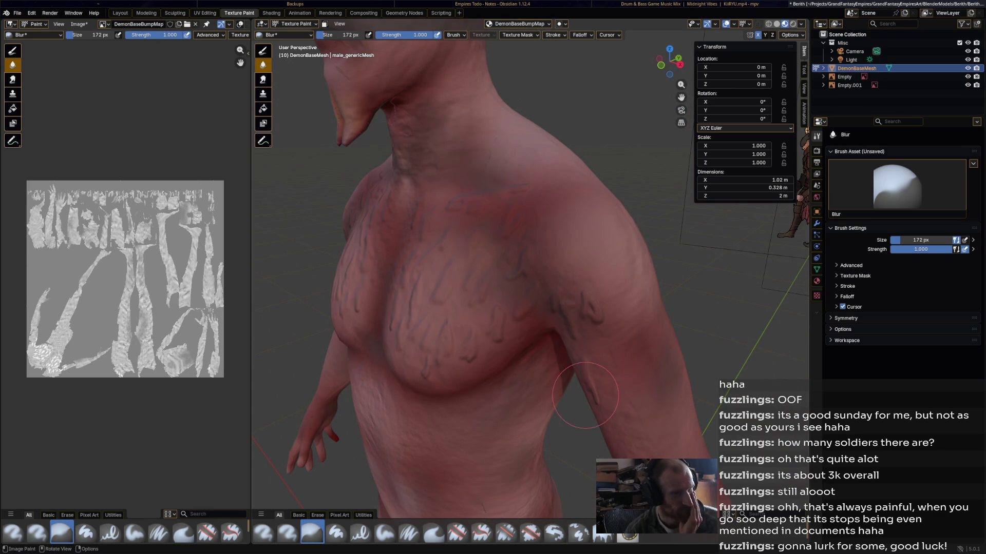
# Inspect the body, head and arm from several angles, then select the Airbrush.
pyautogui.scroll(-6, 615, 327)
pyautogui.moveTo(614, 327); pyautogui.dragTo(668, 316, button='middle')
pyautogui.scroll(3, 633, 332)
pyautogui.scroll(3, 637, 326)
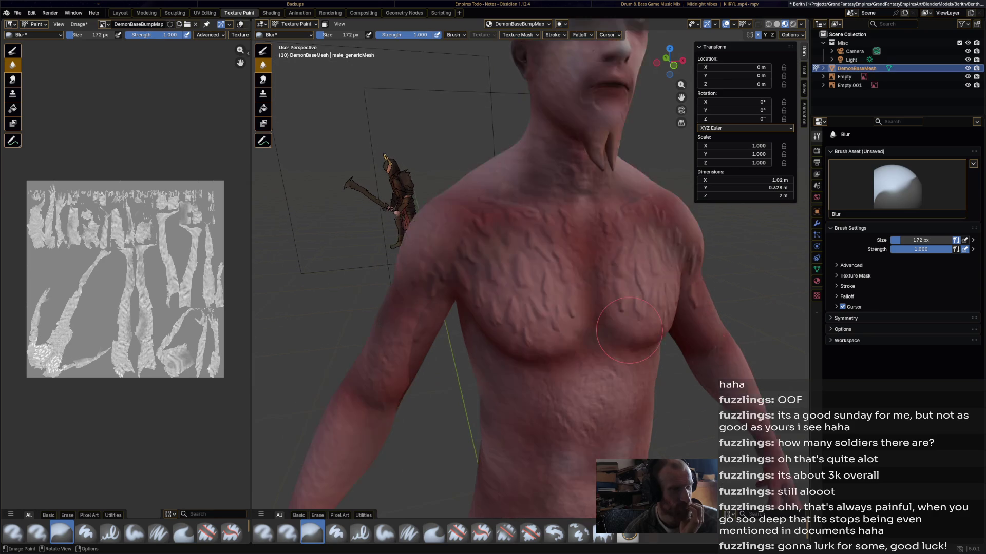
pyautogui.moveTo(638, 329)
pyautogui.mouseDown(button='middle')
pyautogui.moveTo(566, 313)
pyautogui.moveTo(662, 305)
pyautogui.moveTo(616, 293)
pyautogui.moveTo(609, 278)
pyautogui.moveTo(514, 370)
pyautogui.mouseUp(button='middle')
pyautogui.scroll(5, 609, 274)
pyautogui.scroll(-3, 609, 275)
pyautogui.scroll(4, 506, 377)
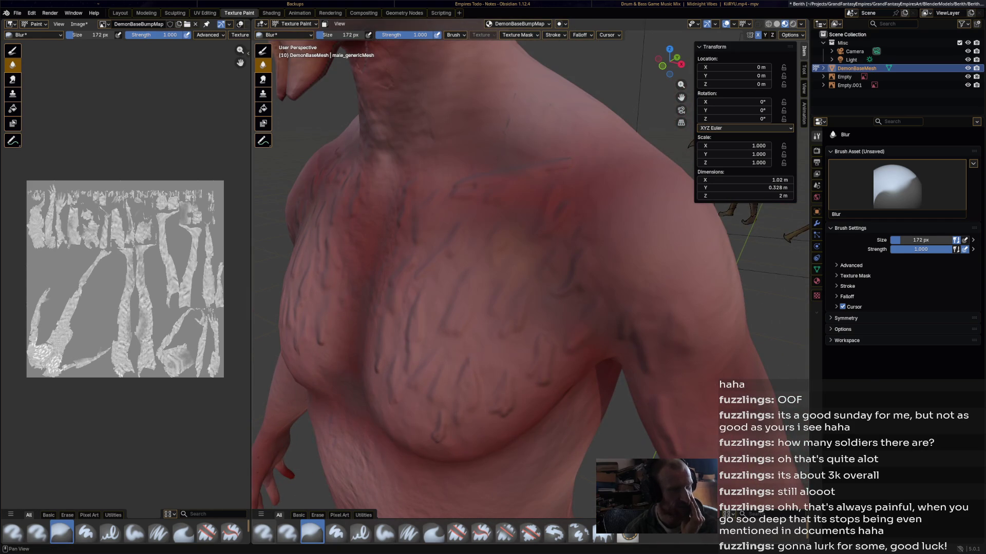
pyautogui.click(263, 532)
pyautogui.moveTo(451, 345); pyautogui.dragTo(566, 354, button='middle')
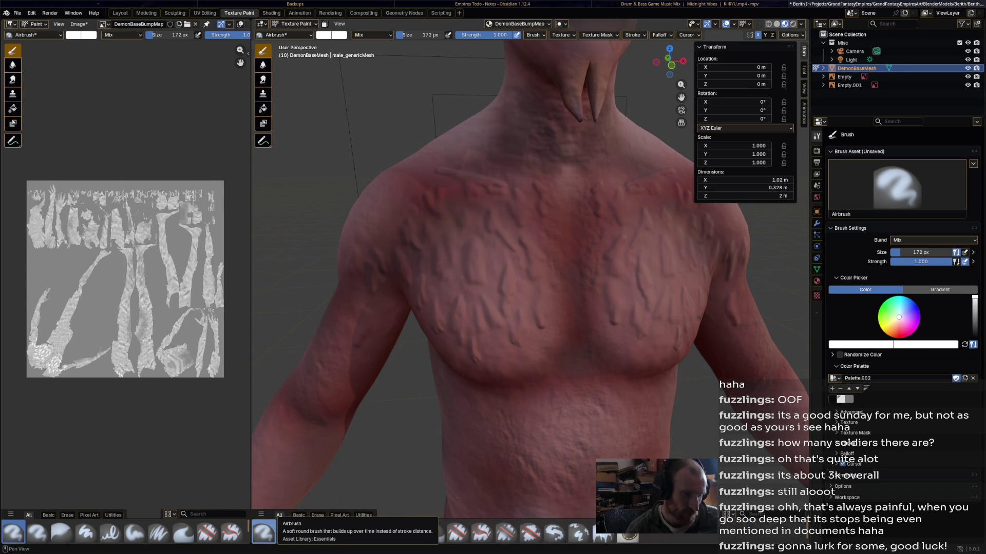
# Airbrush one stroke across the chest, then set the secondary brush colour to black.
pyautogui.moveTo(579, 343); pyautogui.dragTo(473, 325, button='middle')
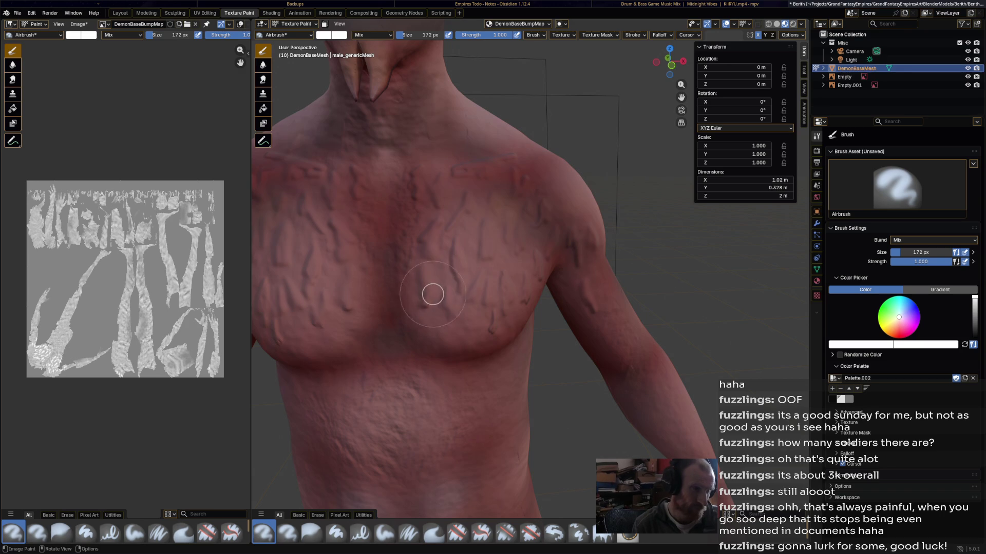
pyautogui.moveTo(448, 328)
pyautogui.mouseDown()
pyautogui.moveTo(469, 302)
pyautogui.moveTo(477, 334)
pyautogui.mouseUp()
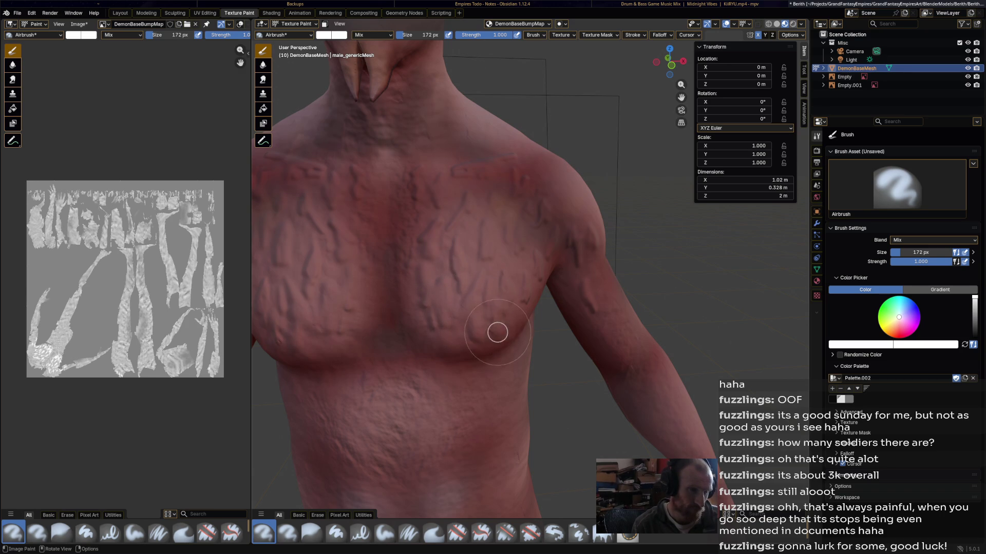
pyautogui.click(914, 345)
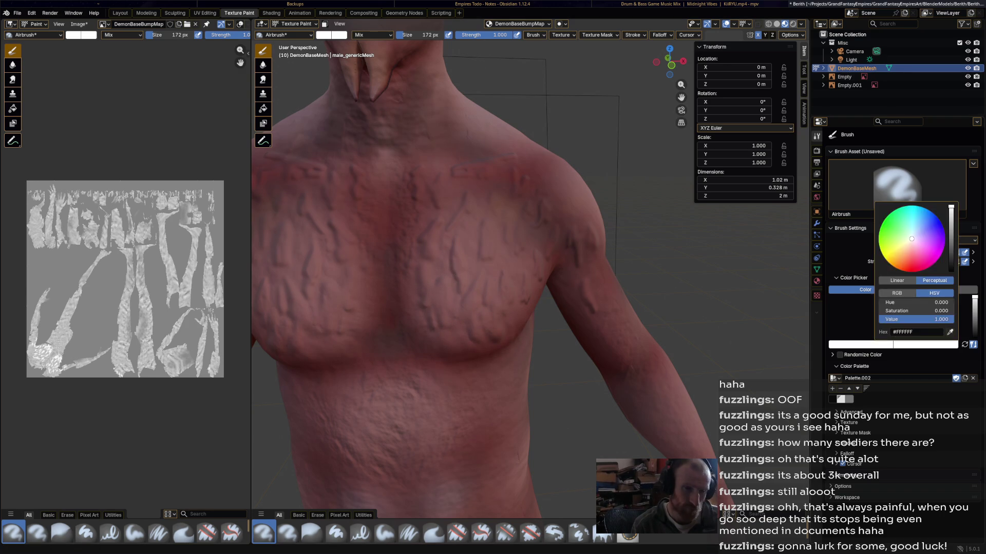
pyautogui.click(914, 344)
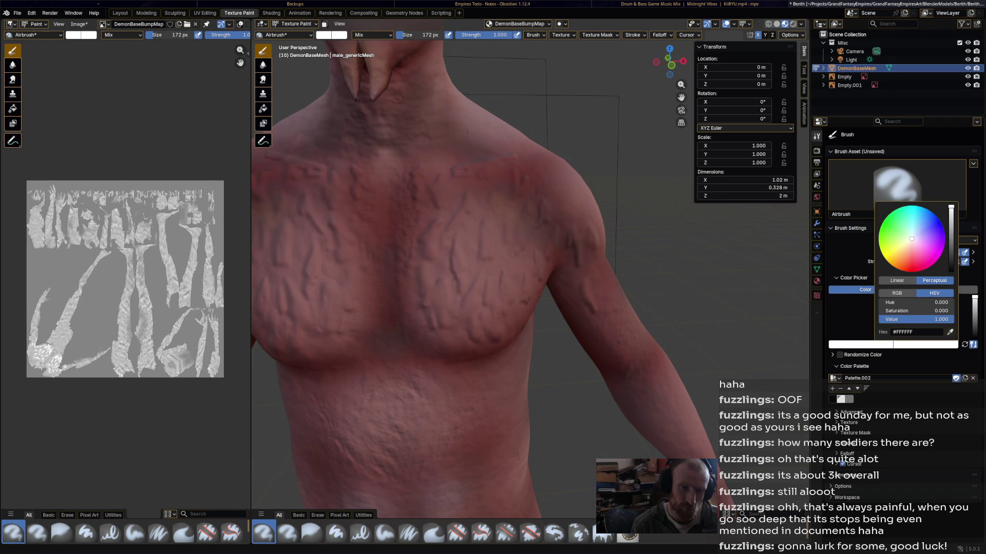
pyautogui.moveTo(945, 319); pyautogui.dragTo(885, 319)
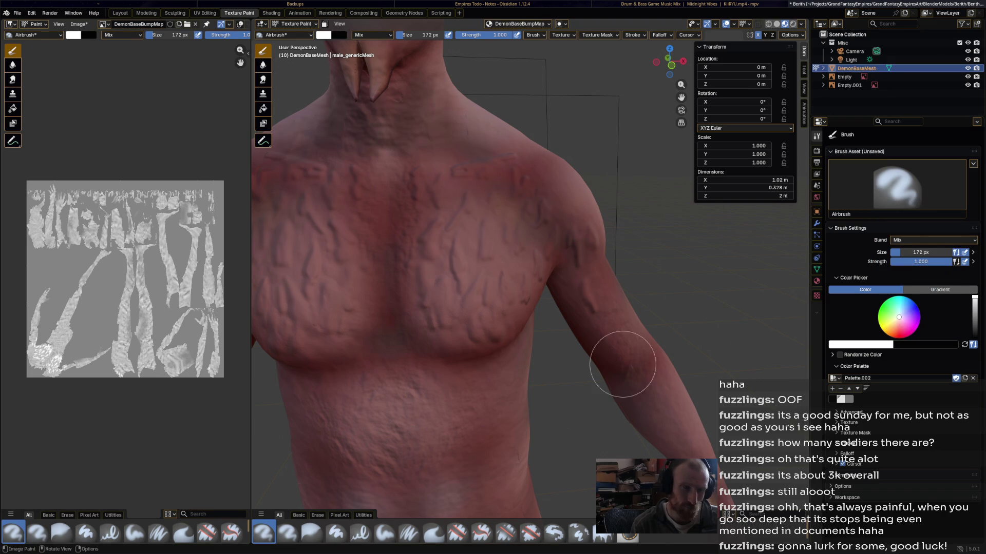
# Airbrush darker veins over the upper chest, collarbone, lower chest and sternum.
pyautogui.moveTo(485, 324)
pyautogui.keyDown('ctrl'); pyautogui.mouseDown()
pyautogui.moveTo(438, 279)
pyautogui.moveTo(497, 307)
pyautogui.moveTo(503, 298)
pyautogui.mouseUp(); pyautogui.keyUp('ctrl')
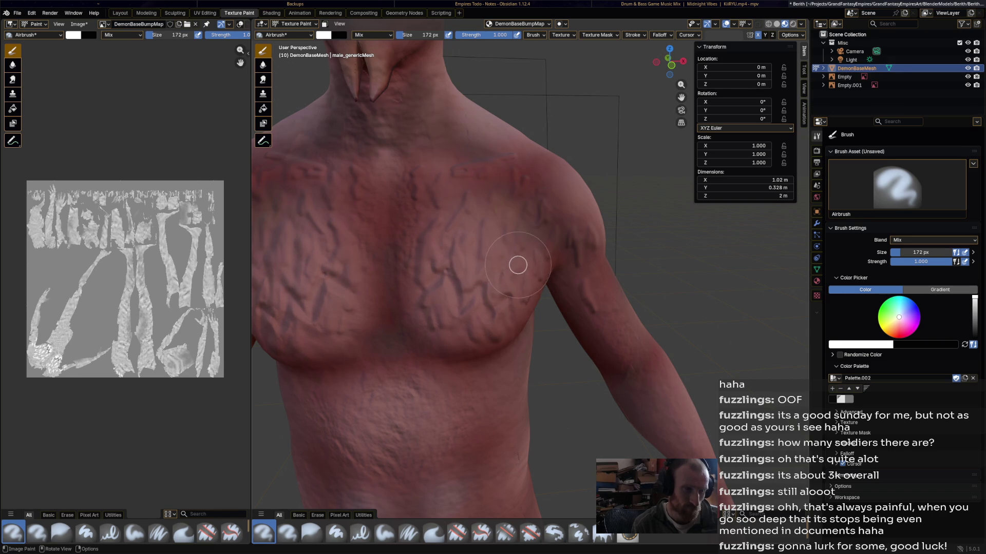
pyautogui.moveTo(407, 220)
pyautogui.keyDown('ctrl'); pyautogui.mouseDown()
pyautogui.moveTo(425, 210)
pyautogui.moveTo(468, 224)
pyautogui.mouseUp(); pyautogui.keyUp('ctrl')
pyautogui.moveTo(481, 261)
pyautogui.keyDown('ctrl'); pyautogui.mouseDown()
pyautogui.moveTo(504, 245)
pyautogui.moveTo(543, 286)
pyautogui.mouseUp(); pyautogui.keyUp('ctrl')
pyautogui.moveTo(424, 199)
pyautogui.mouseDown()
pyautogui.moveTo(411, 214)
pyautogui.moveTo(454, 190)
pyautogui.mouseUp()
pyautogui.moveTo(512, 198)
pyautogui.mouseDown()
pyautogui.moveTo(539, 232)
pyautogui.moveTo(406, 203)
pyautogui.moveTo(453, 186)
pyautogui.mouseUp()
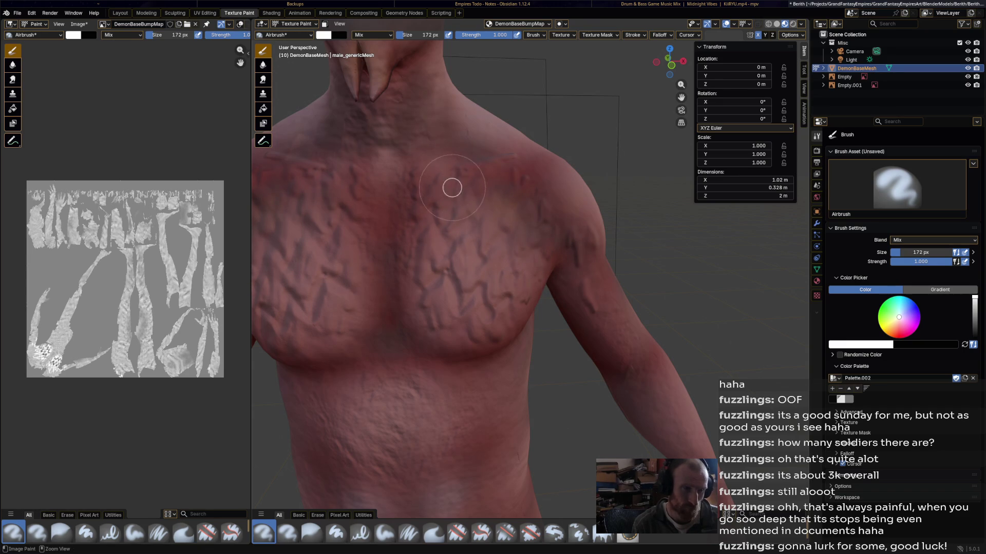
pyautogui.moveTo(517, 203); pyautogui.dragTo(559, 252)
pyautogui.moveTo(450, 358)
pyautogui.mouseDown()
pyautogui.moveTo(387, 403)
pyautogui.moveTo(469, 376)
pyautogui.moveTo(490, 378)
pyautogui.moveTo(500, 392)
pyautogui.moveTo(522, 387)
pyautogui.mouseUp()
pyautogui.moveTo(399, 413)
pyautogui.mouseDown()
pyautogui.moveTo(402, 378)
pyautogui.moveTo(440, 424)
pyautogui.moveTo(396, 348)
pyautogui.moveTo(392, 302)
pyautogui.moveTo(431, 359)
pyautogui.moveTo(396, 326)
pyautogui.moveTo(401, 229)
pyautogui.moveTo(387, 262)
pyautogui.mouseUp()
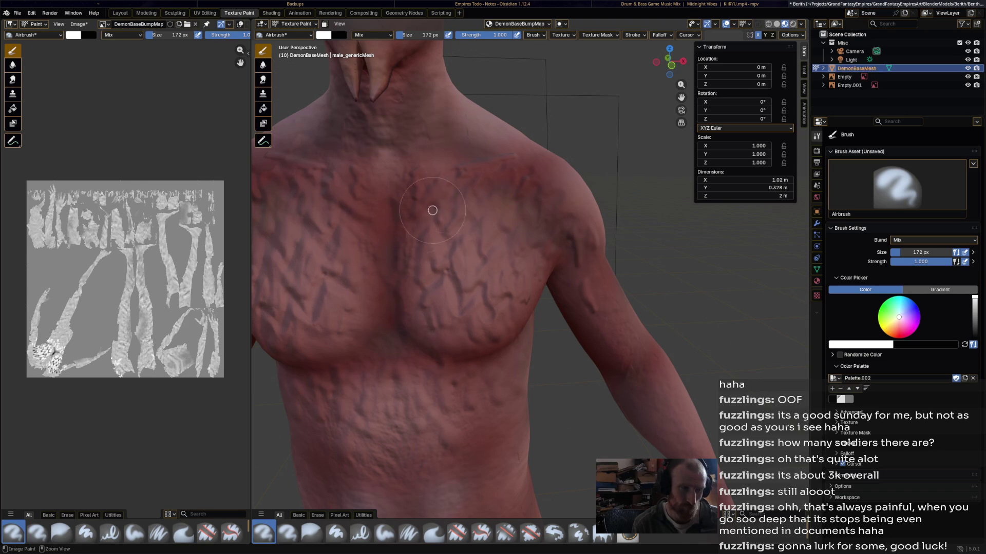
pyautogui.moveTo(471, 192)
pyautogui.mouseDown()
pyautogui.moveTo(402, 266)
pyautogui.moveTo(469, 257)
pyautogui.moveTo(480, 354)
pyautogui.moveTo(455, 373)
pyautogui.mouseUp()
pyautogui.moveTo(514, 303)
pyautogui.mouseDown(button='middle')
pyautogui.moveTo(539, 290)
pyautogui.moveTo(440, 308)
pyautogui.mouseUp(button='middle')
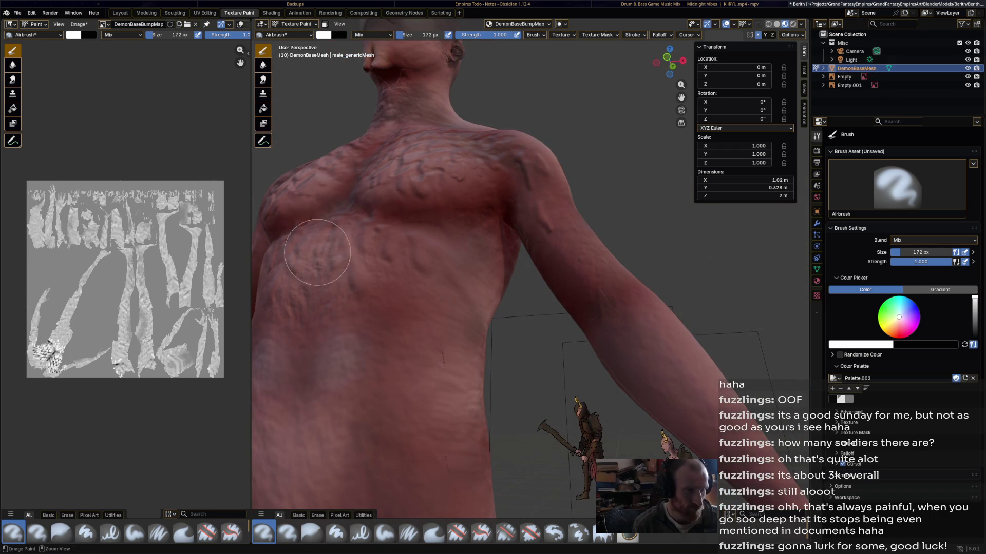
# Airbrush faint vein strokes over the lower chest.
pyautogui.moveTo(353, 322)
pyautogui.mouseDown()
pyautogui.moveTo(367, 324)
pyautogui.moveTo(375, 260)
pyautogui.moveTo(408, 321)
pyautogui.moveTo(401, 261)
pyautogui.moveTo(440, 319)
pyautogui.moveTo(402, 293)
pyautogui.moveTo(445, 324)
pyautogui.moveTo(488, 264)
pyautogui.moveTo(440, 176)
pyautogui.moveTo(452, 173)
pyautogui.moveTo(479, 199)
pyautogui.moveTo(458, 255)
pyautogui.moveTo(458, 242)
pyautogui.moveTo(475, 244)
pyautogui.moveTo(488, 279)
pyautogui.moveTo(464, 300)
pyautogui.mouseUp()
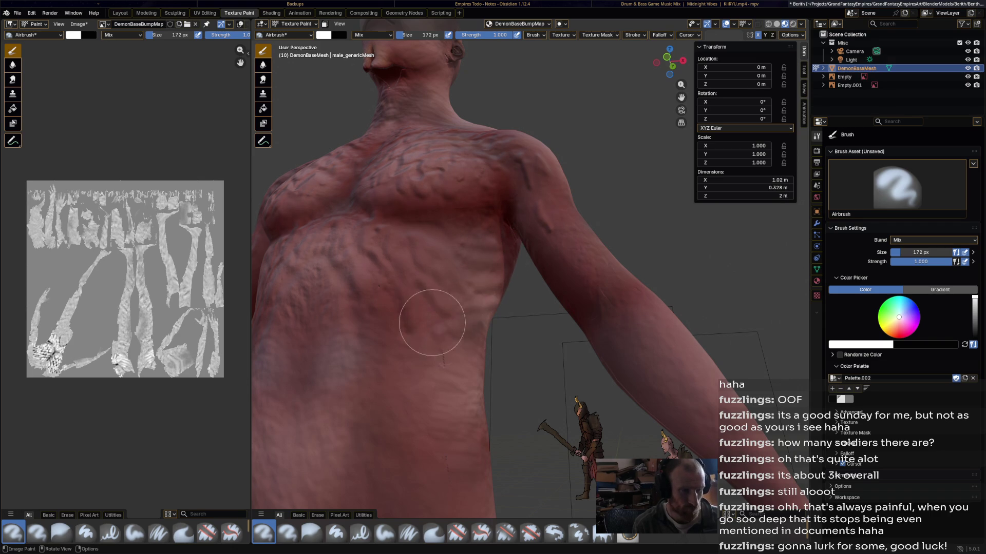
pyautogui.moveTo(464, 310)
pyautogui.mouseDown()
pyautogui.moveTo(381, 352)
pyautogui.moveTo(427, 367)
pyautogui.mouseUp()
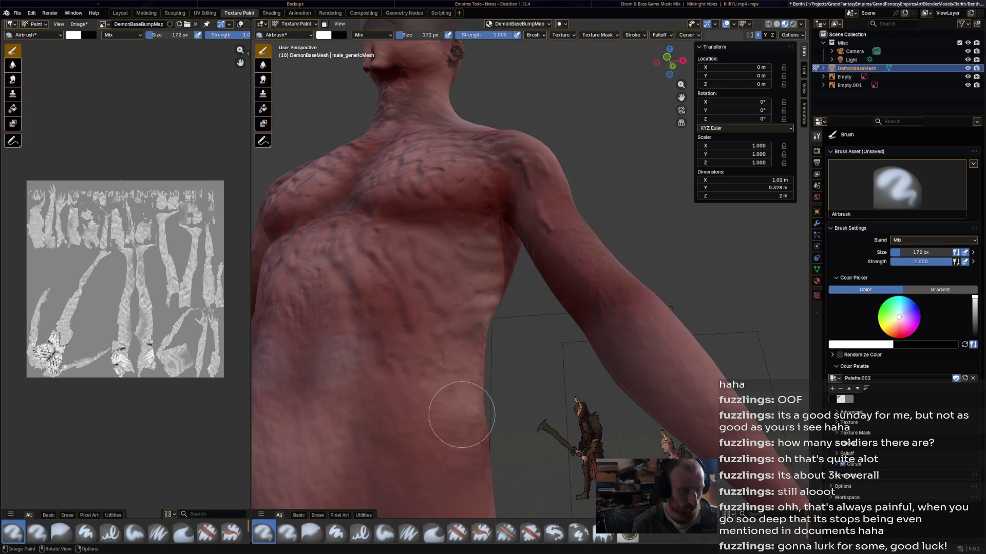
pyautogui.scroll(-4, 441, 354)
pyautogui.moveTo(461, 374)
pyautogui.mouseDown(button='middle')
pyautogui.moveTo(462, 406)
pyautogui.moveTo(616, 405)
pyautogui.moveTo(452, 385)
pyautogui.moveTo(513, 352)
pyautogui.mouseUp(button='middle')
pyautogui.scroll(2, 517, 341)
pyautogui.moveTo(567, 134); pyautogui.dragTo(569, 220, button='middle')
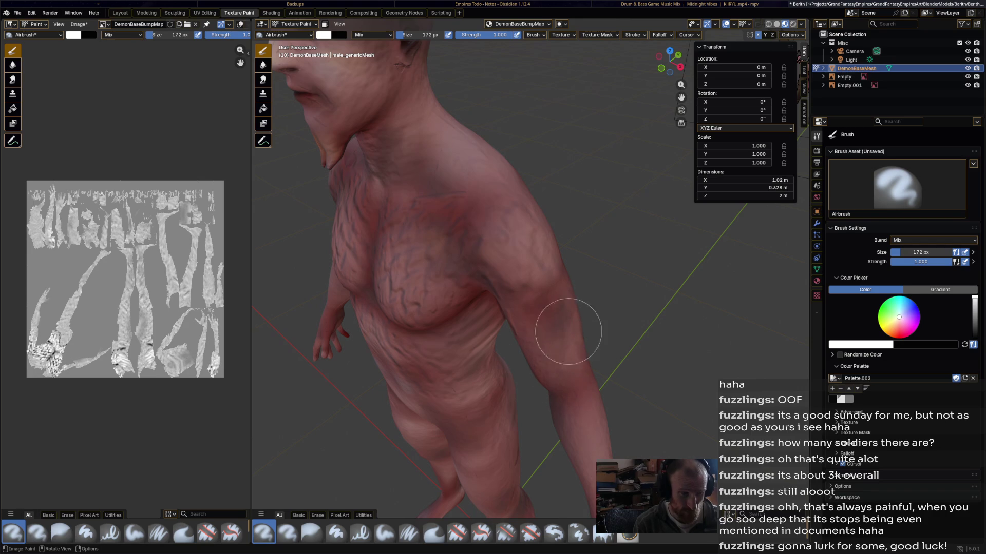
pyautogui.moveTo(598, 296)
pyautogui.mouseDown(button='middle')
pyautogui.moveTo(572, 214)
pyautogui.moveTo(555, 216)
pyautogui.moveTo(554, 164)
pyautogui.mouseUp(button='middle')
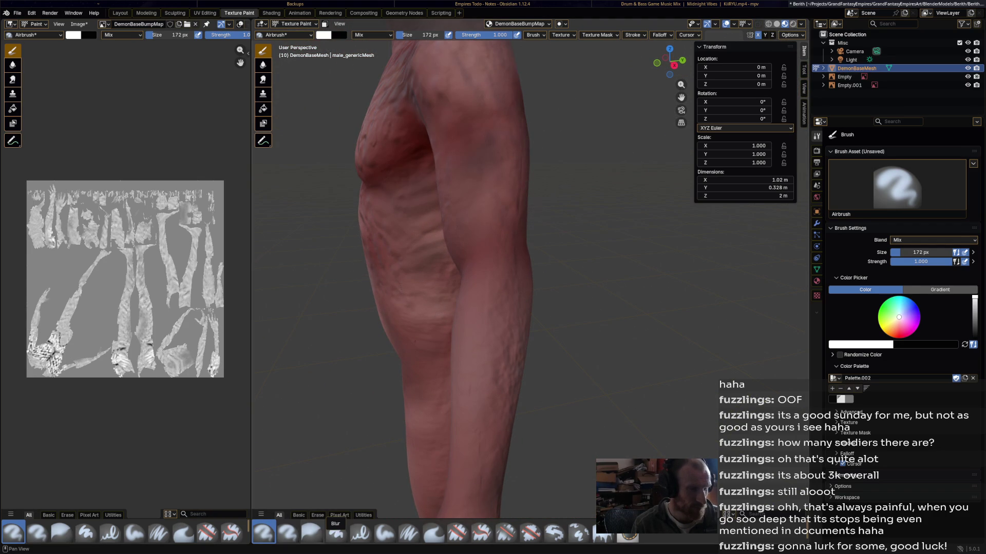
# Switch the active brush to Blur, then to Paint Hard.
pyautogui.click(311, 533)
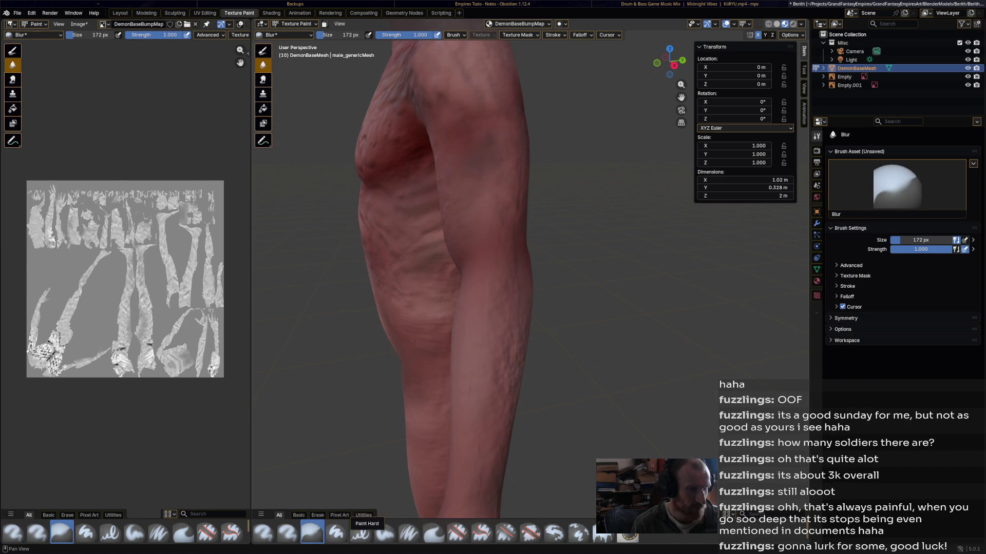
pyautogui.click(336, 533)
pyautogui.moveTo(462, 437); pyautogui.dragTo(502, 352, button='middle')
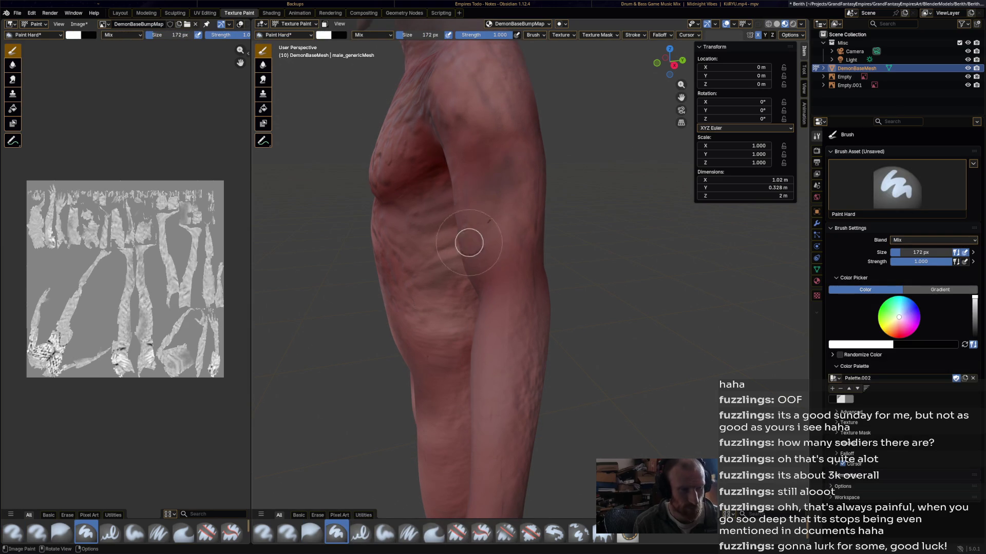
# Switch to Paint Soft, then Airbrush, and paint a vein stroke from forearm to shoulder.
pyautogui.click(385, 533)
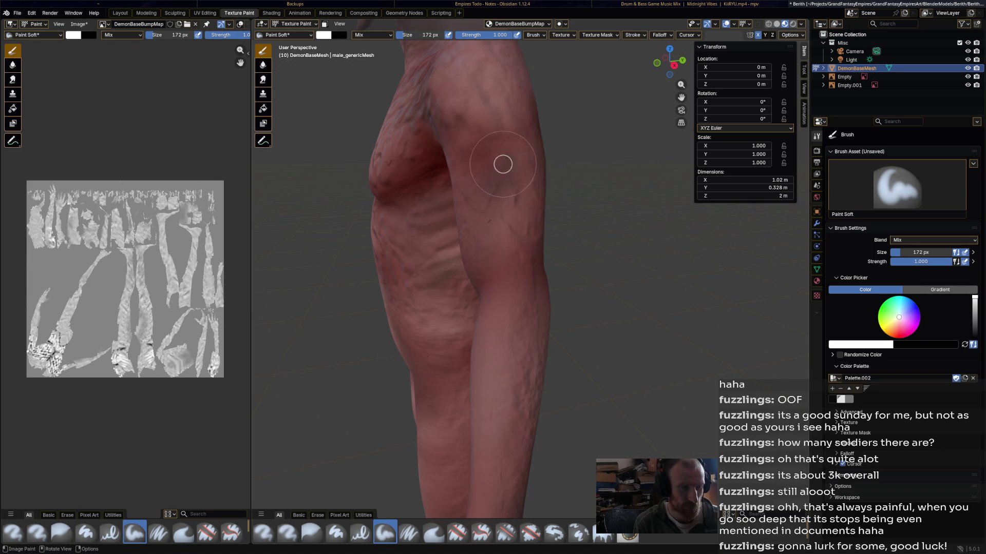
pyautogui.click(263, 532)
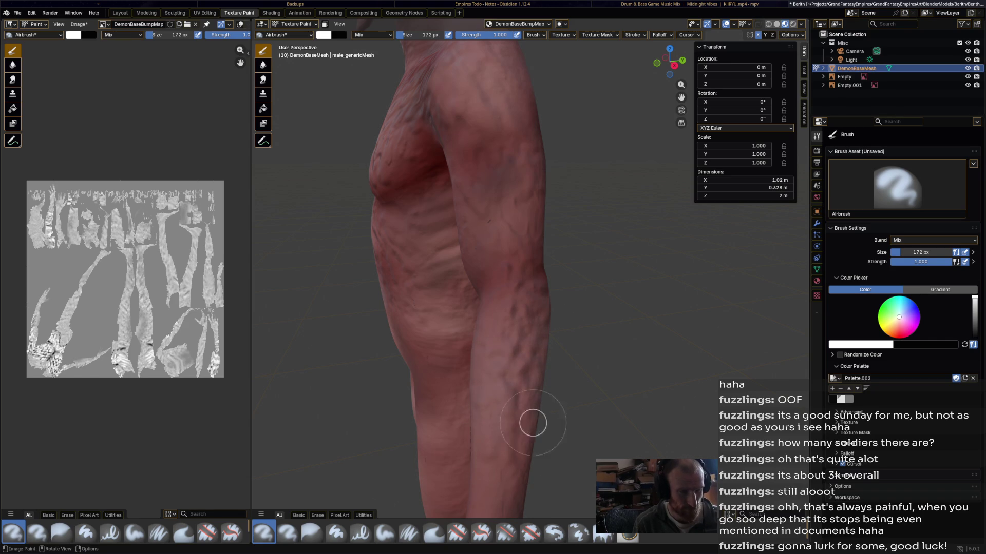
pyautogui.scroll(-4, 485, 387)
pyautogui.moveTo(473, 364); pyautogui.dragTo(529, 354, button='middle')
pyautogui.moveTo(590, 231)
pyautogui.mouseDown(button='middle')
pyautogui.moveTo(664, 226)
pyautogui.moveTo(704, 241)
pyautogui.moveTo(560, 246)
pyautogui.mouseUp(button='middle')
pyautogui.scroll(3, 581, 244)
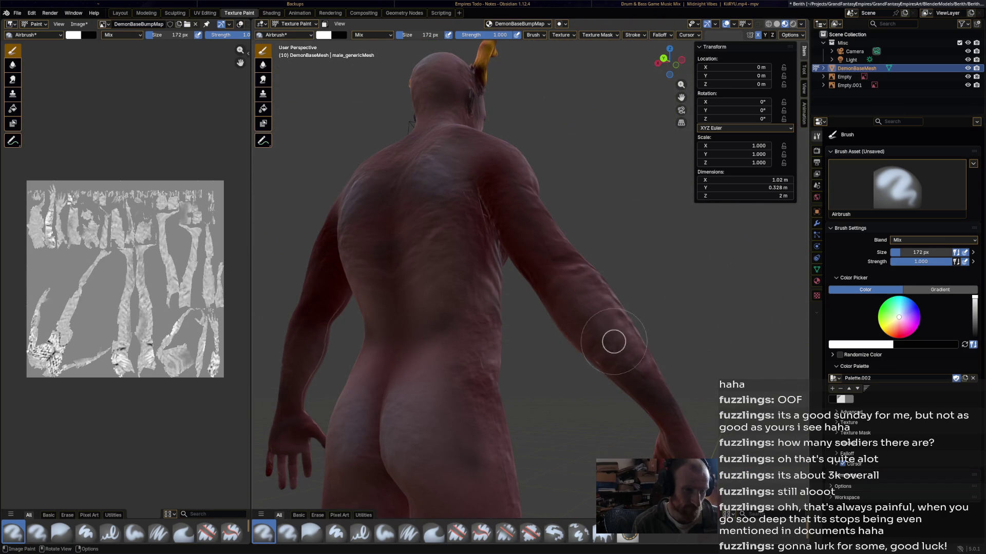
pyautogui.moveTo(536, 236)
pyautogui.mouseDown()
pyautogui.moveTo(522, 219)
pyautogui.moveTo(532, 209)
pyautogui.moveTo(514, 231)
pyautogui.mouseUp()
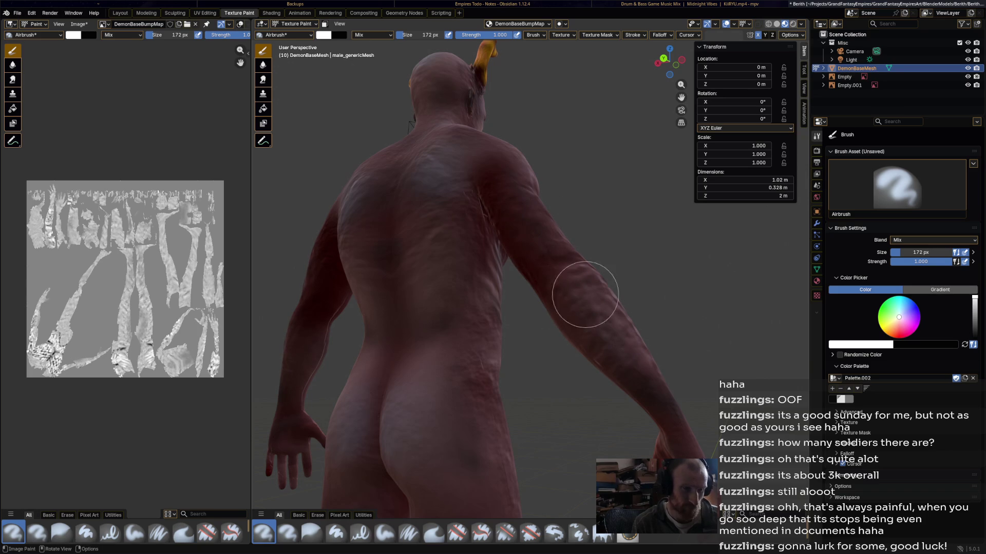
# From a higher rear view, select Blur, then make Paint Soft Pressure the active brush.
pyautogui.moveTo(638, 352)
pyautogui.mouseDown(button='middle')
pyautogui.moveTo(503, 360)
pyautogui.moveTo(534, 380)
pyautogui.moveTo(469, 263)
pyautogui.mouseUp(button='middle')
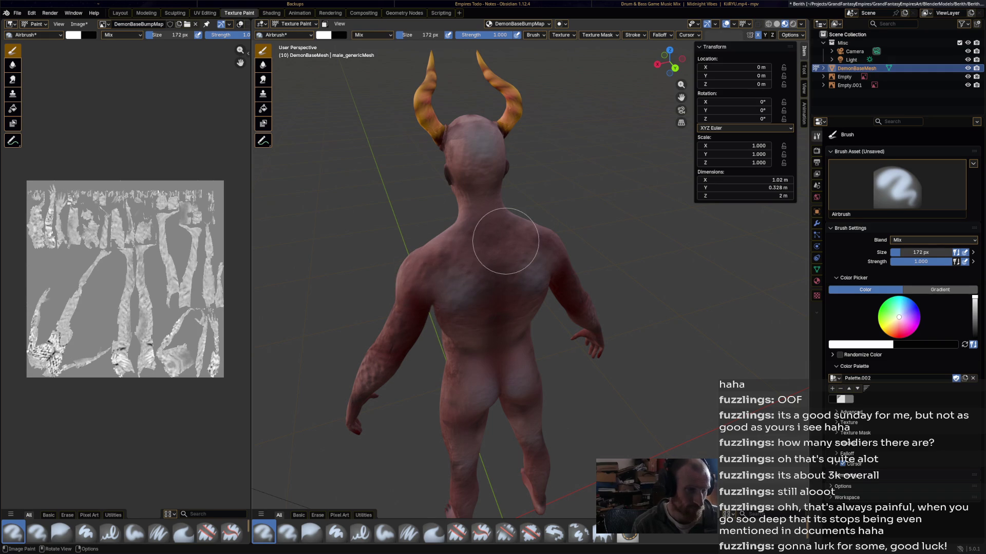
pyautogui.scroll(3, 461, 285)
pyautogui.scroll(4, 451, 262)
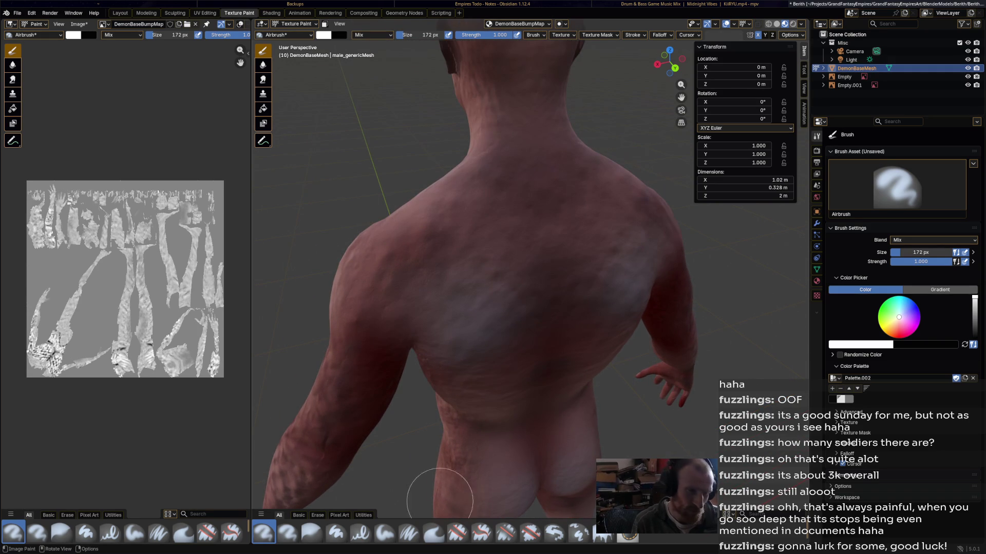
pyautogui.keyDown('shift'); pyautogui.moveTo(463, 483); pyautogui.dragTo(464, 481, button='middle'); pyautogui.keyUp('shift')
pyautogui.click(311, 532)
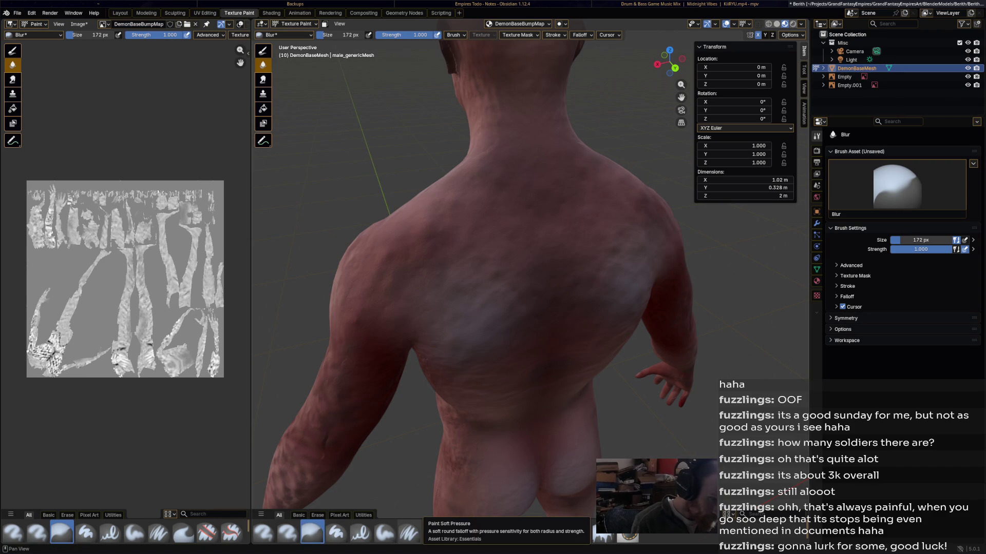
pyautogui.click(410, 533)
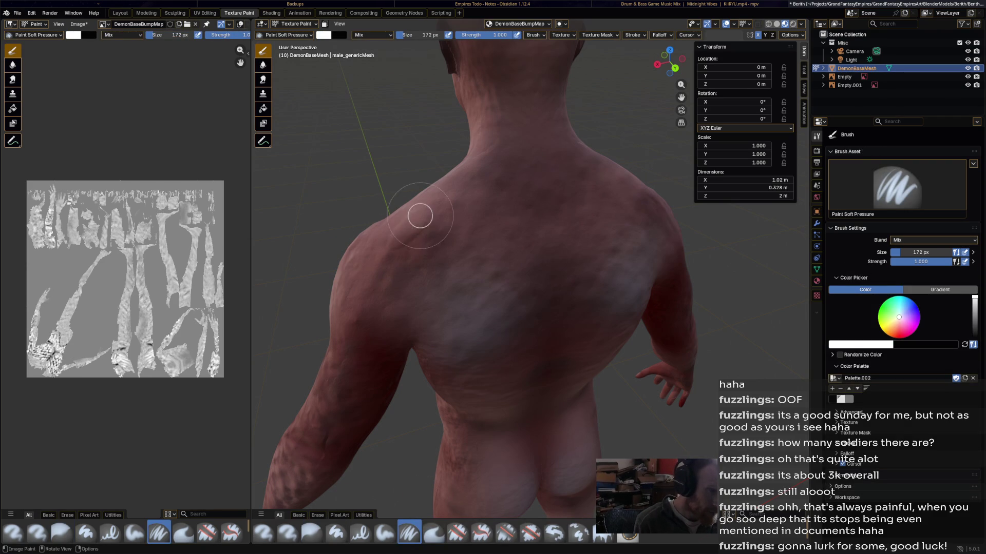
# Paint pale scaly strokes over the shoulder, upper back, upper arm and armpit with Paint Soft Pressure.
pyautogui.moveTo(436, 248)
pyautogui.mouseDown()
pyautogui.moveTo(451, 241)
pyautogui.moveTo(479, 279)
pyautogui.moveTo(519, 278)
pyautogui.moveTo(429, 218)
pyautogui.mouseUp()
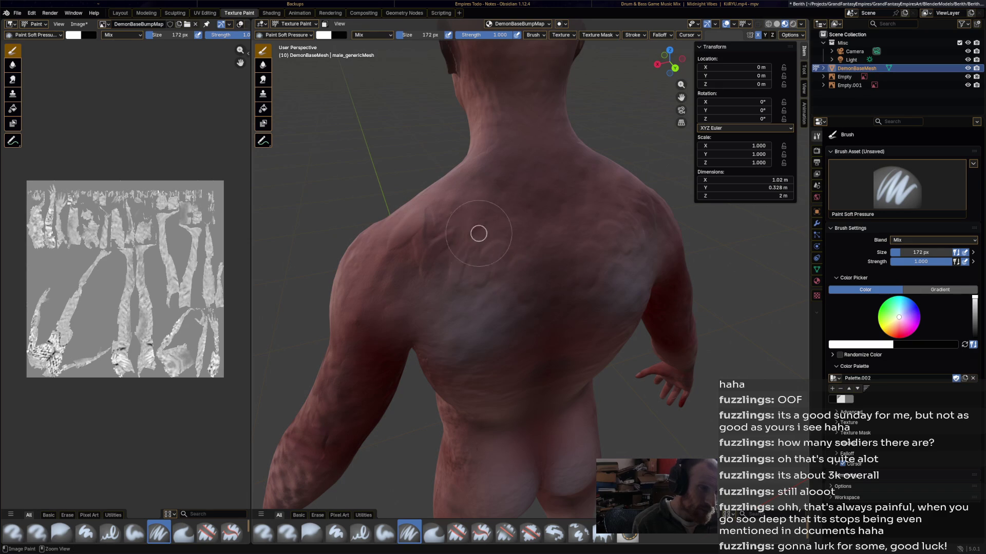
pyautogui.moveTo(510, 260)
pyautogui.mouseDown()
pyautogui.moveTo(534, 276)
pyautogui.moveTo(451, 208)
pyautogui.moveTo(537, 245)
pyautogui.moveTo(474, 180)
pyautogui.moveTo(477, 202)
pyautogui.moveTo(508, 178)
pyautogui.moveTo(544, 213)
pyautogui.moveTo(470, 157)
pyautogui.moveTo(493, 180)
pyautogui.moveTo(528, 185)
pyautogui.moveTo(488, 167)
pyautogui.moveTo(539, 176)
pyautogui.moveTo(482, 140)
pyautogui.moveTo(503, 156)
pyautogui.moveTo(519, 131)
pyautogui.moveTo(495, 106)
pyautogui.moveTo(462, 121)
pyautogui.moveTo(522, 129)
pyautogui.moveTo(483, 91)
pyautogui.mouseUp()
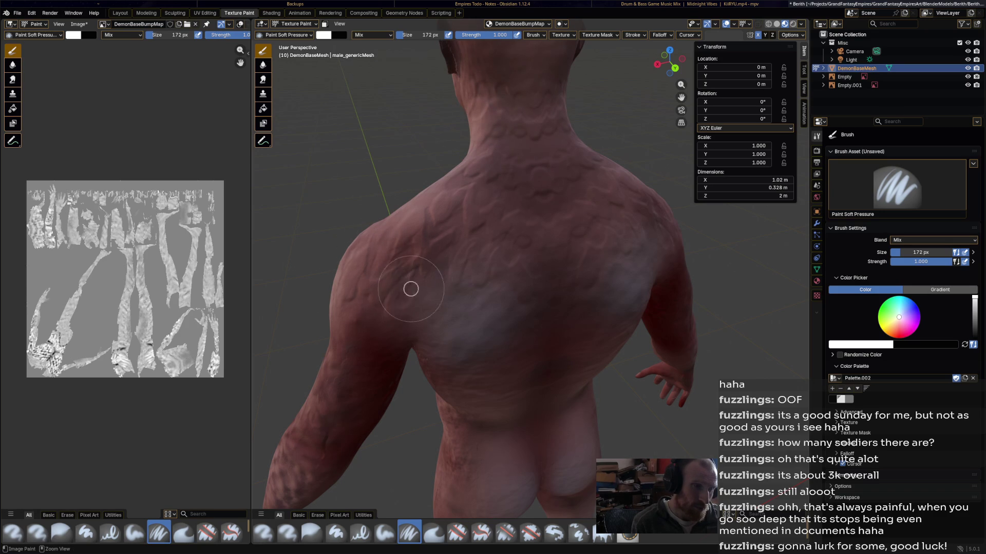
pyautogui.moveTo(330, 325)
pyautogui.mouseDown()
pyautogui.moveTo(353, 335)
pyautogui.moveTo(341, 334)
pyautogui.moveTo(351, 340)
pyautogui.moveTo(326, 407)
pyautogui.moveTo(344, 361)
pyautogui.mouseUp()
pyautogui.moveTo(358, 397); pyautogui.dragTo(423, 351)
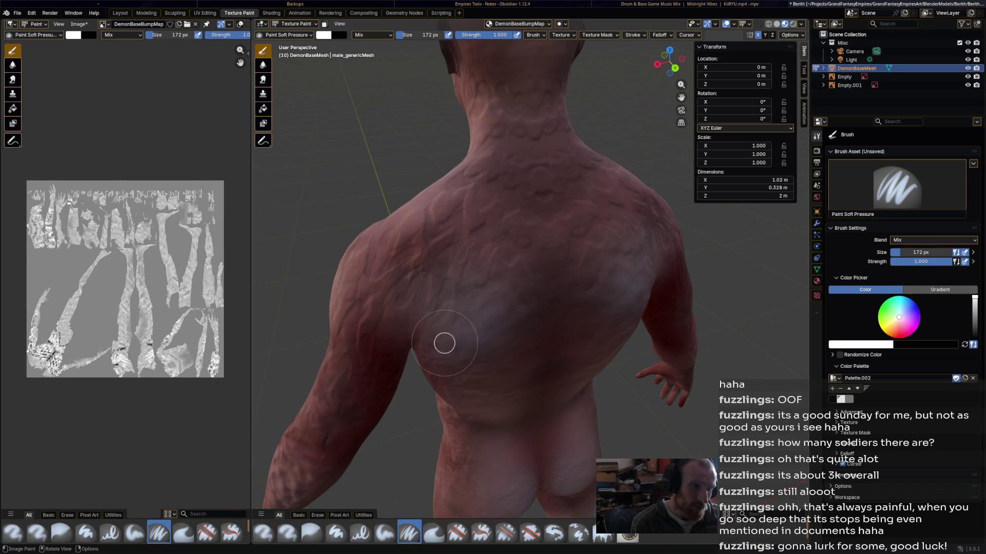
pyautogui.moveTo(470, 328)
pyautogui.mouseDown()
pyautogui.moveTo(495, 292)
pyautogui.moveTo(451, 324)
pyautogui.moveTo(523, 332)
pyautogui.moveTo(502, 365)
pyautogui.moveTo(477, 343)
pyautogui.moveTo(516, 343)
pyautogui.moveTo(473, 387)
pyautogui.moveTo(522, 363)
pyautogui.moveTo(550, 286)
pyautogui.moveTo(506, 252)
pyautogui.mouseUp()
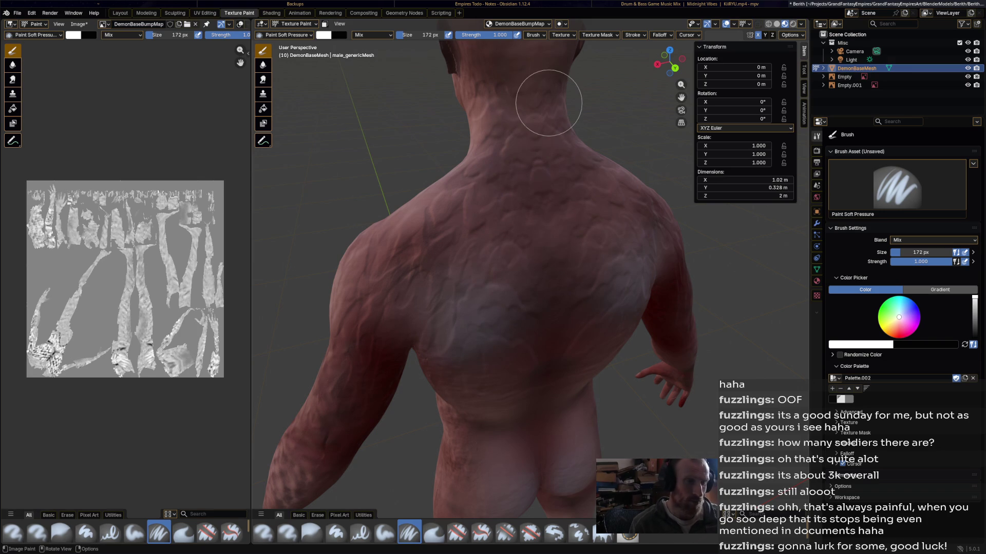
pyautogui.scroll(-5, 548, 103)
pyautogui.moveTo(557, 175)
pyautogui.mouseDown(button='middle')
pyautogui.moveTo(529, 144)
pyautogui.moveTo(557, 121)
pyautogui.moveTo(531, 138)
pyautogui.mouseUp(button='middle')
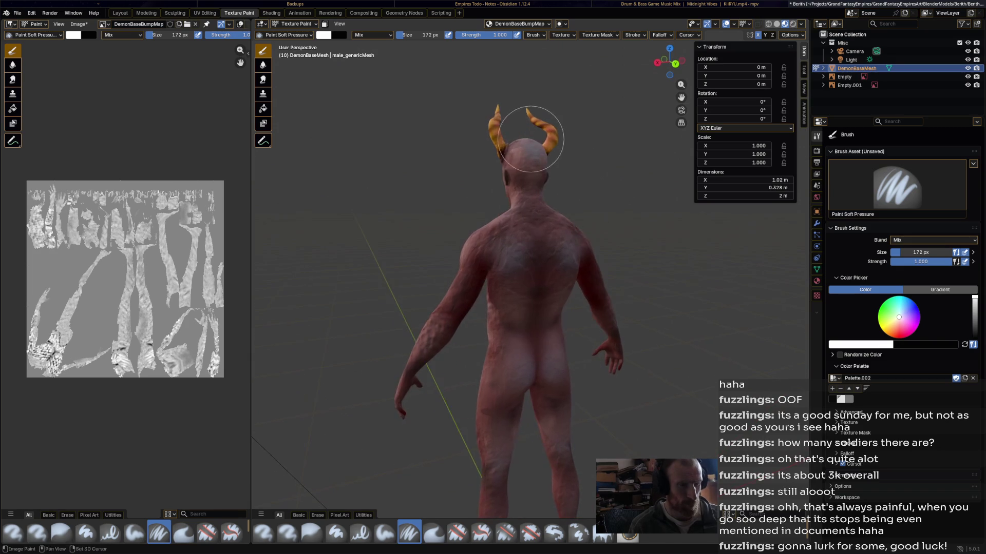
pyautogui.scroll(5, 531, 139)
# Inspect the head, horns and shoulders, then switch to the Airbrush with the 1 key.
pyautogui.moveTo(493, 176); pyautogui.dragTo(514, 172, button='middle')
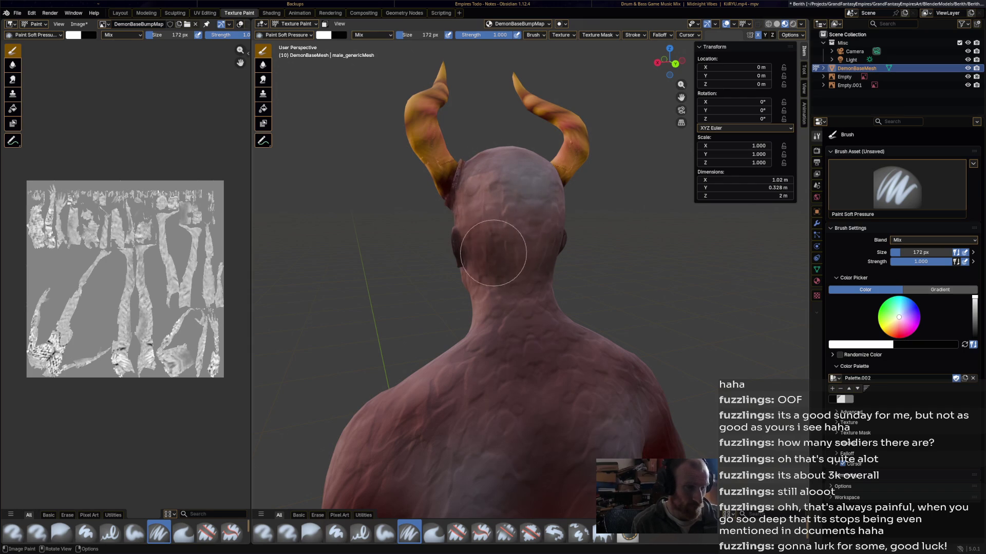
pyautogui.moveTo(596, 215)
pyautogui.mouseDown(button='middle')
pyautogui.moveTo(527, 213)
pyautogui.moveTo(596, 214)
pyautogui.mouseUp(button='middle')
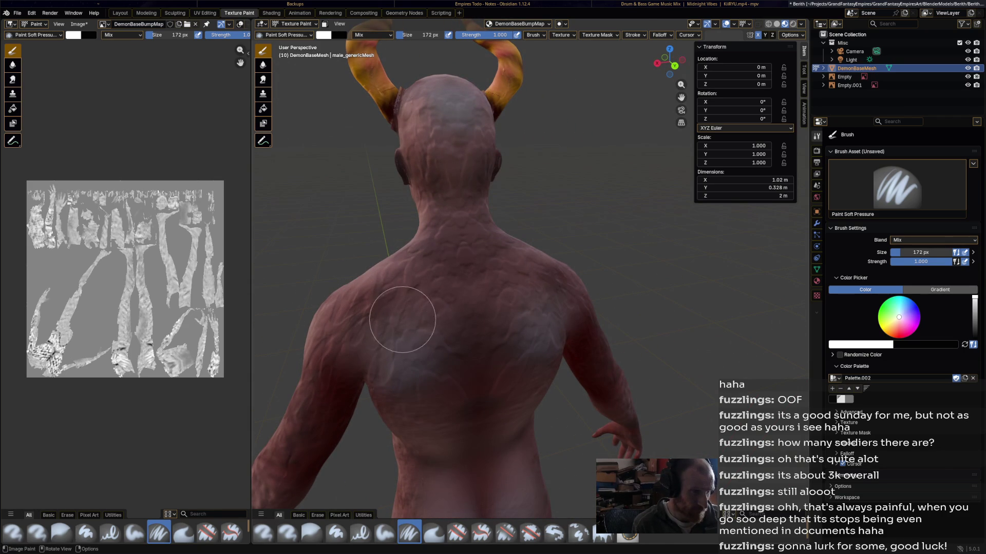
pyautogui.moveTo(555, 229)
pyautogui.mouseDown(button='middle')
pyautogui.moveTo(713, 240)
pyautogui.moveTo(667, 246)
pyautogui.moveTo(594, 220)
pyautogui.moveTo(571, 263)
pyautogui.moveTo(579, 259)
pyautogui.moveTo(520, 298)
pyautogui.moveTo(517, 331)
pyautogui.mouseUp(button='middle')
pyautogui.scroll(5, 522, 267)
pyautogui.press('1')
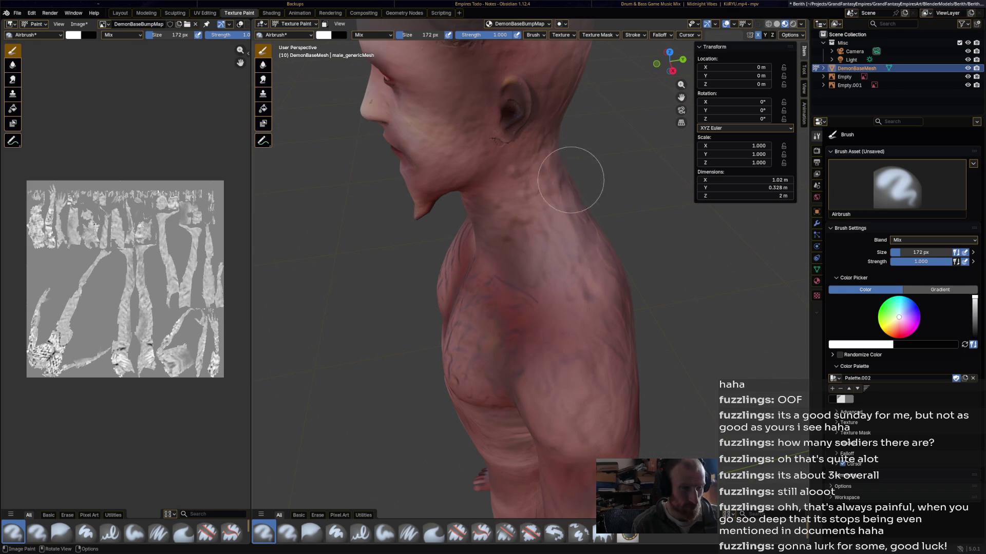
# Airbrush soft shading over the shoulder, lower back and left arm.
pyautogui.moveTo(594, 172)
pyautogui.mouseDown(button='middle')
pyautogui.moveTo(407, 235)
pyautogui.moveTo(484, 242)
pyautogui.mouseUp(button='middle')
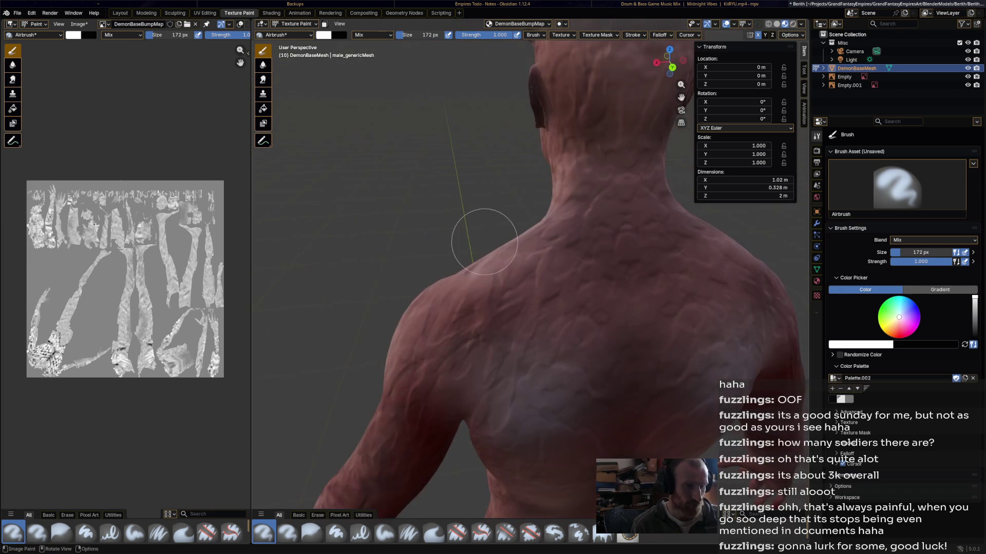
pyautogui.moveTo(431, 261)
pyautogui.mouseDown()
pyautogui.moveTo(521, 261)
pyautogui.moveTo(565, 306)
pyautogui.moveTo(592, 292)
pyautogui.moveTo(618, 325)
pyautogui.moveTo(575, 236)
pyautogui.mouseUp()
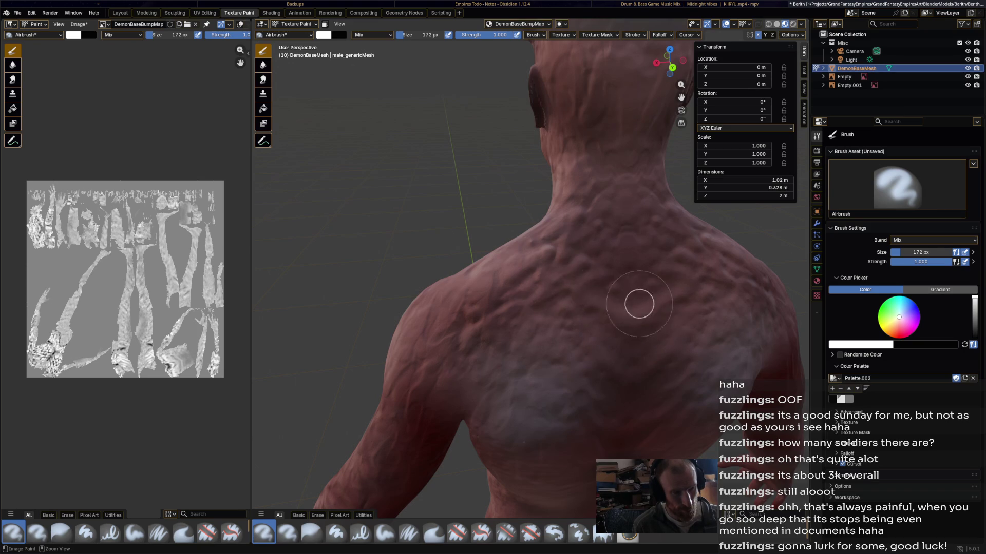
pyautogui.moveTo(655, 260); pyautogui.dragTo(581, 93, button='middle')
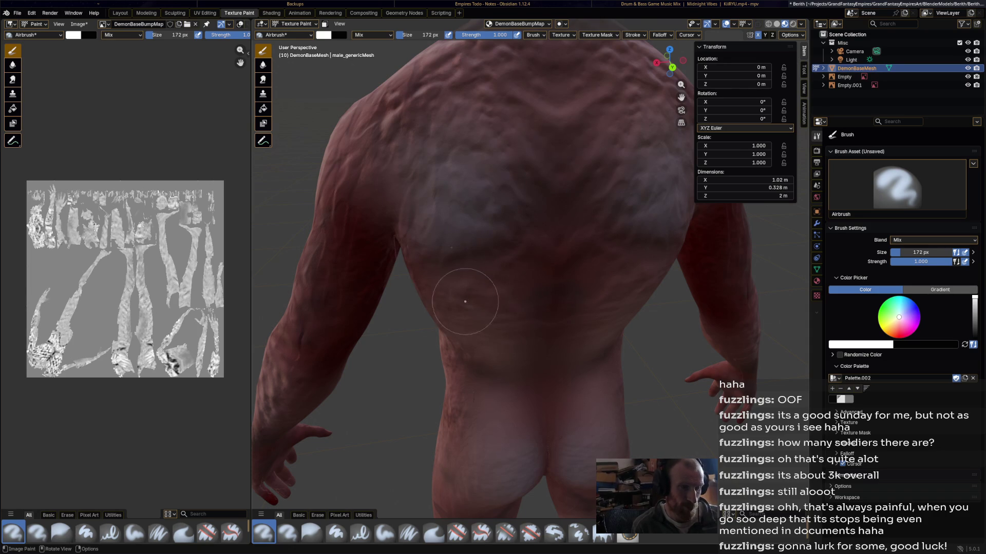
pyautogui.moveTo(489, 337)
pyautogui.mouseDown()
pyautogui.moveTo(458, 330)
pyautogui.moveTo(482, 352)
pyautogui.moveTo(497, 337)
pyautogui.moveTo(491, 329)
pyautogui.mouseUp()
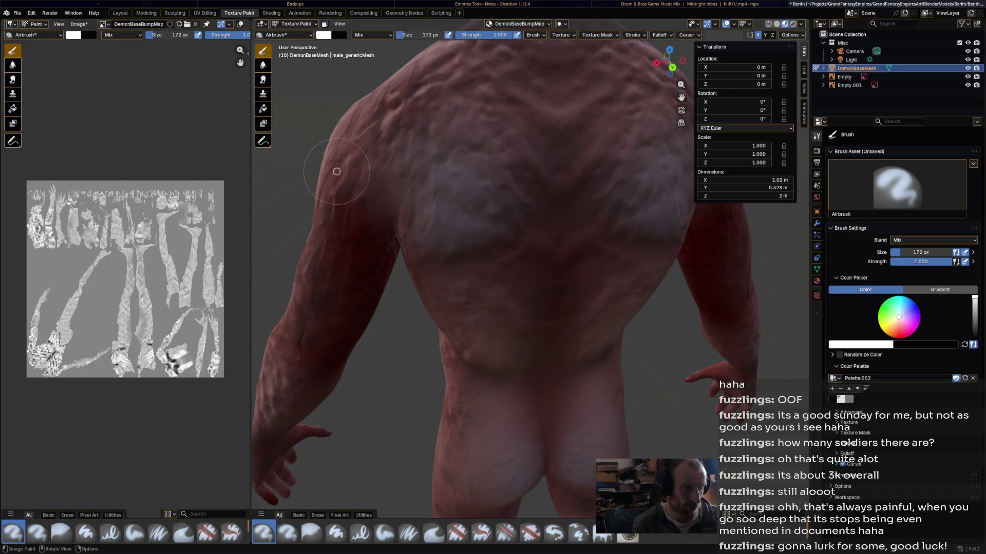
pyautogui.moveTo(324, 241)
pyautogui.mouseDown()
pyautogui.moveTo(315, 318)
pyautogui.moveTo(288, 374)
pyautogui.mouseUp()
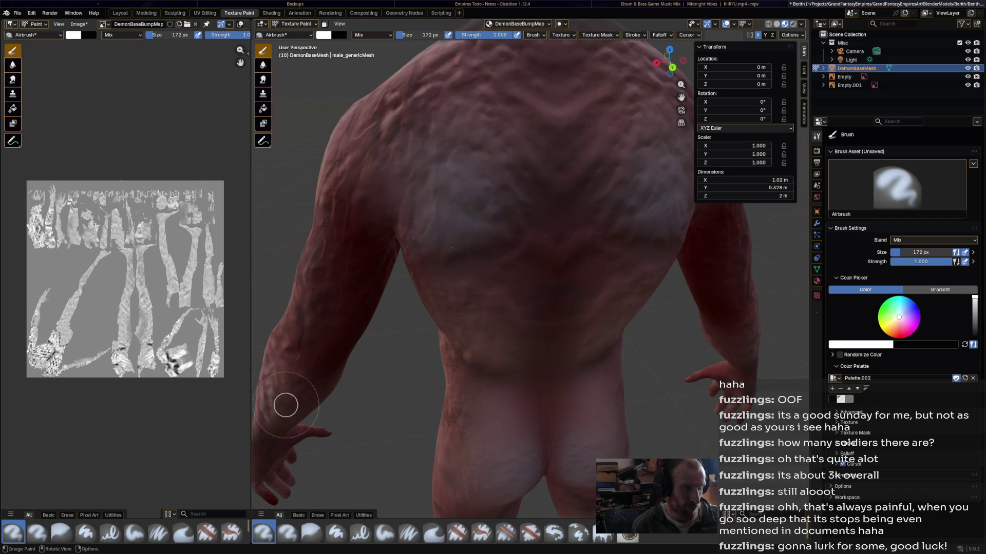
# Airbrush the left buttock and add darker streaks up and down the back.
pyautogui.moveTo(459, 429)
pyautogui.mouseDown()
pyautogui.moveTo(489, 410)
pyautogui.moveTo(476, 471)
pyautogui.mouseUp()
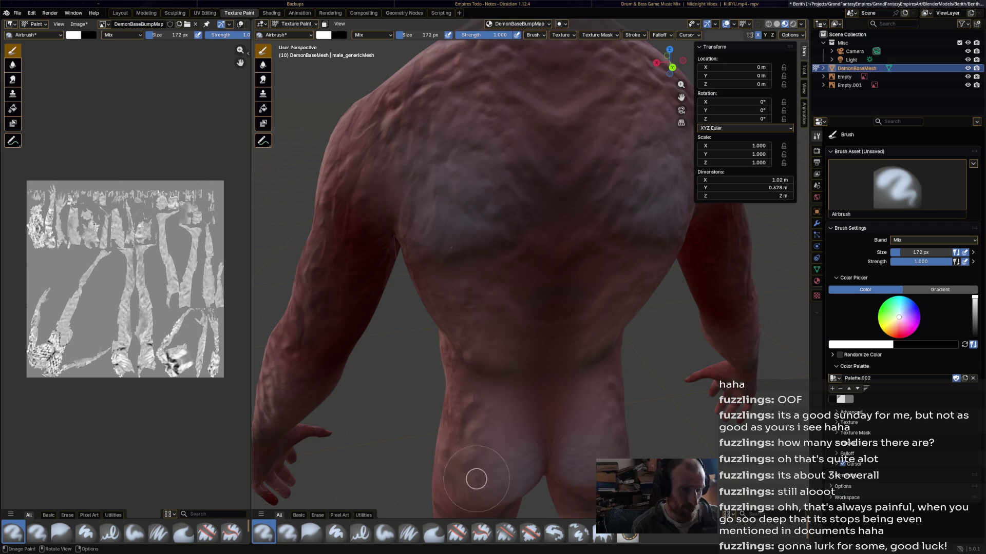
pyautogui.moveTo(507, 428)
pyautogui.mouseDown()
pyautogui.moveTo(515, 462)
pyautogui.moveTo(515, 403)
pyautogui.moveTo(521, 416)
pyautogui.mouseUp()
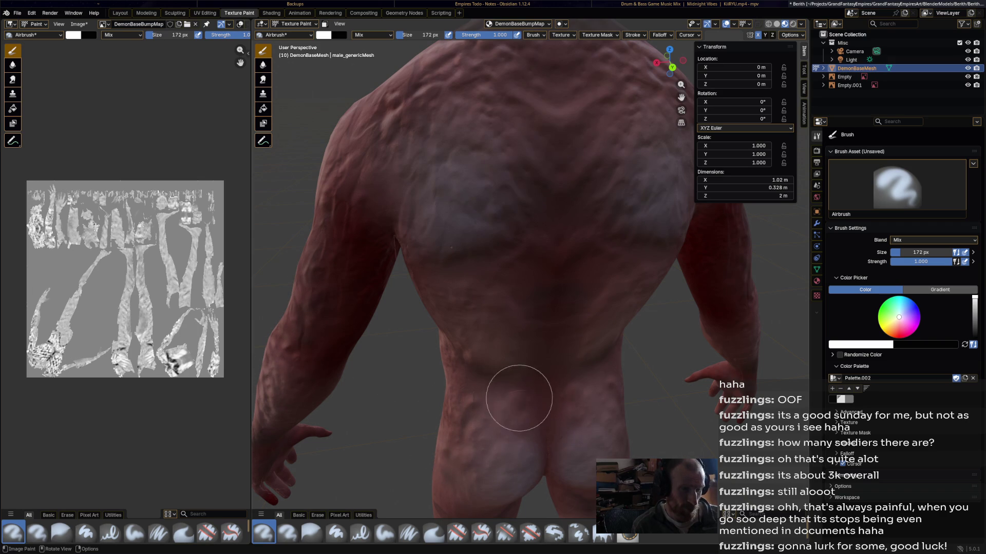
pyautogui.moveTo(529, 363)
pyautogui.keyDown('ctrl'); pyautogui.mouseDown()
pyautogui.moveTo(515, 278)
pyautogui.moveTo(533, 286)
pyautogui.moveTo(549, 320)
pyautogui.moveTo(533, 330)
pyautogui.moveTo(545, 282)
pyautogui.moveTo(563, 264)
pyautogui.moveTo(551, 197)
pyautogui.mouseUp(); pyautogui.keyUp('ctrl')
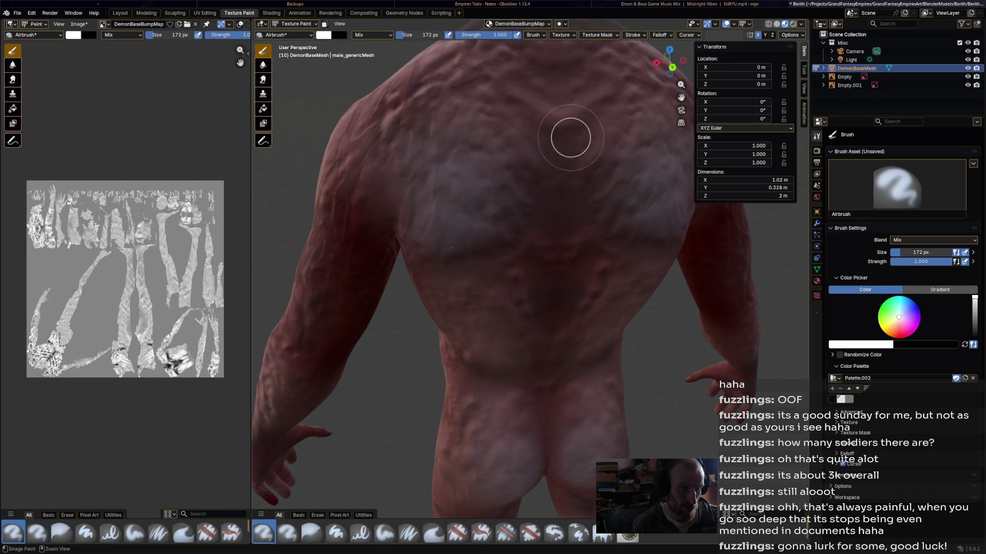
pyautogui.keyDown('ctrl'); pyautogui.moveTo(548, 181); pyautogui.dragTo(546, 326); pyautogui.keyUp('ctrl')
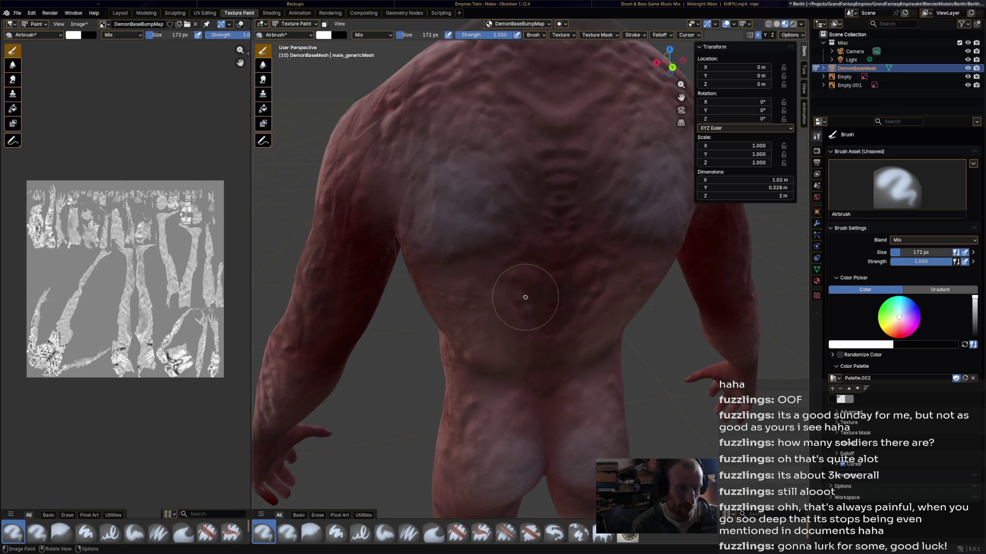
pyautogui.moveTo(515, 286)
pyautogui.mouseDown()
pyautogui.moveTo(484, 275)
pyautogui.moveTo(511, 286)
pyautogui.moveTo(476, 360)
pyautogui.moveTo(467, 238)
pyautogui.moveTo(446, 222)
pyautogui.moveTo(459, 252)
pyautogui.moveTo(475, 224)
pyautogui.mouseUp()
pyautogui.scroll(-5, 488, 227)
pyautogui.moveTo(488, 227)
pyautogui.mouseDown(button='middle')
pyautogui.moveTo(500, 243)
pyautogui.moveTo(495, 297)
pyautogui.moveTo(511, 260)
pyautogui.moveTo(621, 266)
pyautogui.moveTo(613, 155)
pyautogui.mouseUp(button='middle')
pyautogui.scroll(3, 495, 297)
pyautogui.scroll(4, 570, 234)
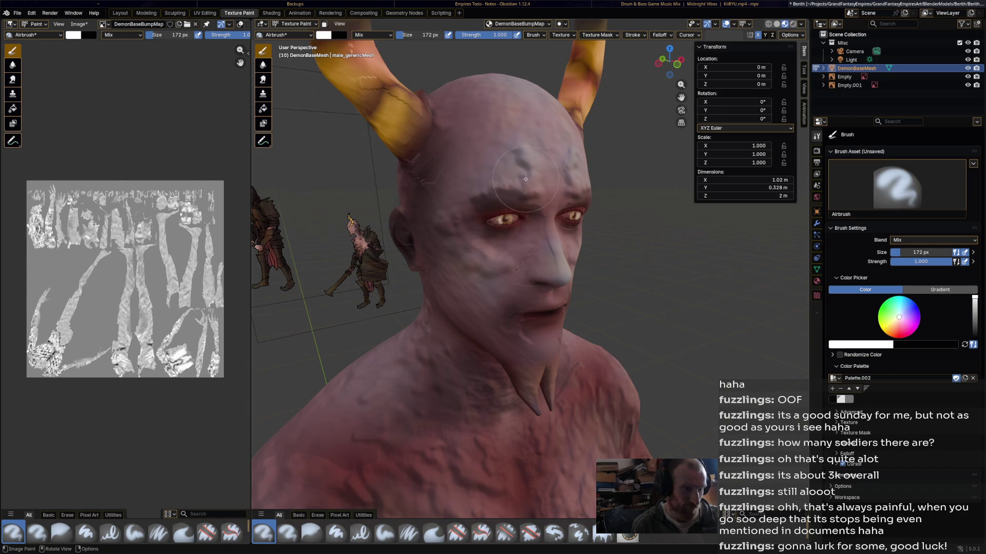
# Airbrush bump detail on the temple, cheek, jaw, chin spike and around the eye.
pyautogui.moveTo(476, 182)
pyautogui.mouseDown()
pyautogui.moveTo(452, 187)
pyautogui.moveTo(429, 220)
pyautogui.moveTo(462, 278)
pyautogui.moveTo(553, 273)
pyautogui.moveTo(535, 275)
pyautogui.moveTo(516, 218)
pyautogui.moveTo(522, 263)
pyautogui.mouseUp()
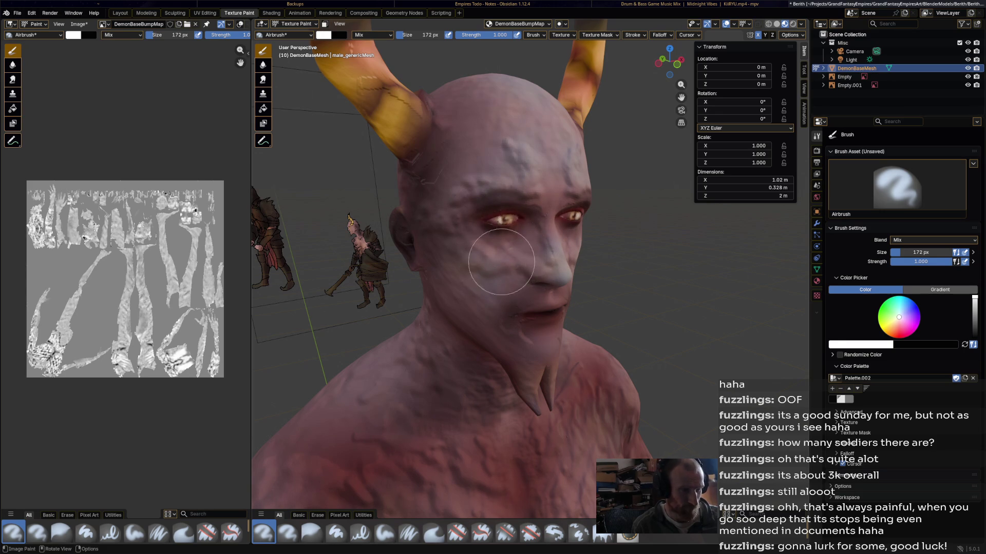
pyautogui.moveTo(442, 288)
pyautogui.mouseDown()
pyautogui.moveTo(513, 352)
pyautogui.moveTo(529, 407)
pyautogui.moveTo(542, 338)
pyautogui.moveTo(521, 328)
pyautogui.moveTo(508, 304)
pyautogui.moveTo(528, 308)
pyautogui.moveTo(493, 292)
pyautogui.moveTo(462, 301)
pyautogui.mouseUp()
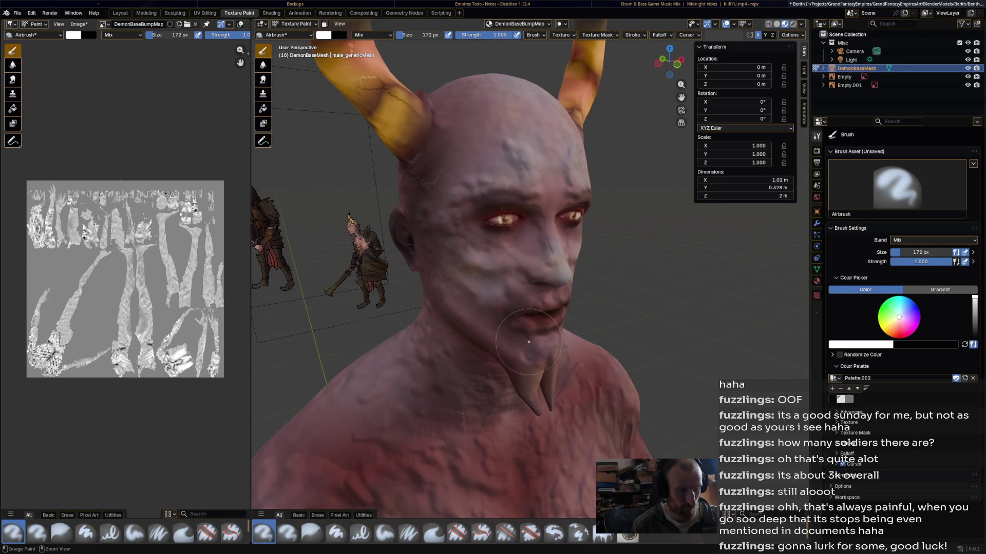
pyautogui.moveTo(544, 278)
pyautogui.mouseDown()
pyautogui.moveTo(531, 231)
pyautogui.moveTo(516, 250)
pyautogui.mouseUp()
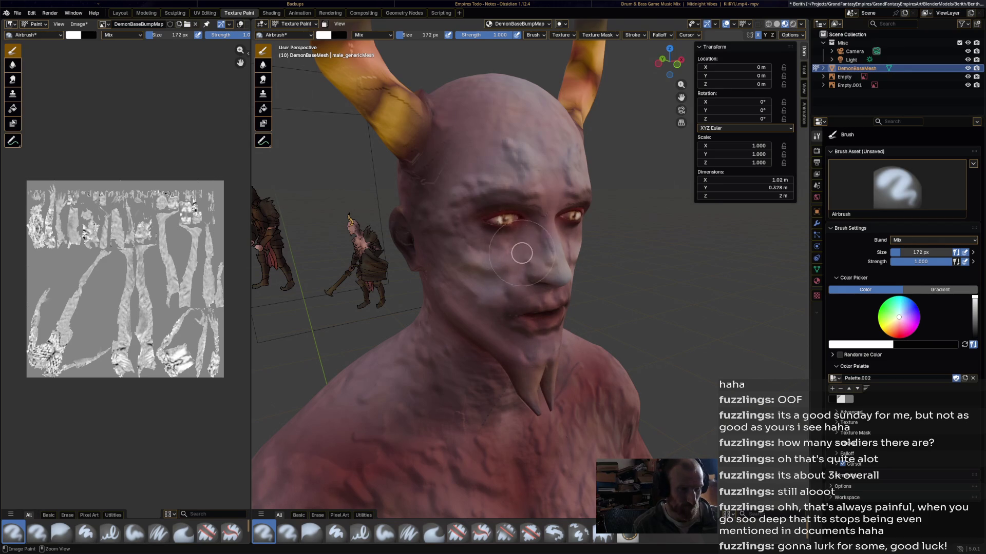
pyautogui.moveTo(529, 254); pyautogui.dragTo(447, 268, button='middle')
pyautogui.scroll(2, 510, 244)
# Paint dark brown stripes on both horns, then select the Blur brush.
pyautogui.moveTo(510, 244)
pyautogui.mouseDown(button='middle')
pyautogui.moveTo(560, 248)
pyautogui.moveTo(522, 263)
pyautogui.mouseUp(button='middle')
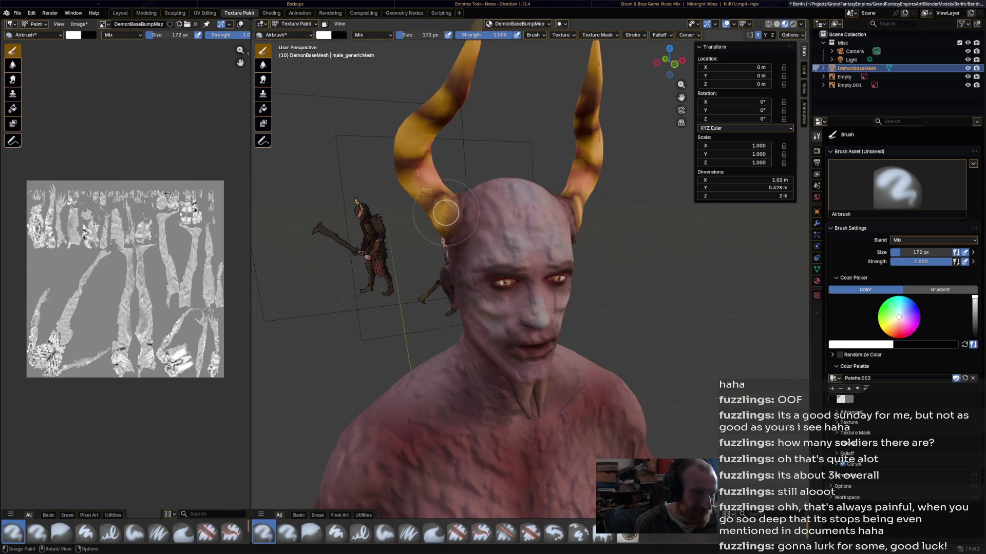
pyautogui.moveTo(437, 193)
pyautogui.keyDown('ctrl'); pyautogui.mouseDown()
pyautogui.moveTo(422, 181)
pyautogui.moveTo(416, 203)
pyautogui.moveTo(440, 192)
pyautogui.mouseUp(); pyautogui.keyUp('ctrl')
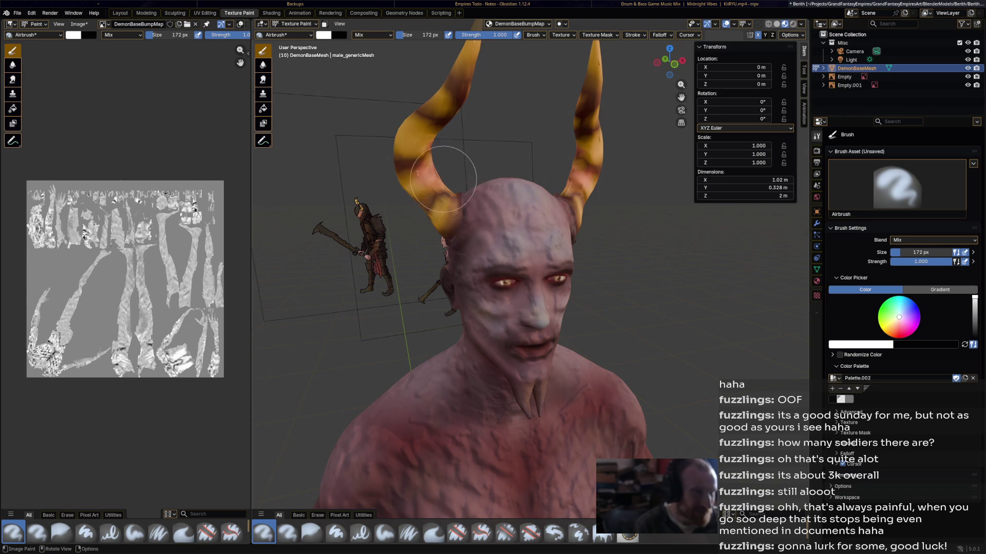
pyautogui.moveTo(405, 150)
pyautogui.keyDown('ctrl'); pyautogui.mouseDown()
pyautogui.moveTo(417, 116)
pyautogui.moveTo(408, 122)
pyautogui.moveTo(464, 121)
pyautogui.moveTo(447, 102)
pyautogui.moveTo(450, 82)
pyautogui.moveTo(488, 53)
pyautogui.mouseUp(); pyautogui.keyUp('ctrl')
pyautogui.moveTo(612, 133)
pyautogui.keyDown('ctrl'); pyautogui.mouseDown()
pyautogui.moveTo(568, 136)
pyautogui.moveTo(594, 77)
pyautogui.moveTo(579, 109)
pyautogui.moveTo(580, 163)
pyautogui.mouseUp(); pyautogui.keyUp('ctrl')
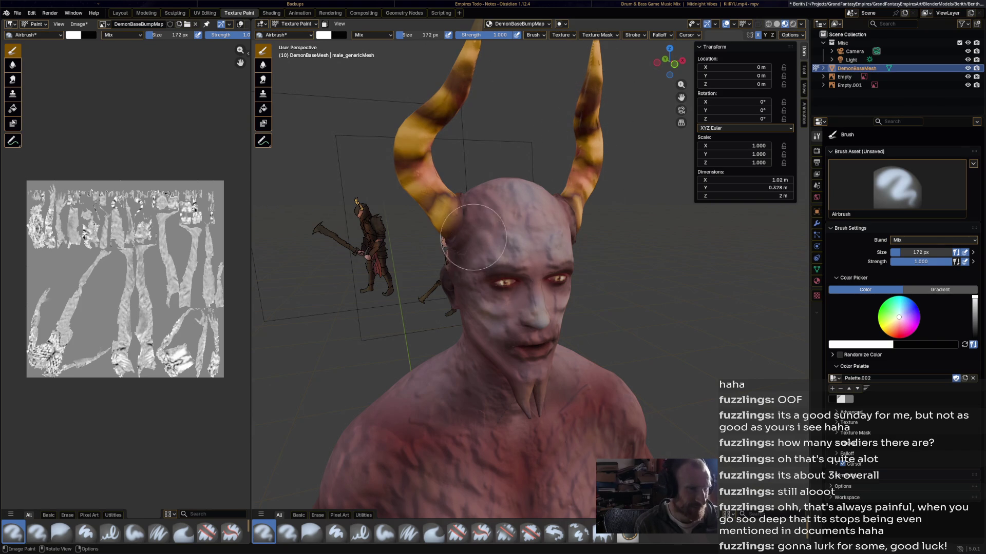
pyautogui.moveTo(530, 313)
pyautogui.mouseDown(button='middle')
pyautogui.moveTo(421, 308)
pyautogui.moveTo(408, 276)
pyautogui.moveTo(390, 267)
pyautogui.moveTo(575, 256)
pyautogui.mouseUp(button='middle')
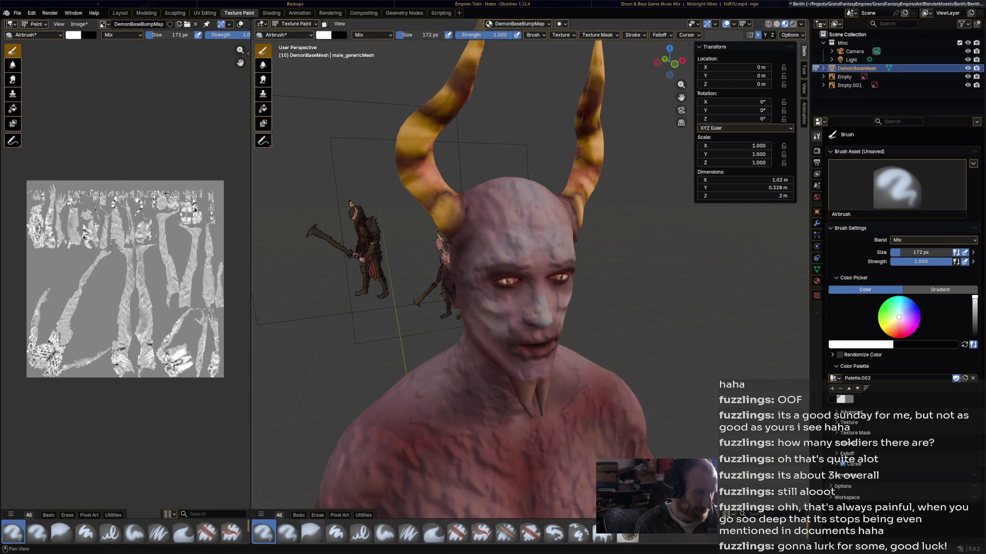
pyautogui.click(311, 533)
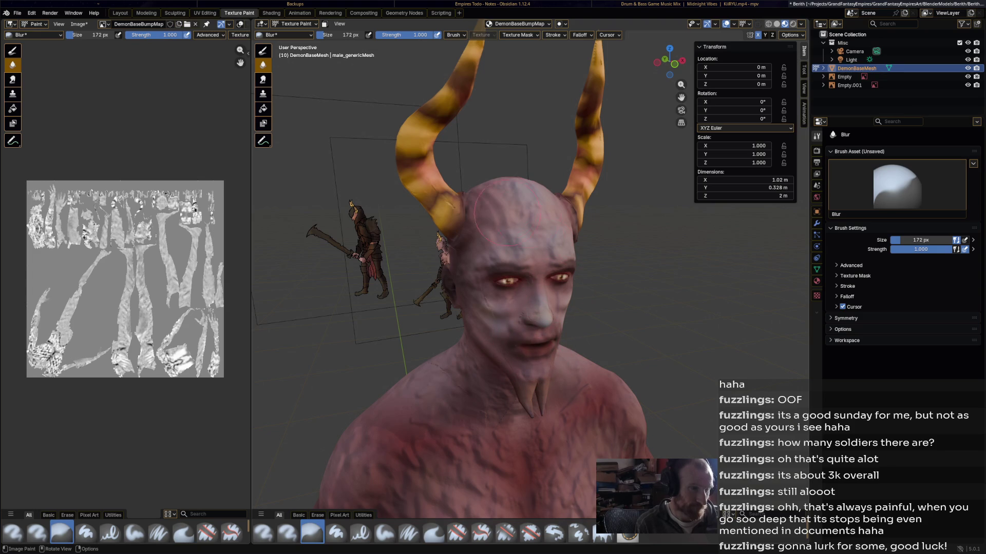
# Blur the paint across the neck and upper chest, then switch back to the Airbrush.
pyautogui.moveTo(524, 297); pyautogui.dragTo(509, 287, button='middle')
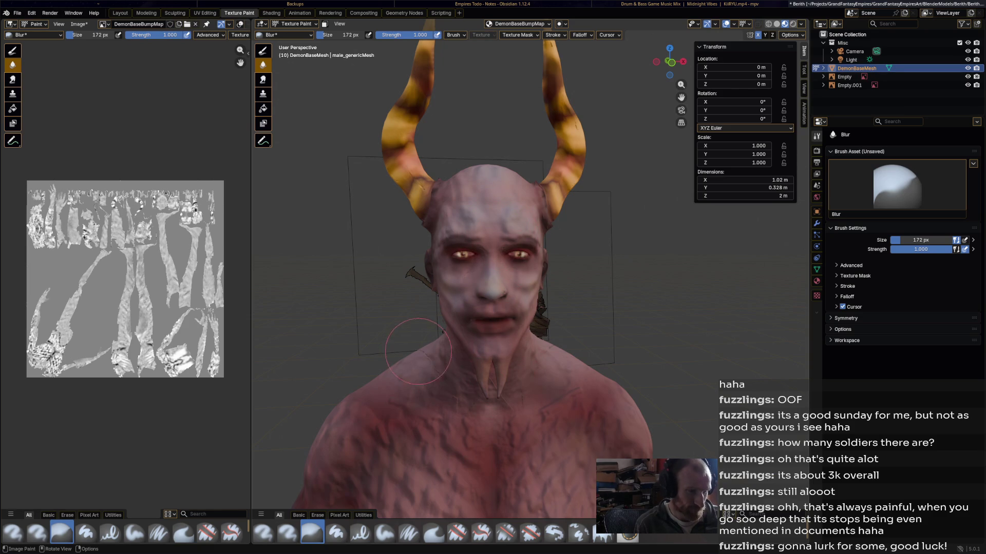
pyautogui.moveTo(456, 400); pyautogui.dragTo(514, 409)
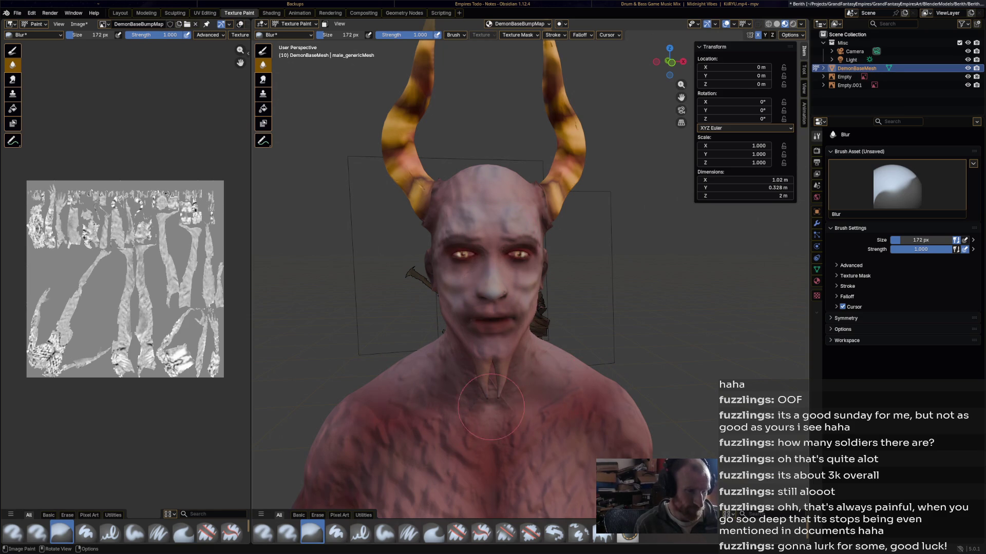
pyautogui.scroll(-5, 452, 390)
pyautogui.moveTo(451, 390); pyautogui.dragTo(873, 390, button='middle')
pyautogui.moveTo(529, 308)
pyautogui.mouseDown(button='middle')
pyautogui.moveTo(786, 308)
pyautogui.moveTo(588, 259)
pyautogui.mouseUp(button='middle')
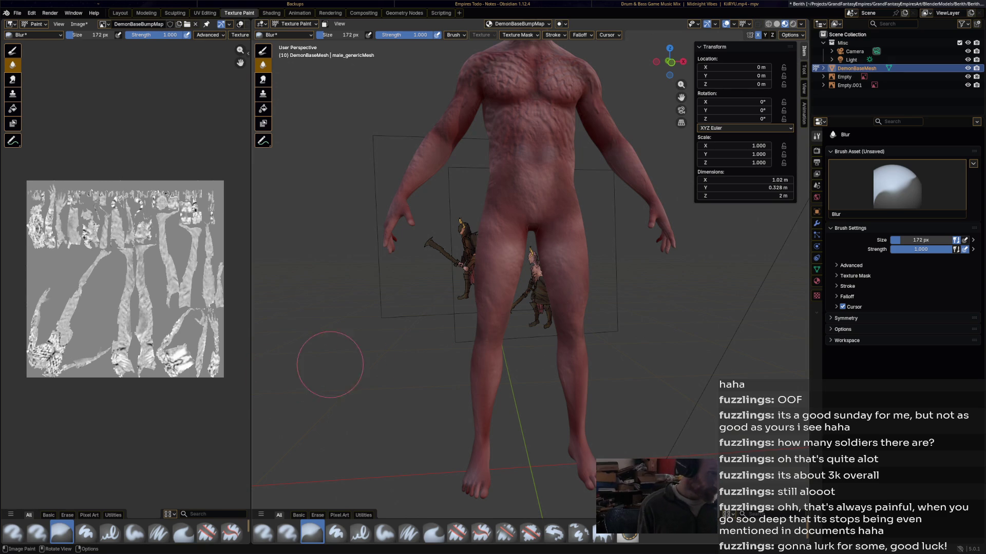
pyautogui.click(264, 533)
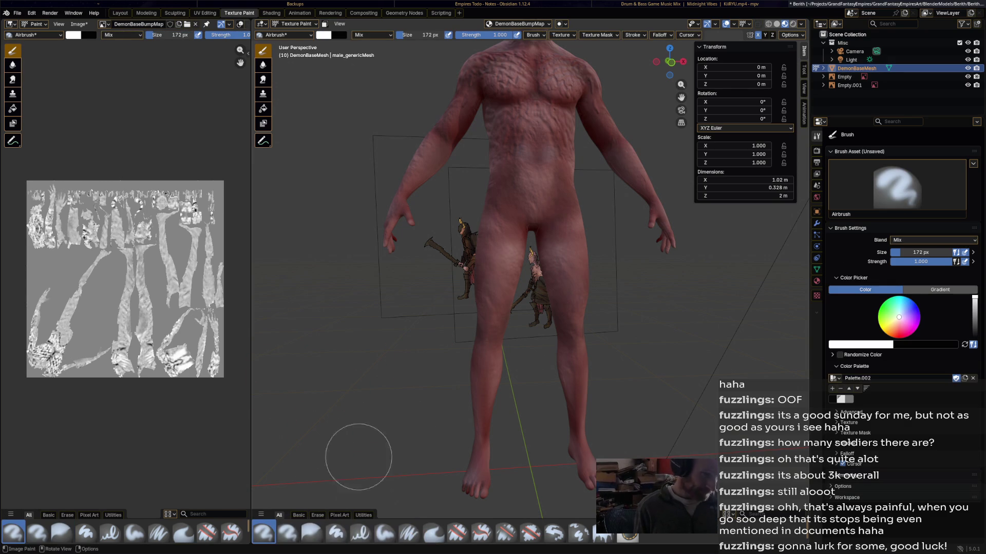
pyautogui.moveTo(406, 431); pyautogui.dragTo(620, 170, button='middle')
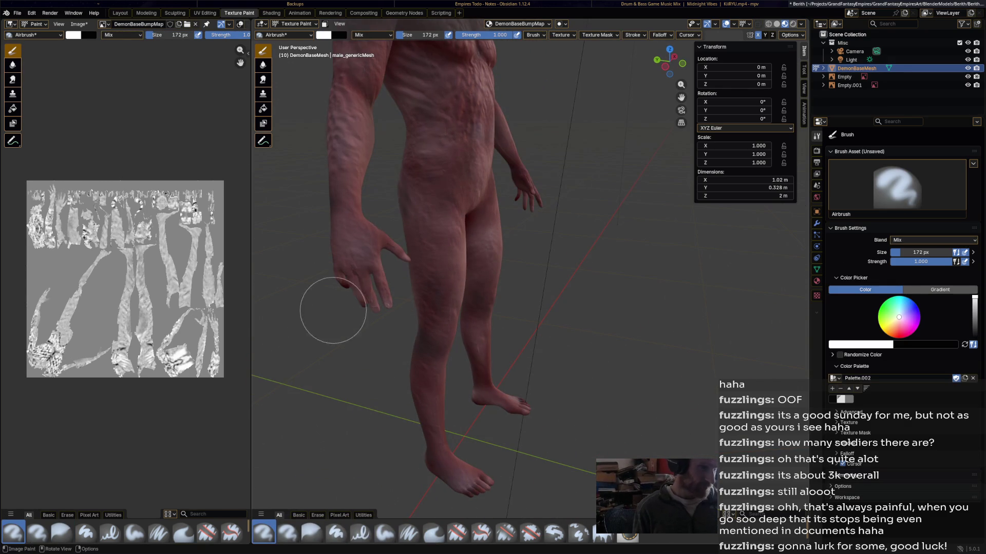